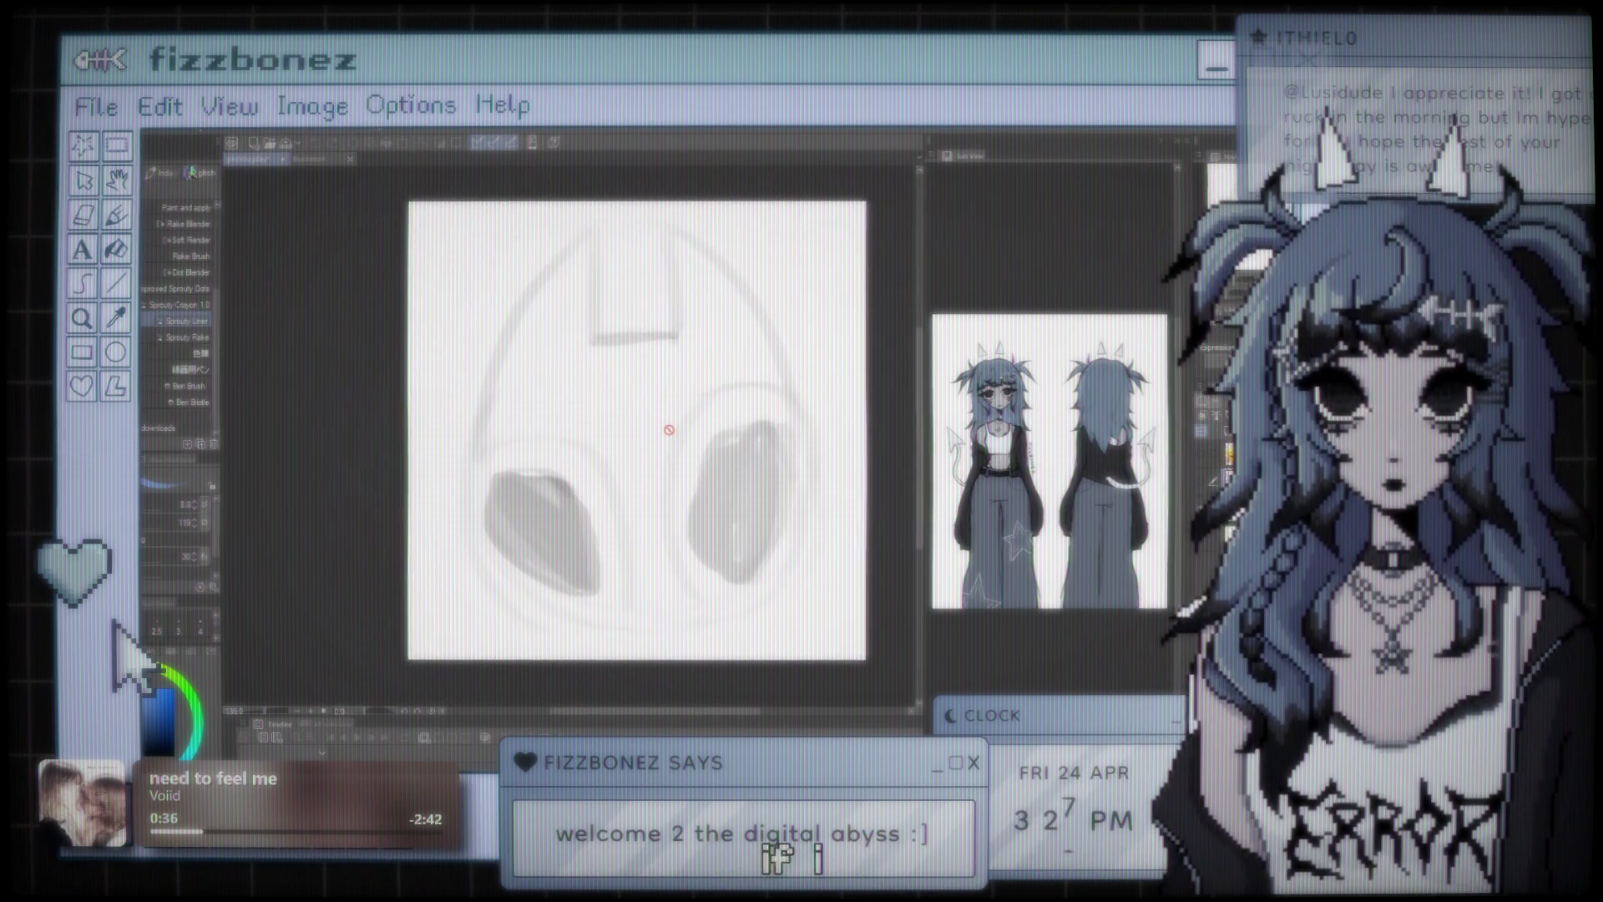
- Frame the head sketch, then try a black ink test stroke and undo it
{"action": "scroll", "coordinate": [592, 434], "scroll_direction": "up", "scroll_amount": 2}
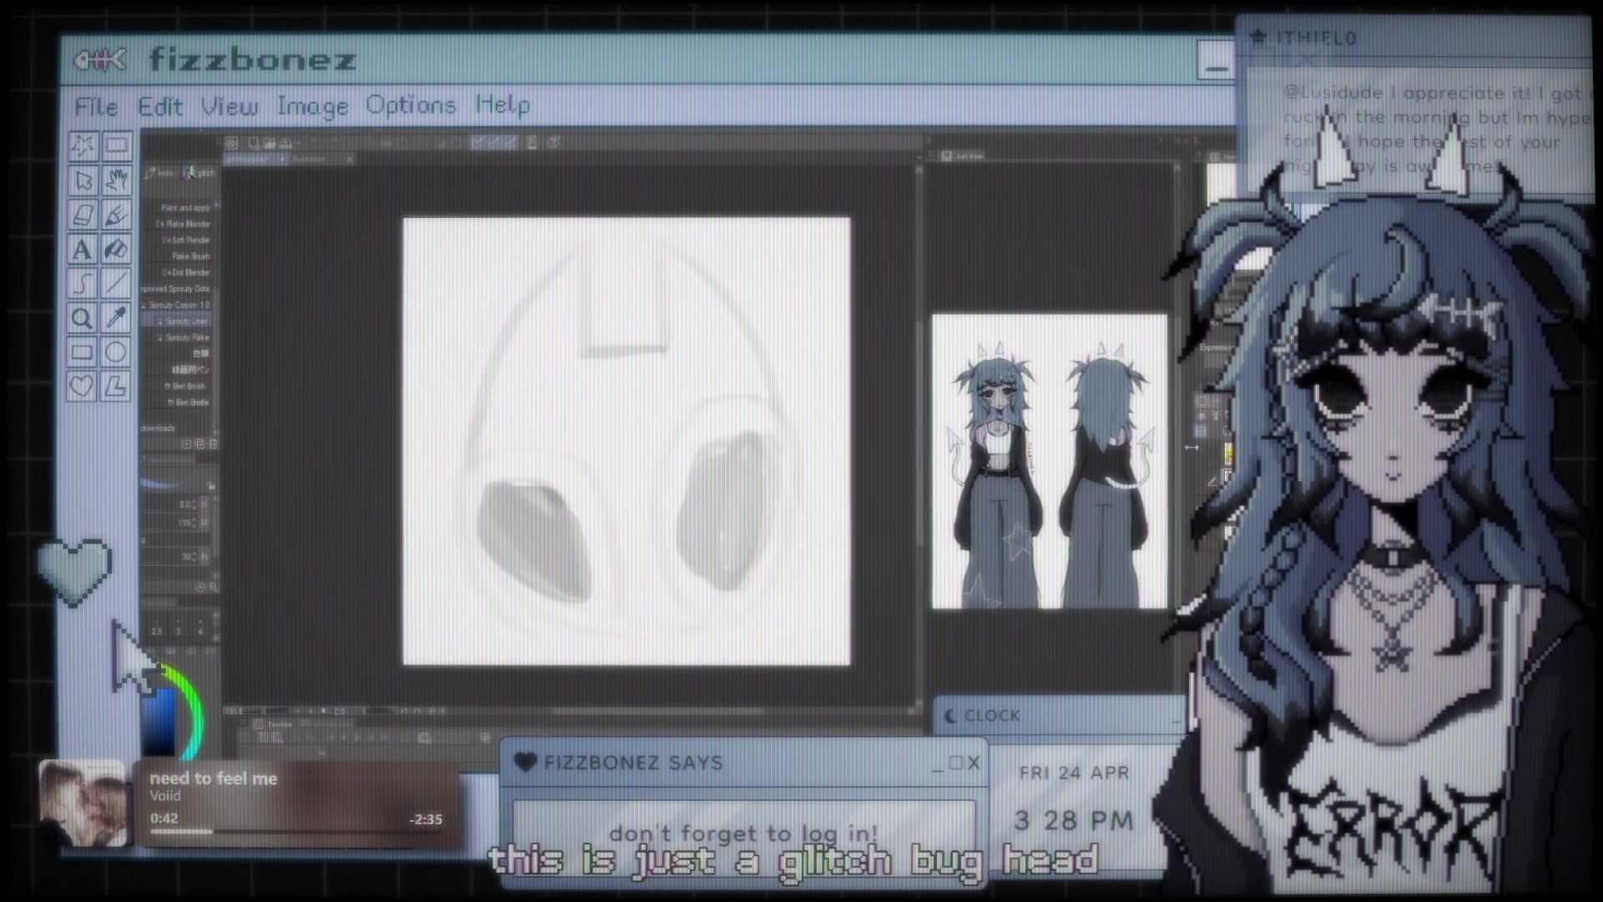
{"action": "scroll", "coordinate": [694, 368], "scroll_direction": "up", "scroll_amount": 1}
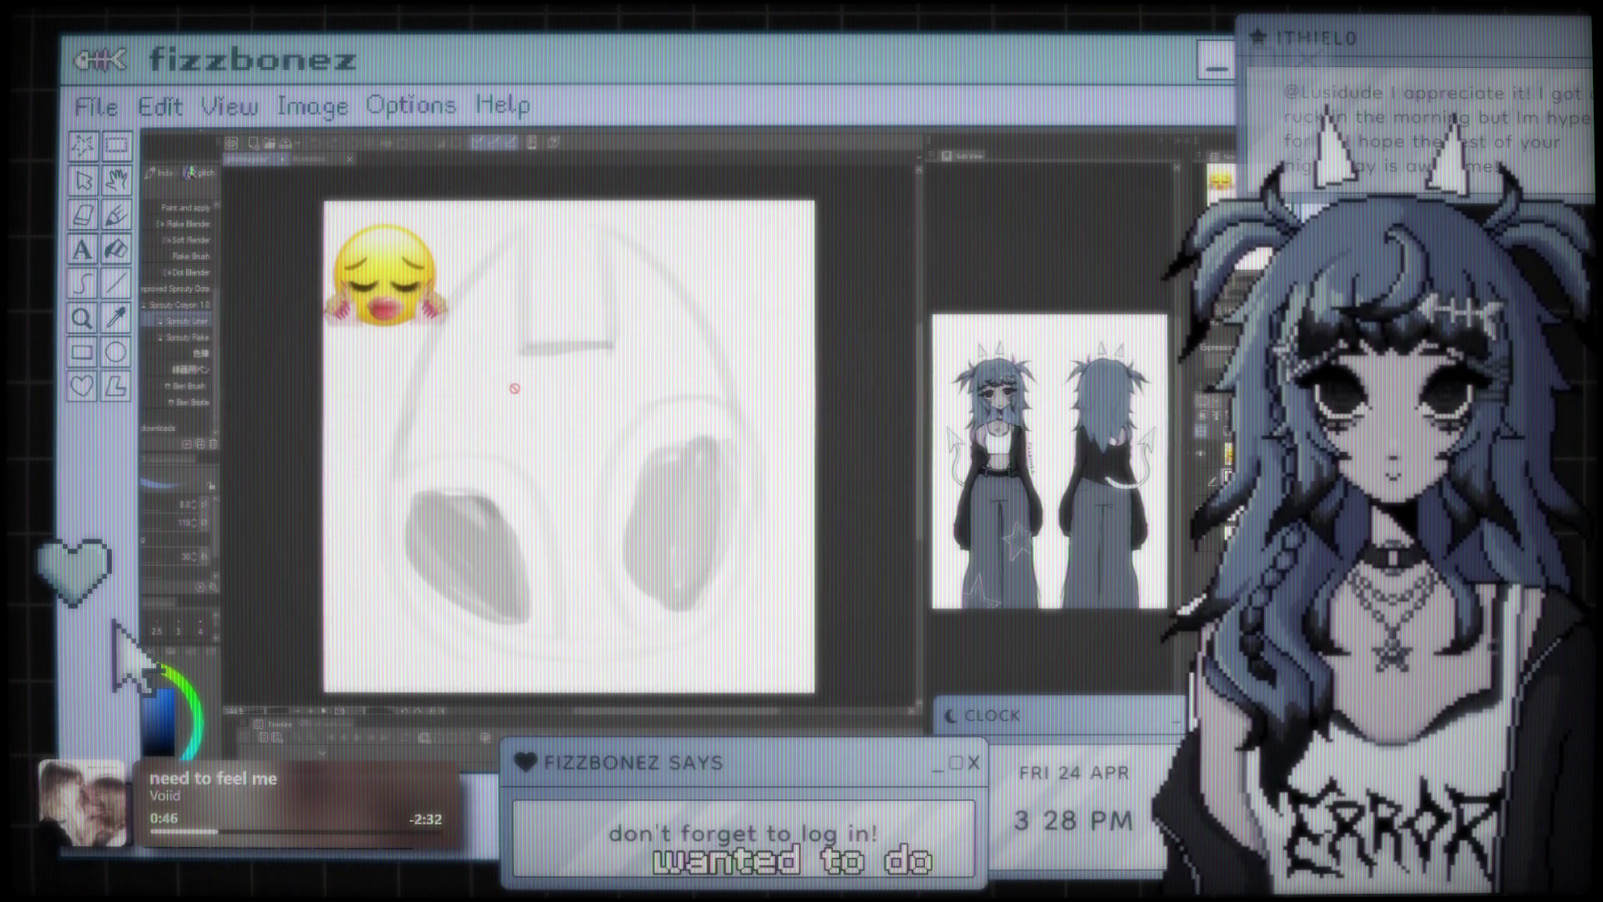
{"action": "scroll", "coordinate": [619, 377], "scroll_direction": "up", "scroll_amount": 2}
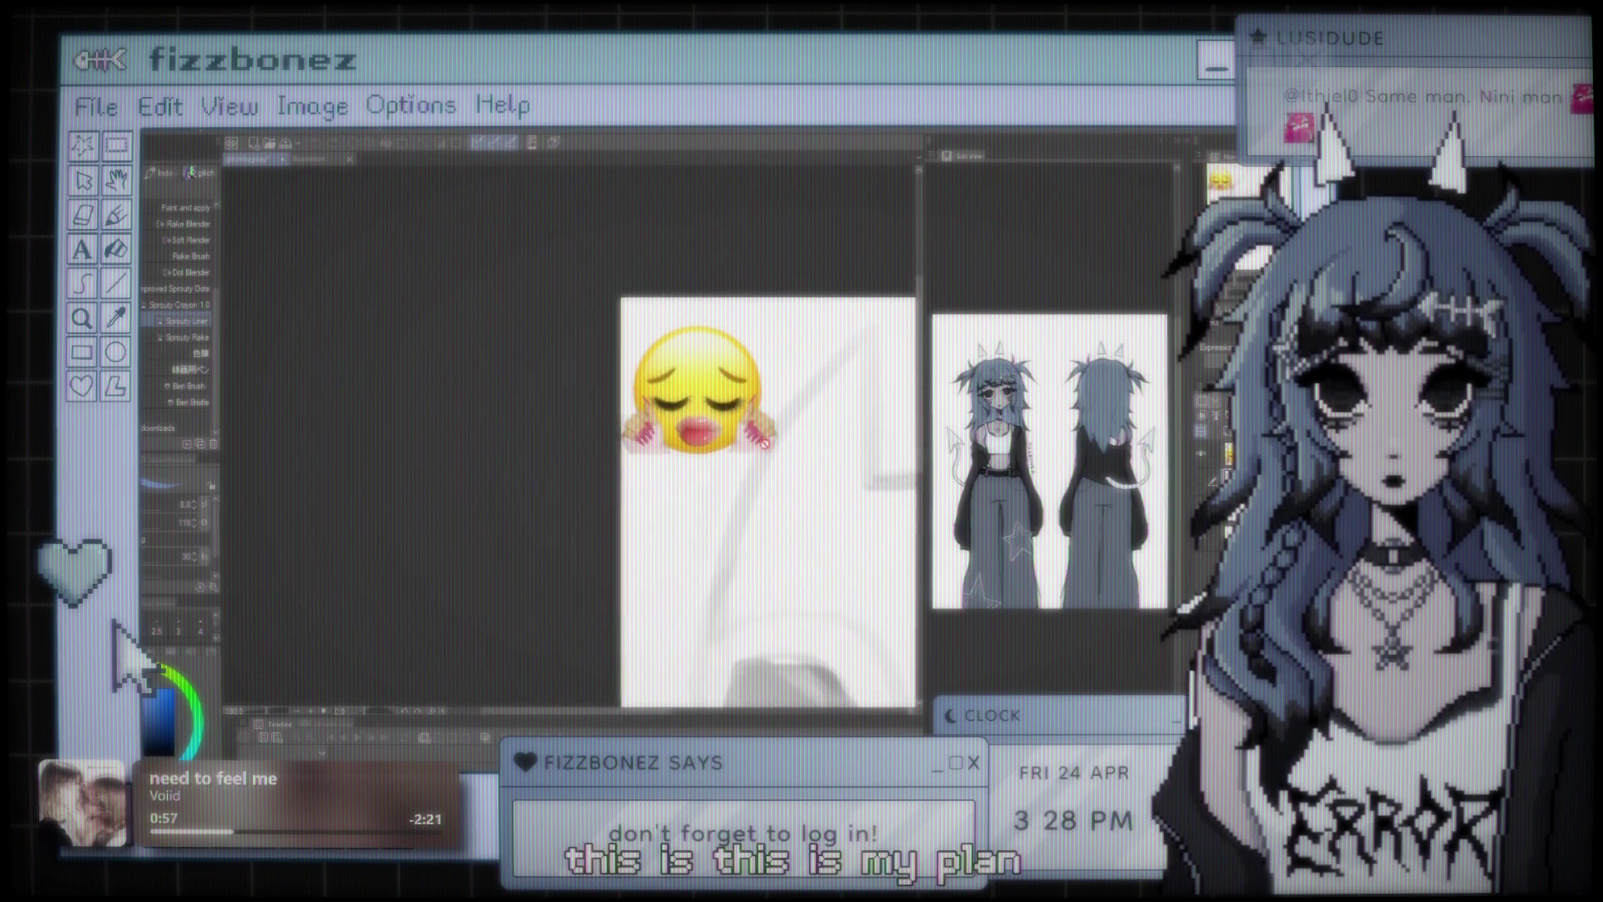
{"action": "mouse_move", "coordinate": [658, 435]}
{"action": "left_mouse_down"}
{"action": "mouse_move", "coordinate": [633, 409]}
{"action": "mouse_move", "coordinate": [569, 416]}
{"action": "mouse_move", "coordinate": [608, 401]}
{"action": "mouse_move", "coordinate": [589, 396]}
{"action": "left_mouse_up"}
{"action": "scroll", "coordinate": [588, 395], "scroll_direction": "up", "scroll_amount": 1}
{"action": "scroll", "coordinate": [587, 394], "scroll_direction": "down", "scroll_amount": 3}
{"action": "scroll", "coordinate": [586, 392], "scroll_direction": "up", "scroll_amount": 1}
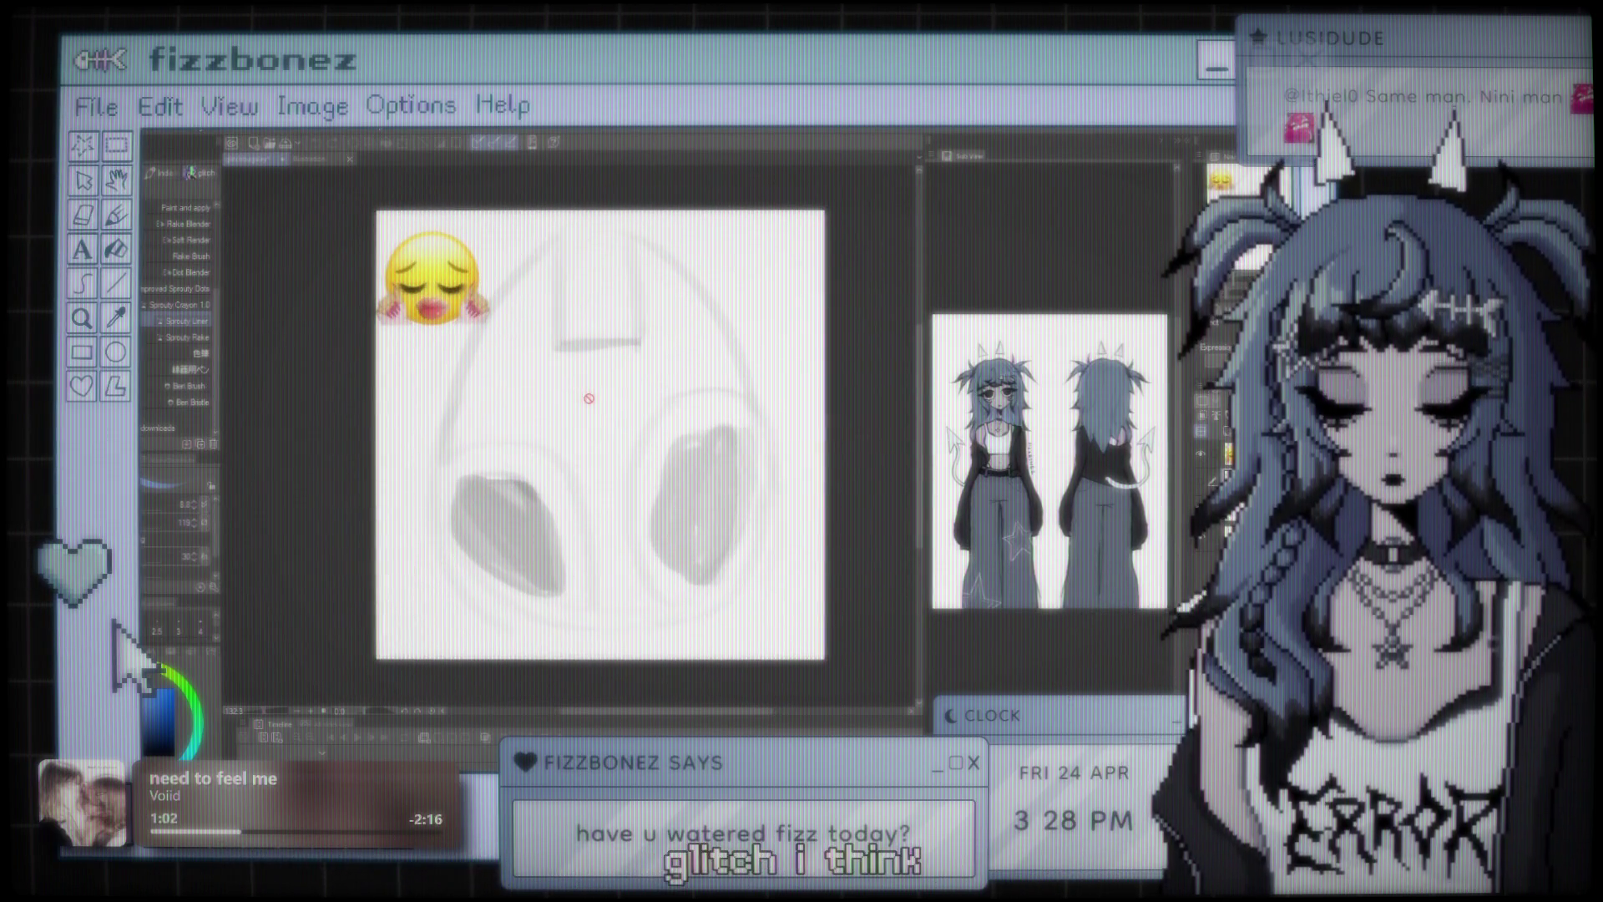
{"action": "scroll", "coordinate": [588, 396], "scroll_direction": "up", "scroll_amount": 1}
{"action": "scroll", "coordinate": [587, 396], "scroll_direction": "down", "scroll_amount": 1}
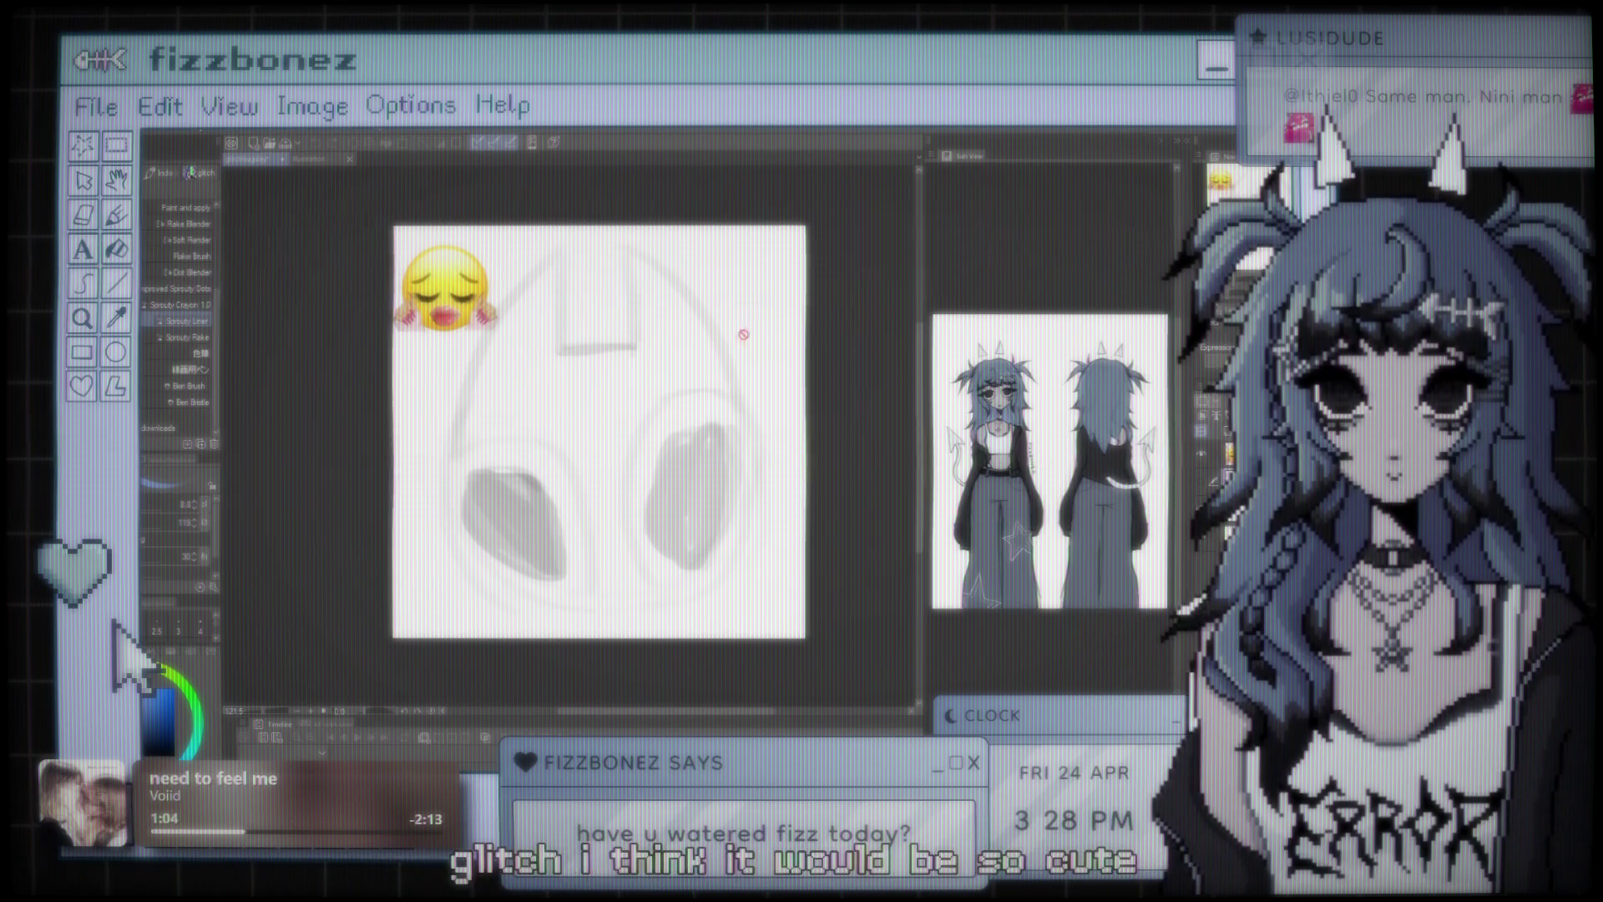
{"action": "scroll", "coordinate": [699, 379], "scroll_direction": "up", "scroll_amount": 1}
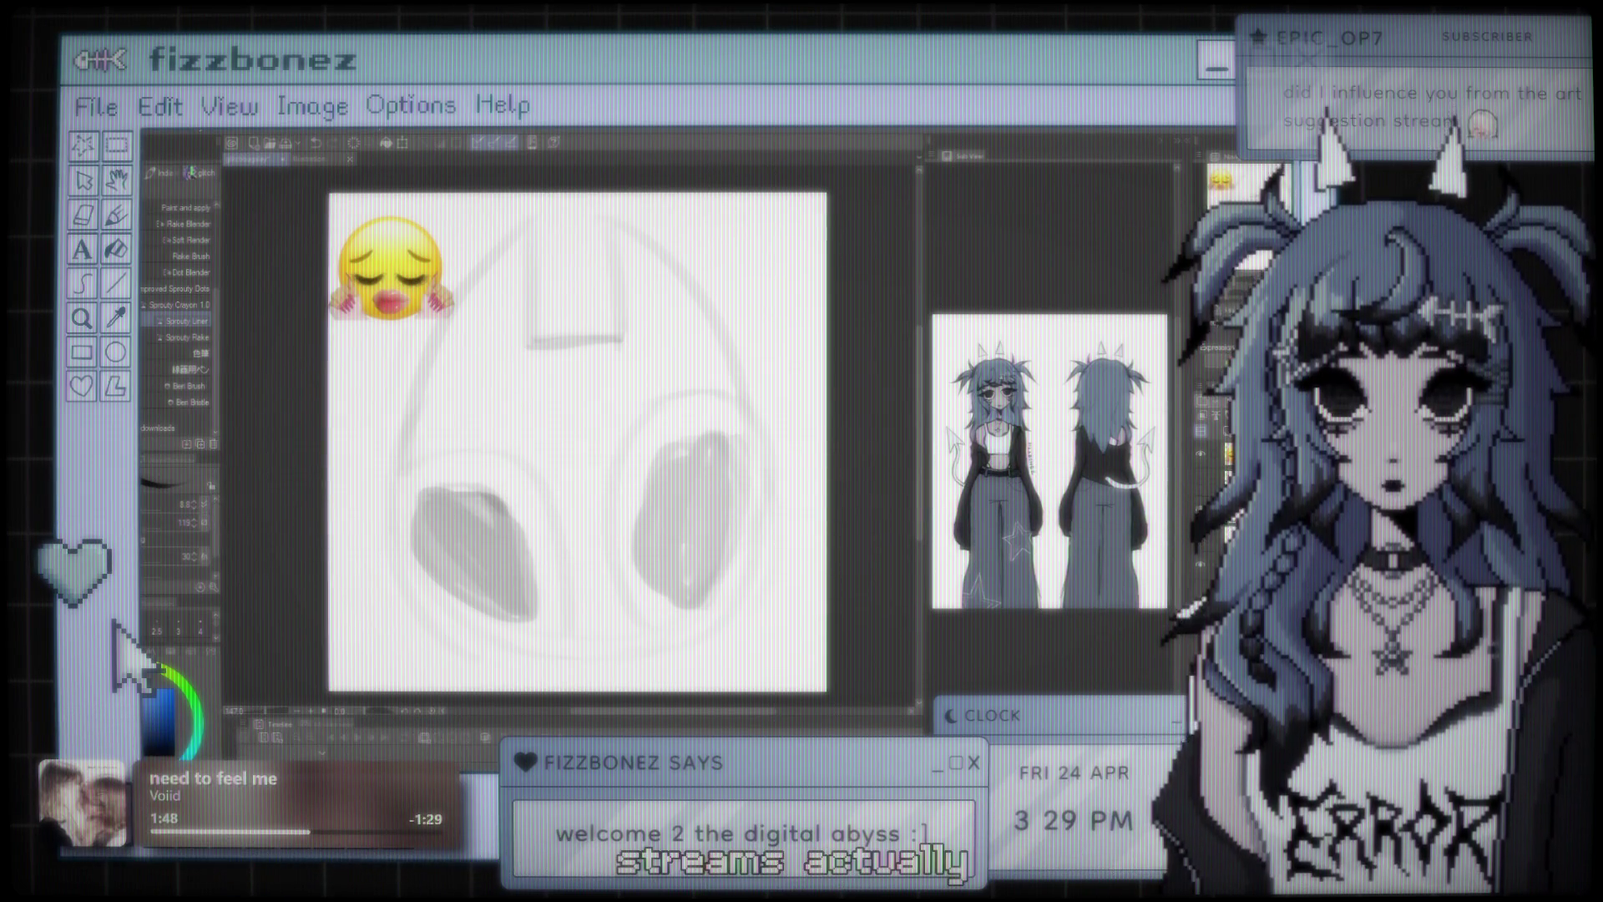
{"action": "scroll", "coordinate": [632, 487], "scroll_direction": "down", "scroll_amount": 1}
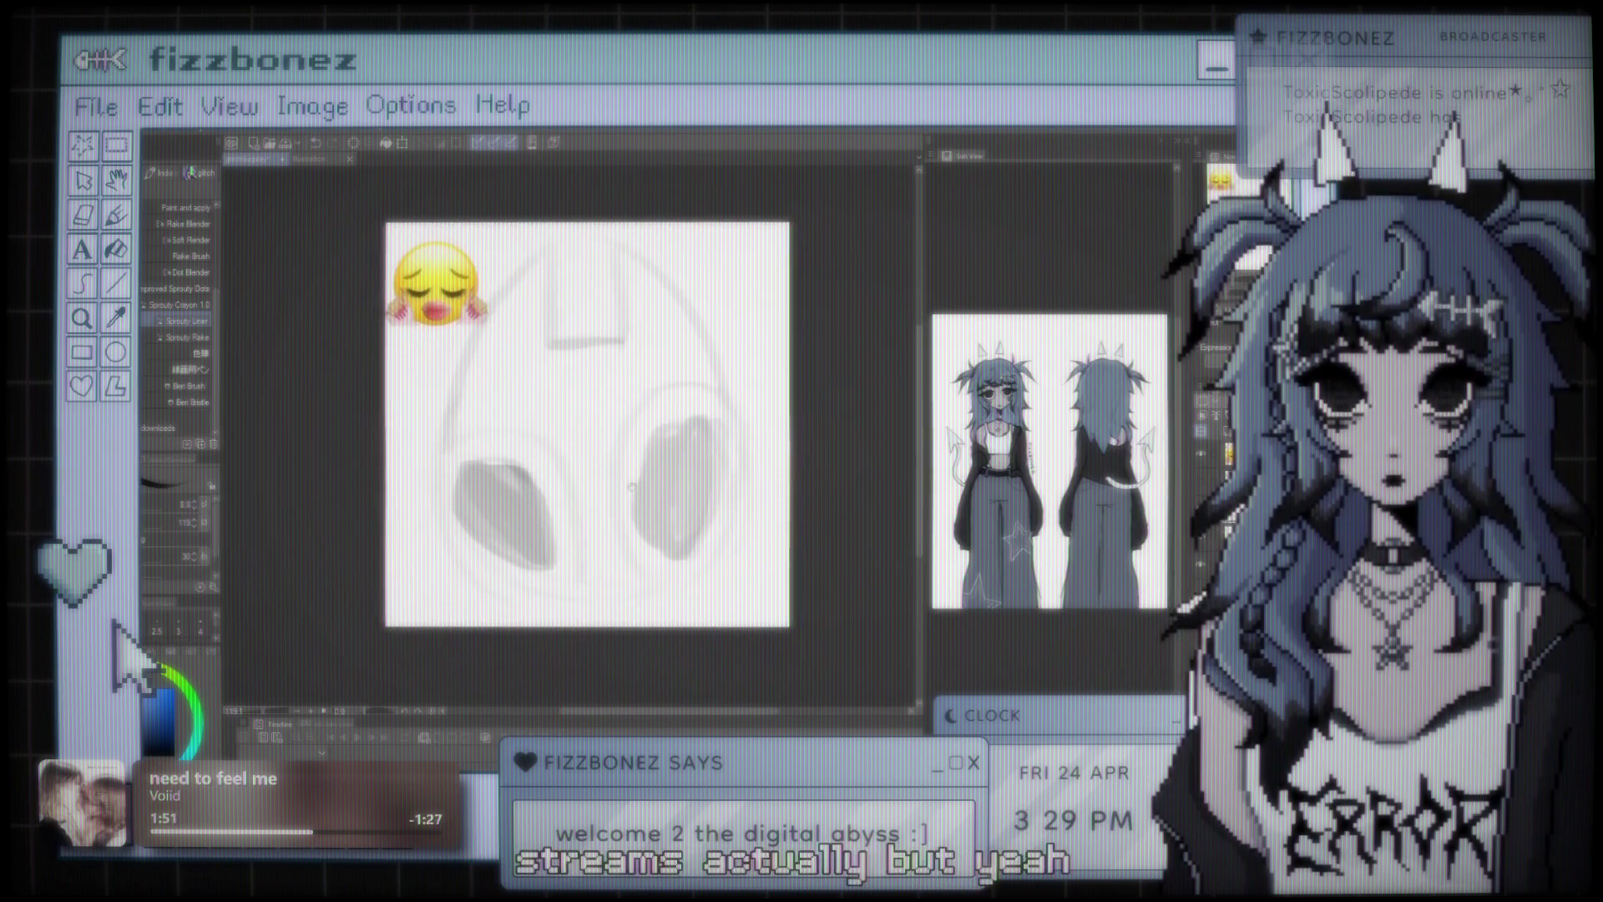
{"action": "scroll", "coordinate": [631, 488], "scroll_direction": "up", "scroll_amount": 3}
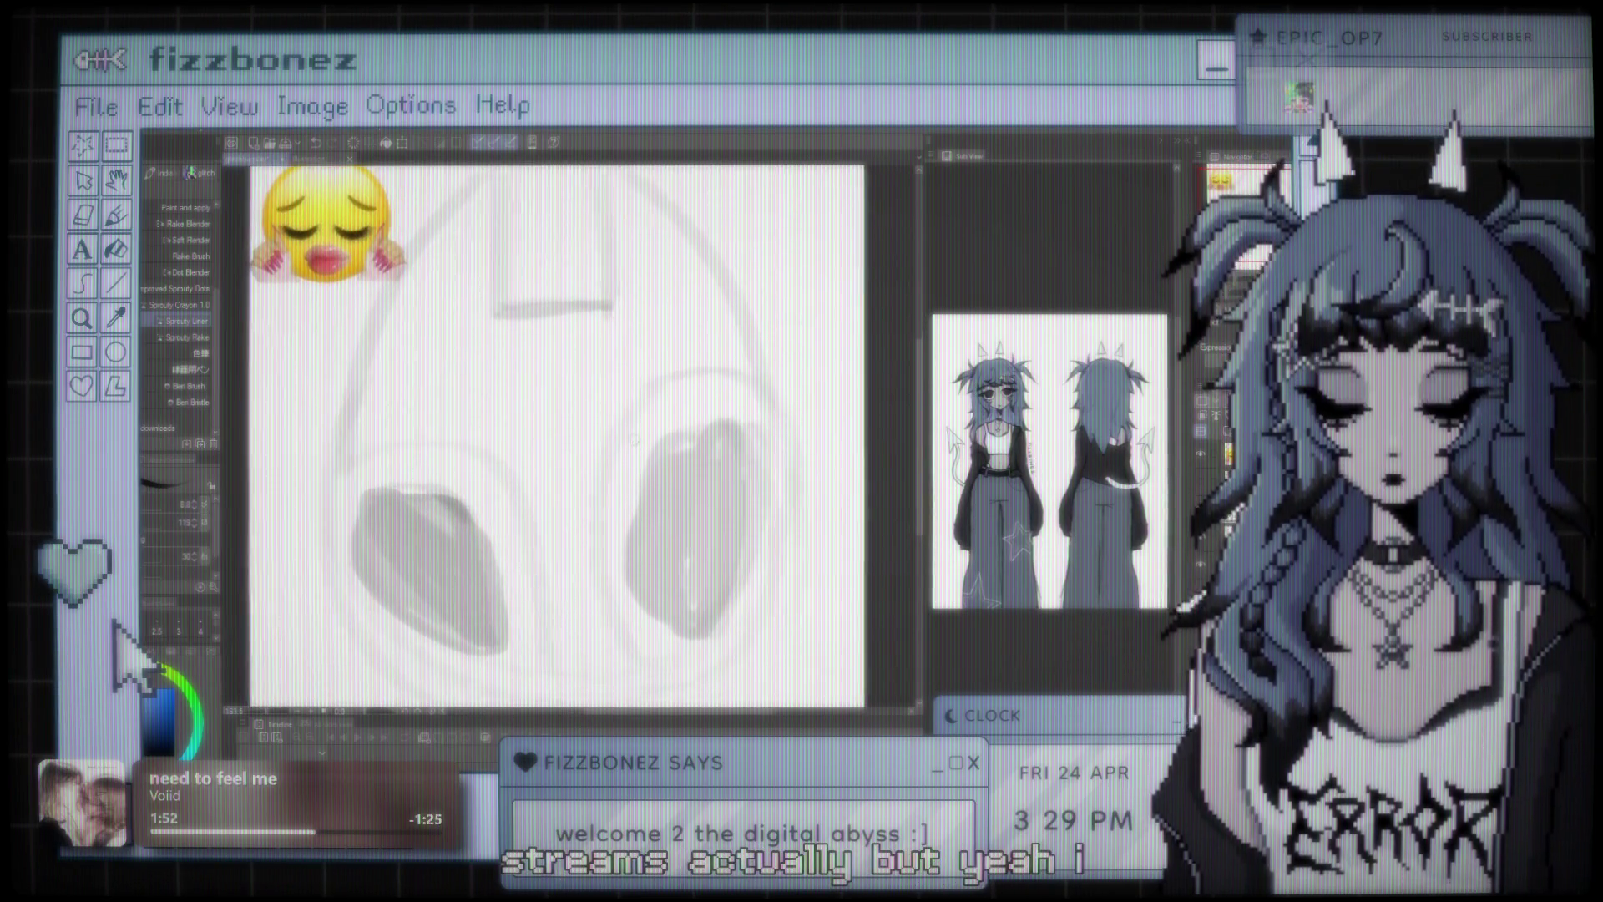
{"action": "scroll", "coordinate": [632, 487], "scroll_direction": "down", "scroll_amount": 1}
{"action": "scroll", "coordinate": [631, 487], "scroll_direction": "up", "scroll_amount": 1}
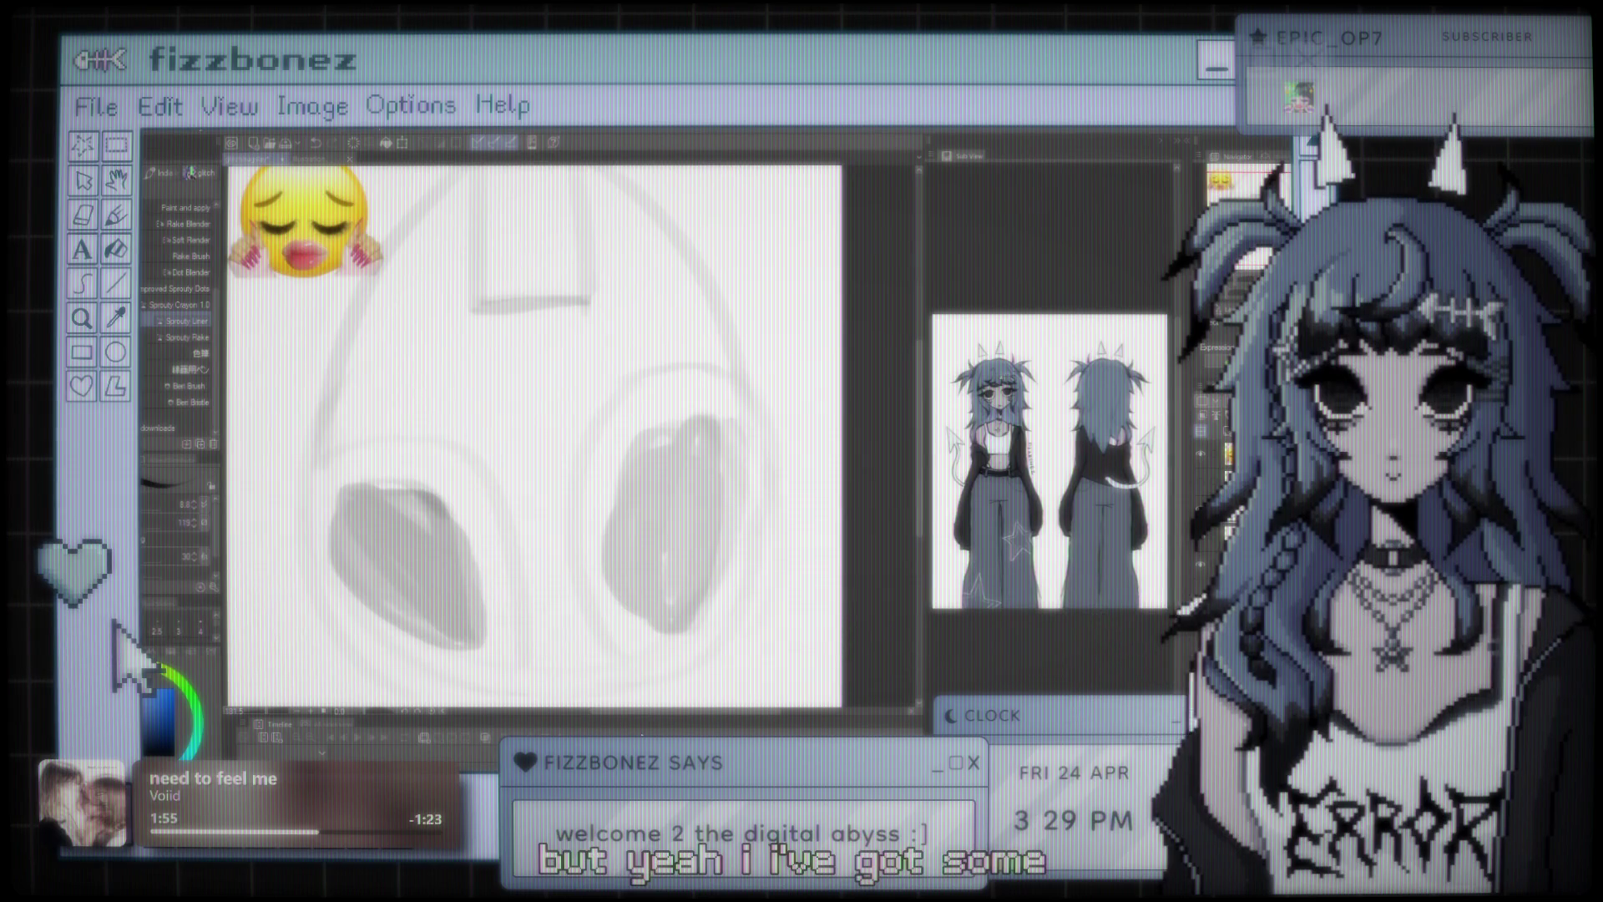
{"action": "scroll", "coordinate": [536, 468], "scroll_direction": "down", "scroll_amount": 2}
{"action": "scroll", "coordinate": [538, 472], "scroll_direction": "up", "scroll_amount": 1}
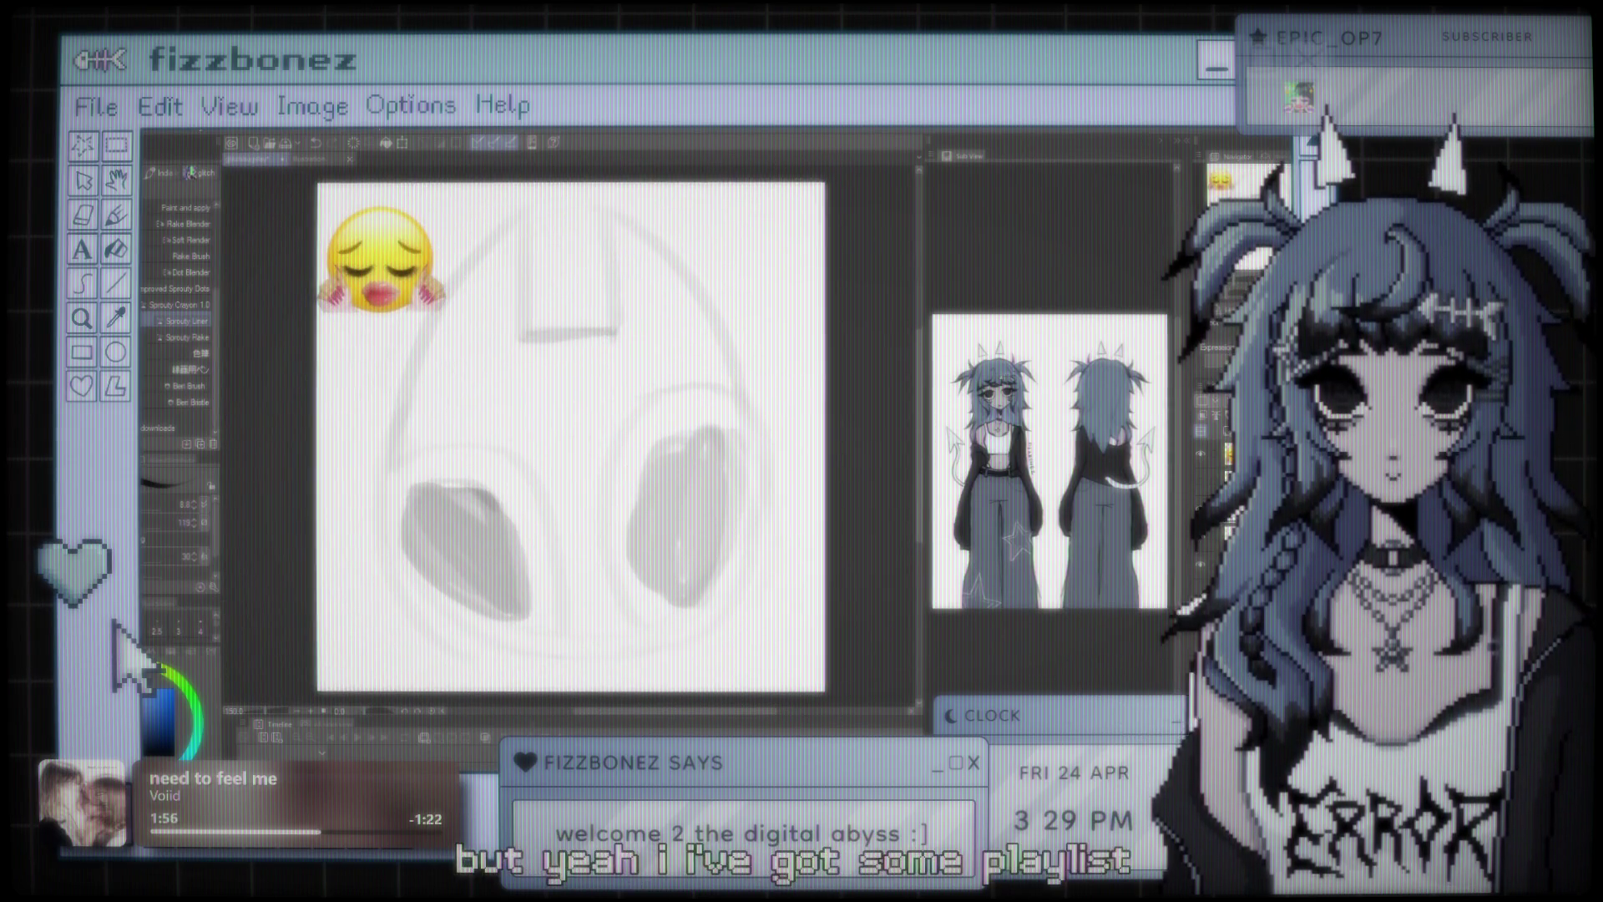
{"action": "scroll", "coordinate": [572, 438], "scroll_direction": "up", "scroll_amount": 1}
{"action": "scroll", "coordinate": [572, 437], "scroll_direction": "down", "scroll_amount": 1}
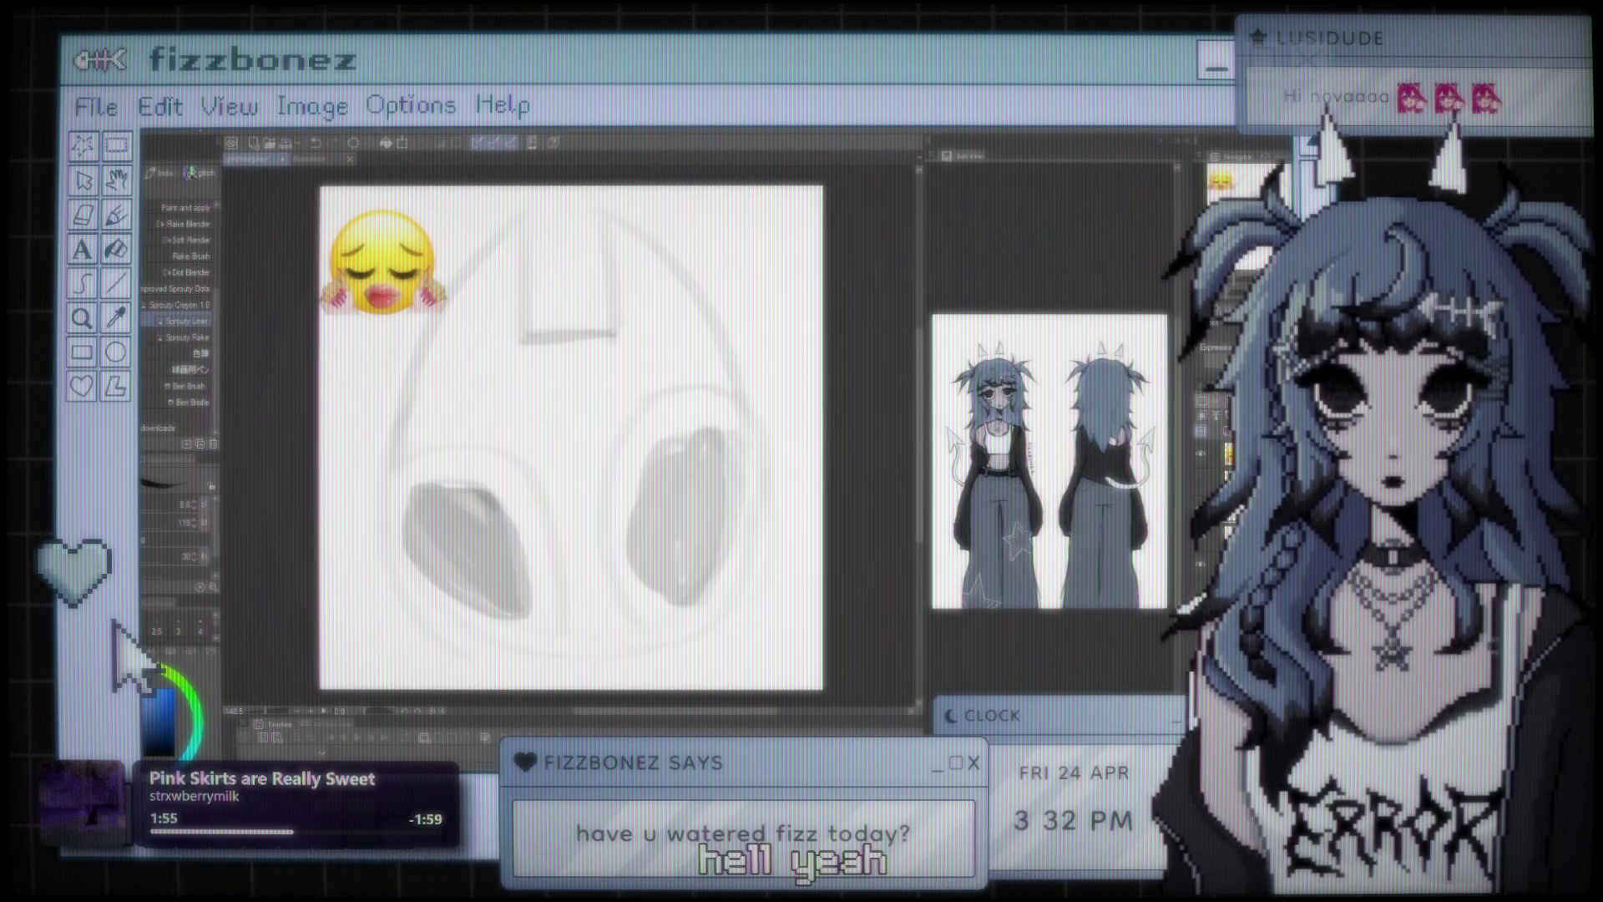
{"action": "scroll", "coordinate": [647, 409], "scroll_direction": "down", "scroll_amount": 2}
{"action": "scroll", "coordinate": [647, 409], "scroll_direction": "up", "scroll_amount": 5}
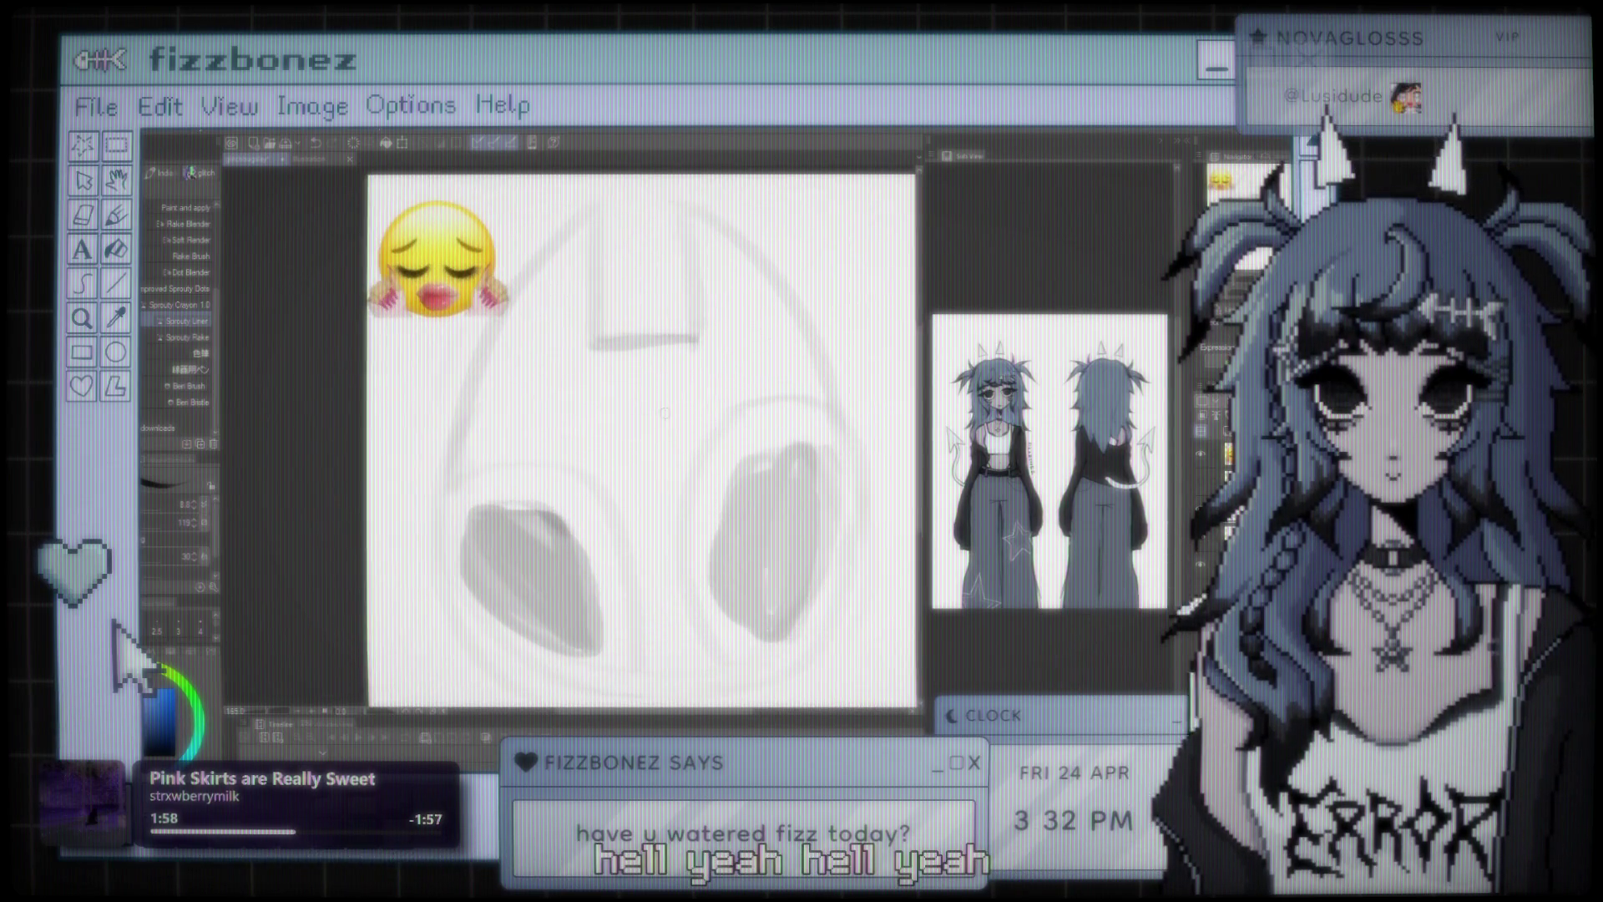
{"action": "scroll", "coordinate": [650, 418], "scroll_direction": "down", "scroll_amount": 2}
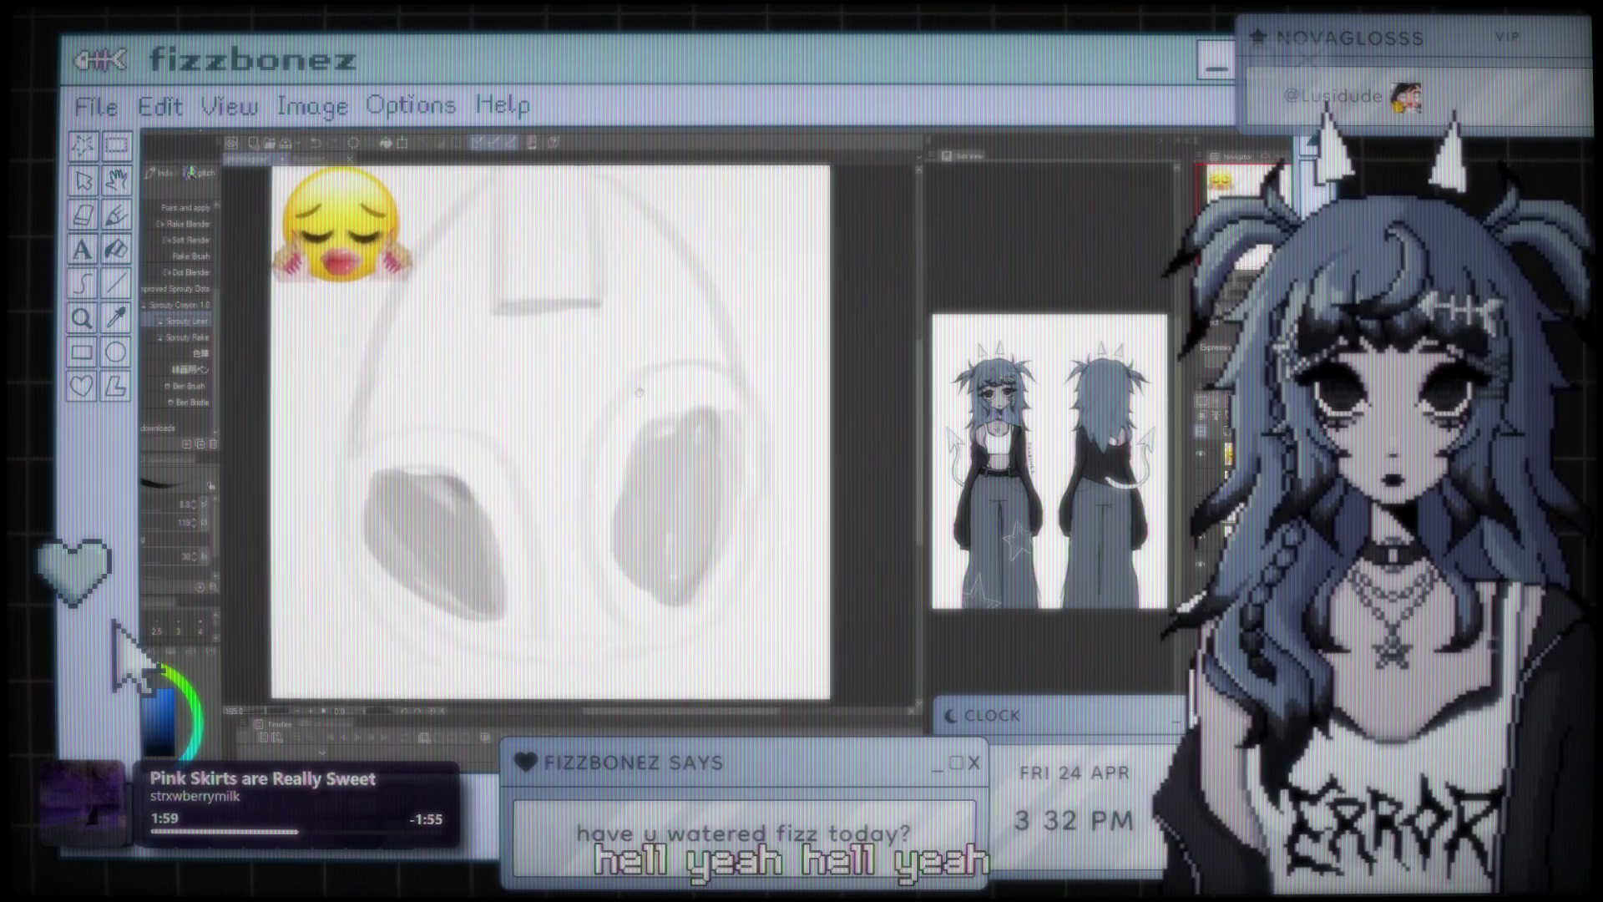
{"action": "scroll", "coordinate": [655, 407], "scroll_direction": "up", "scroll_amount": 1}
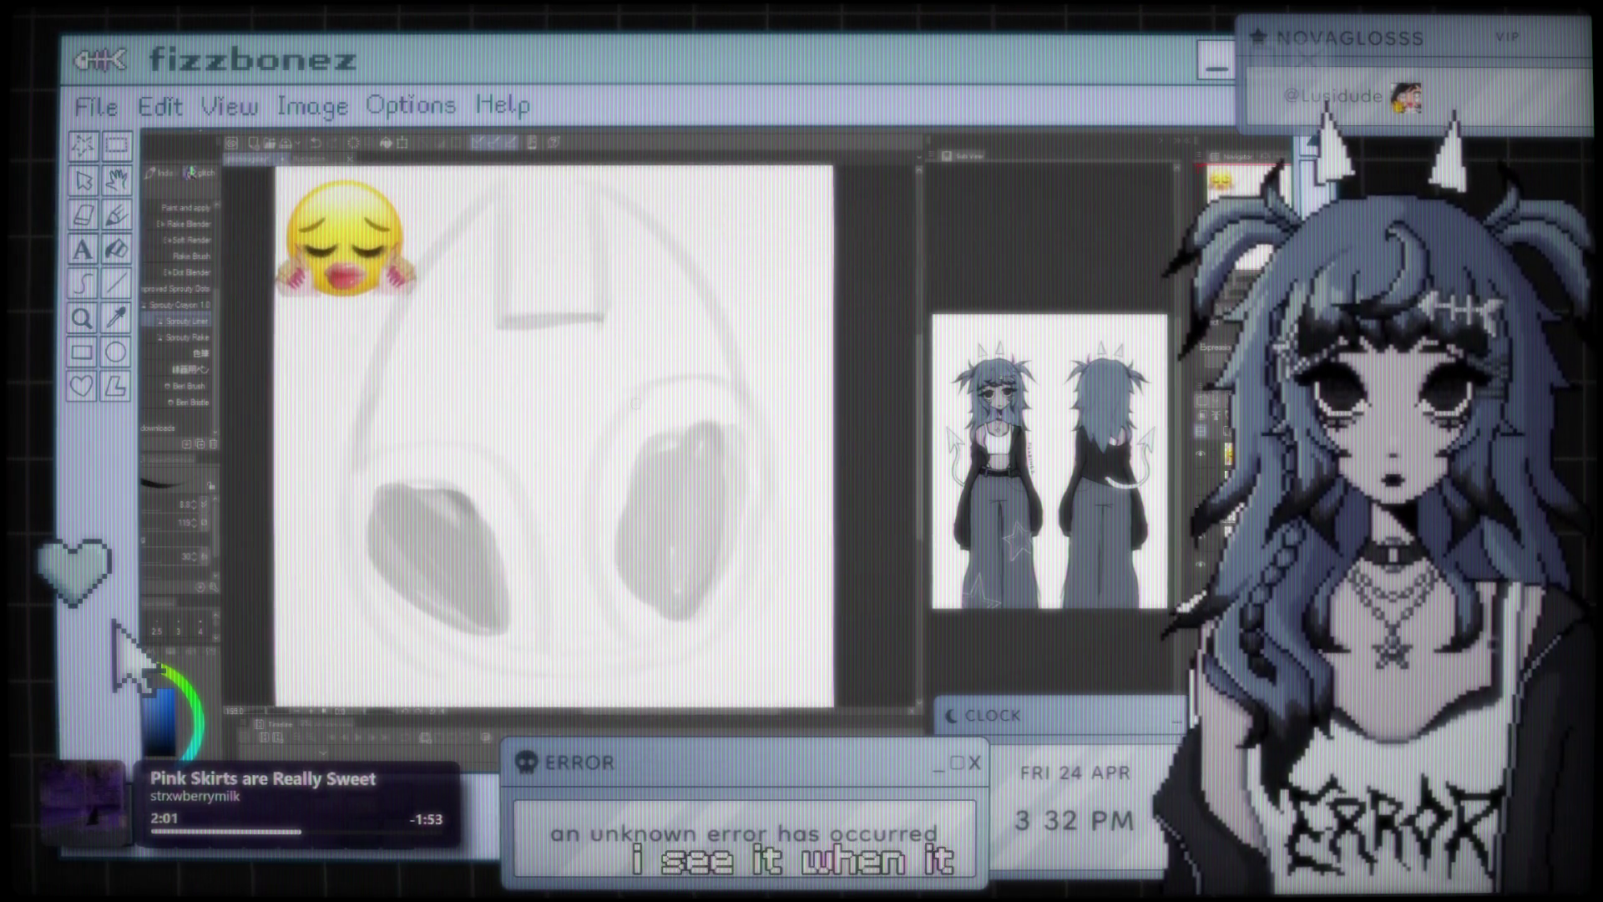
{"action": "scroll", "coordinate": [655, 408], "scroll_direction": "down", "scroll_amount": 1}
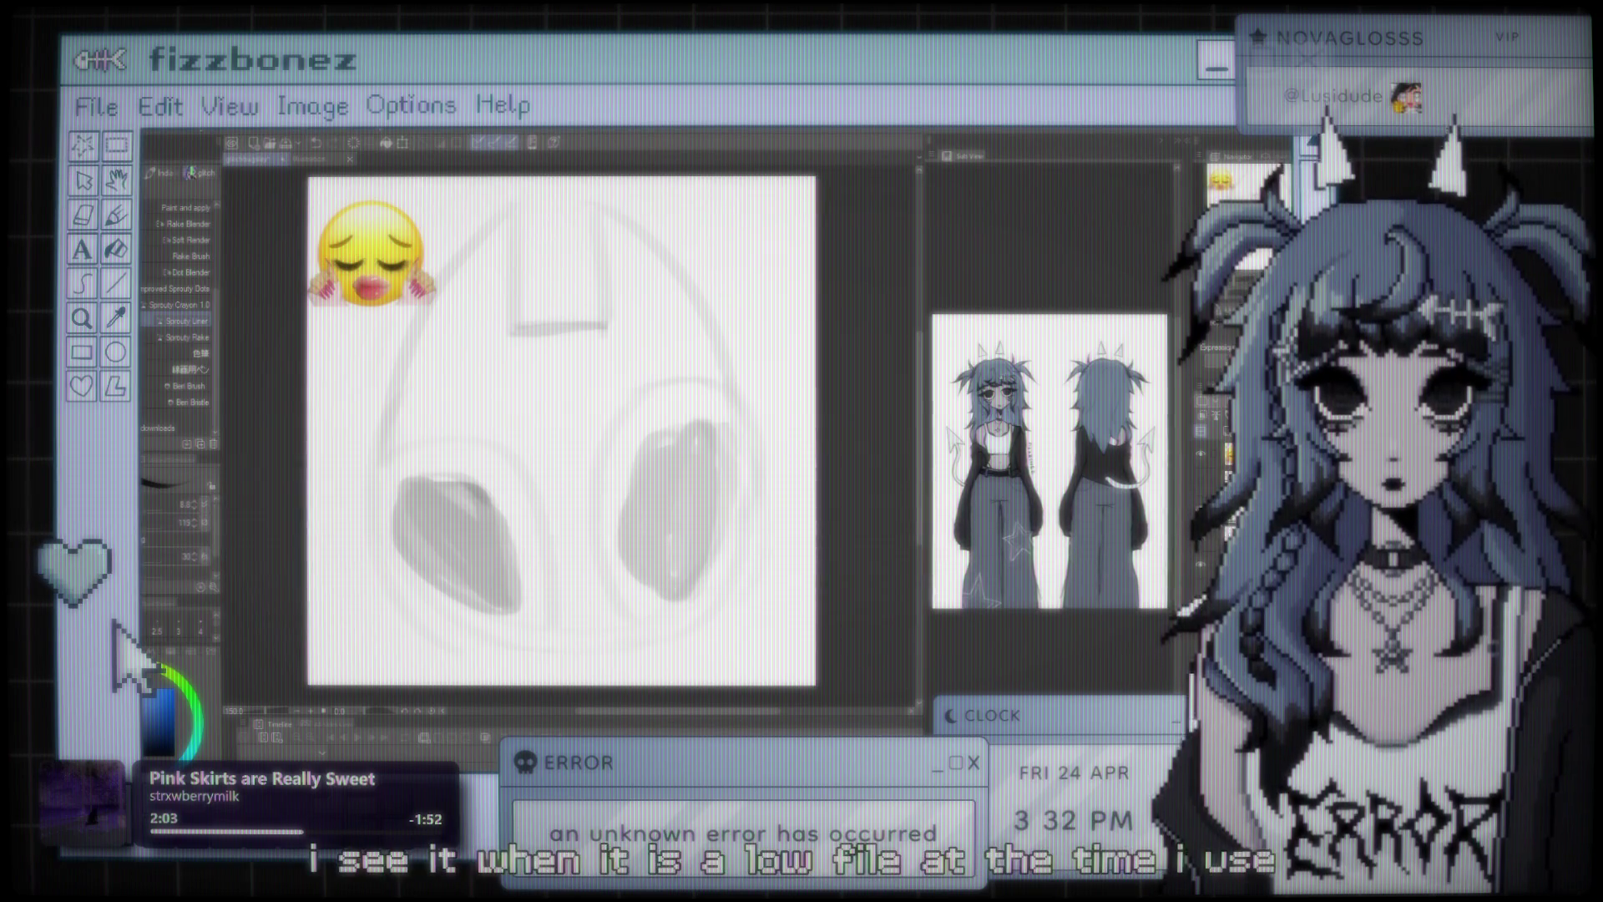
{"action": "scroll", "coordinate": [581, 340], "scroll_direction": "down", "scroll_amount": 1}
{"action": "scroll", "coordinate": [581, 340], "scroll_direction": "up", "scroll_amount": 2}
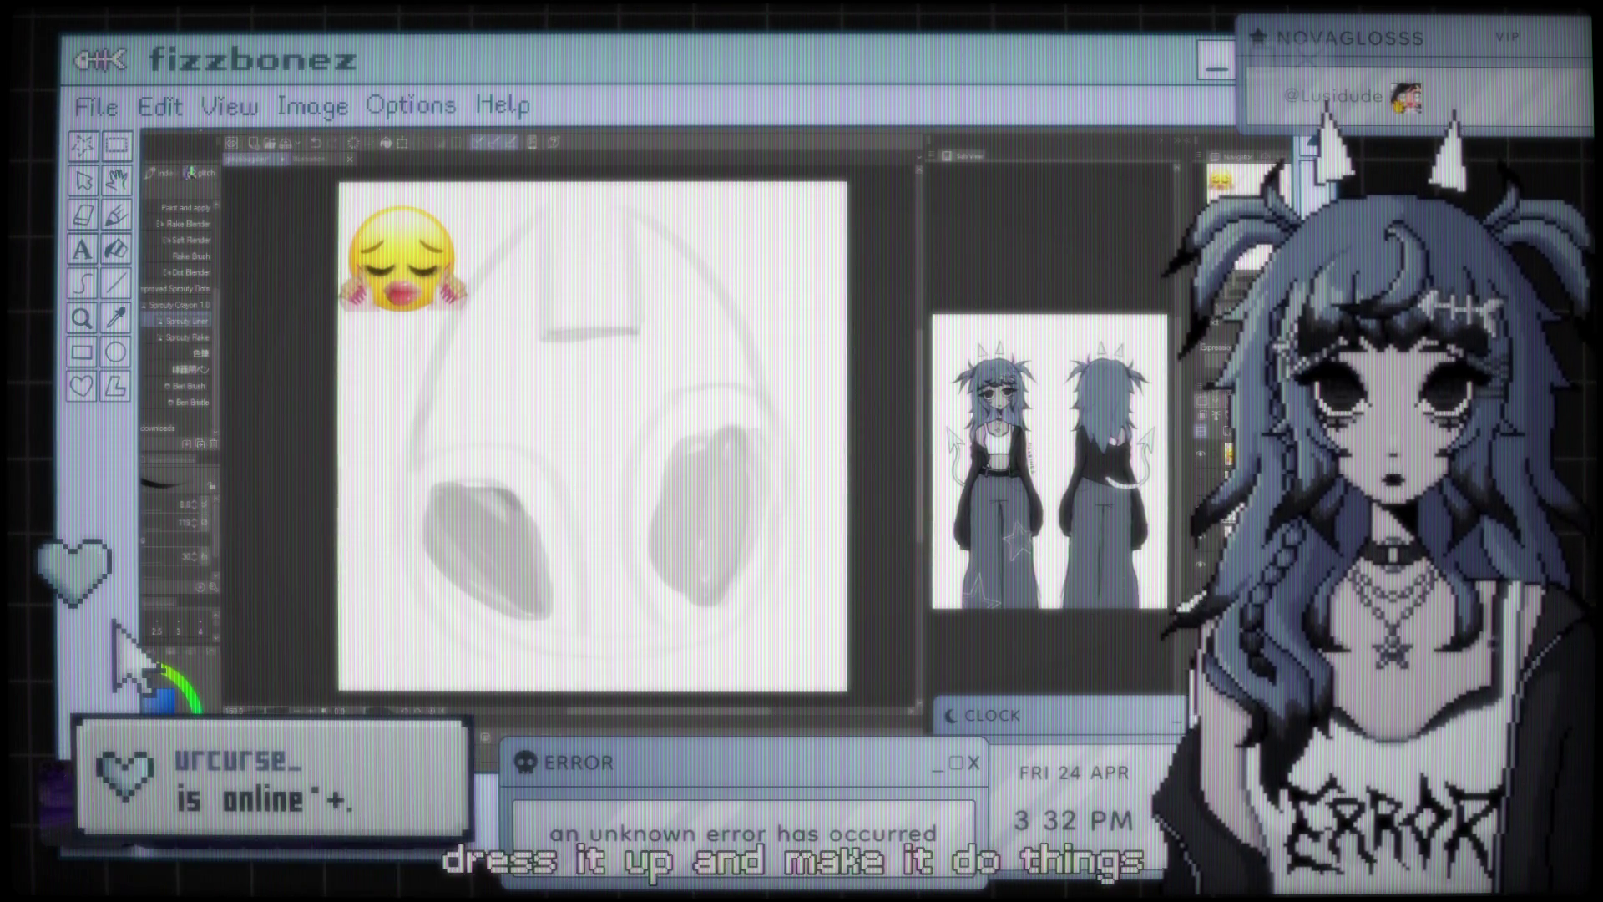
{"action": "scroll", "coordinate": [620, 441], "scroll_direction": "down", "scroll_amount": 1}
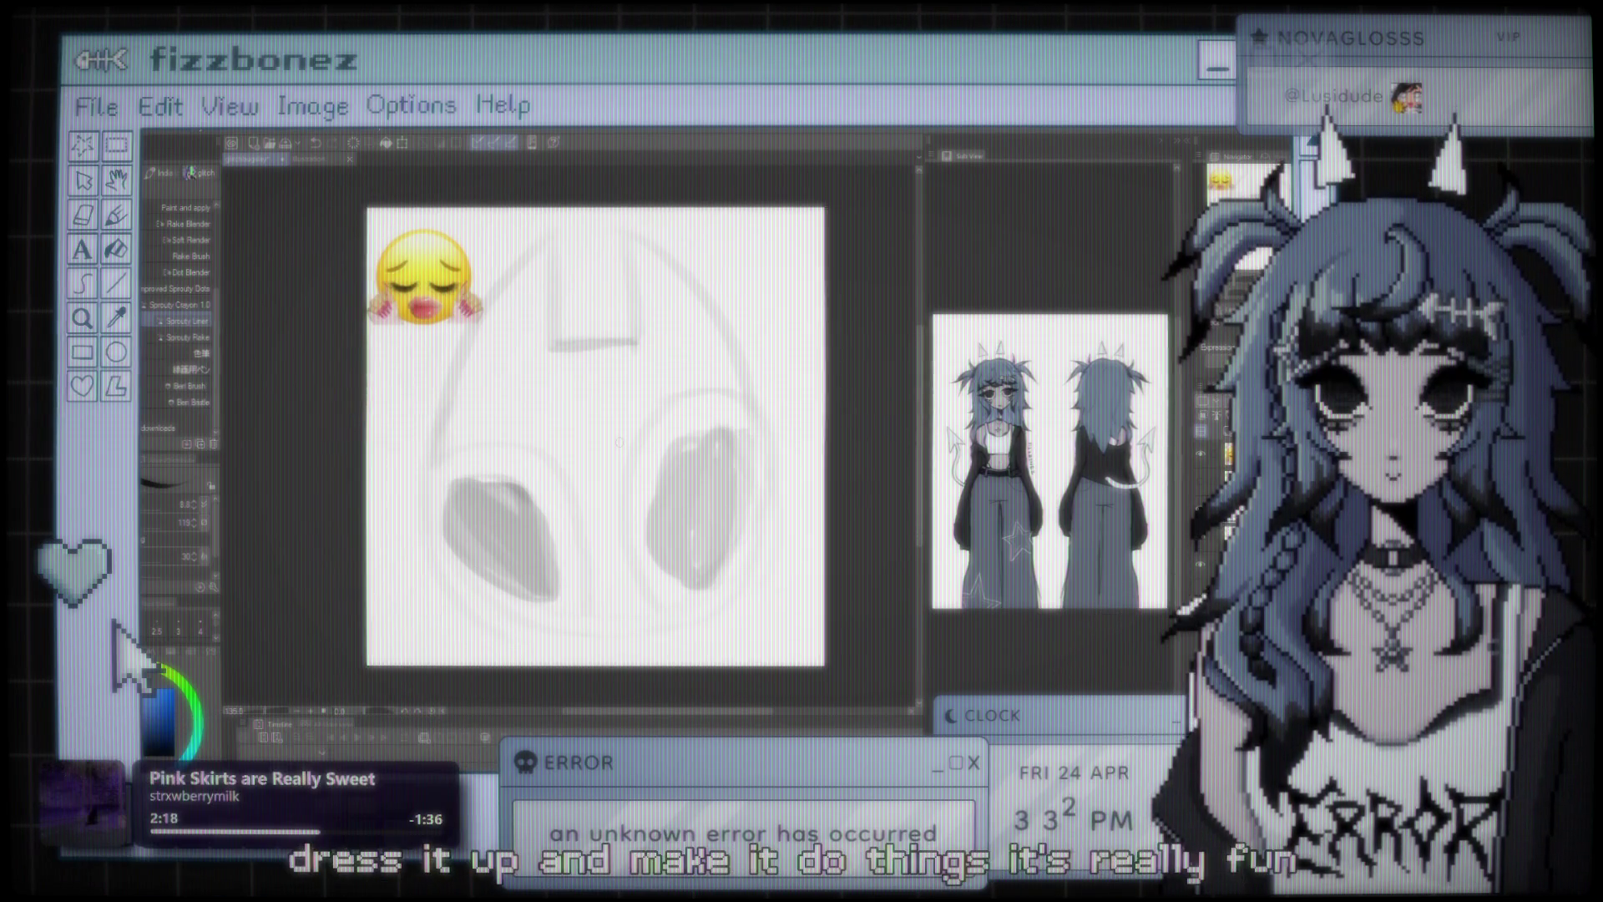
{"action": "scroll", "coordinate": [620, 441], "scroll_direction": "up", "scroll_amount": 1}
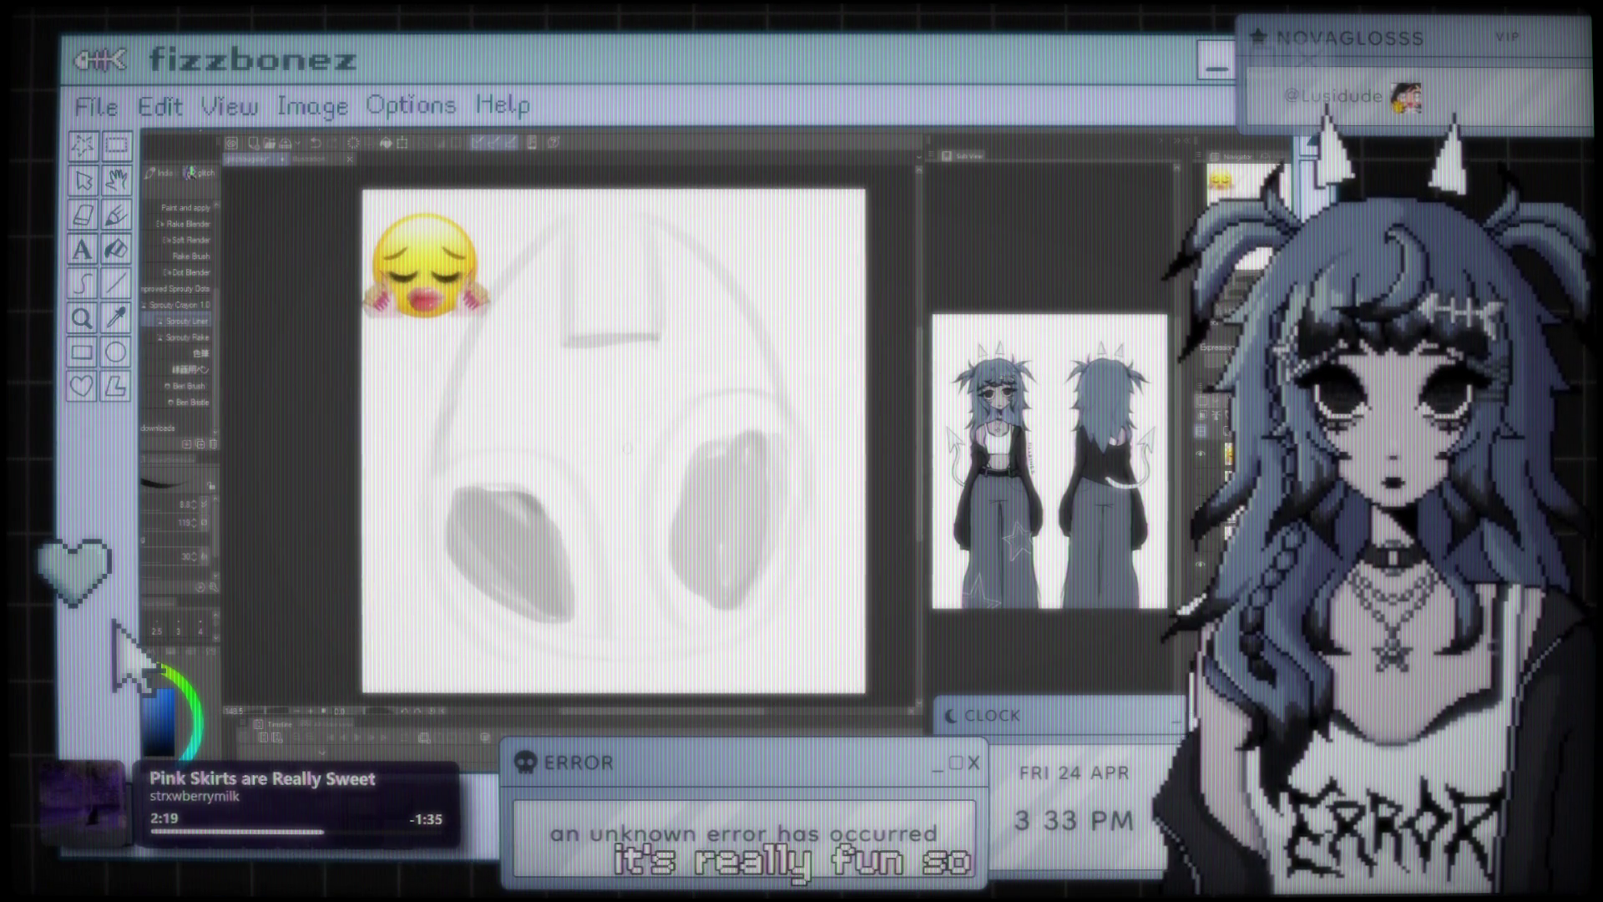
{"action": "scroll", "coordinate": [593, 448], "scroll_direction": "down", "scroll_amount": 1}
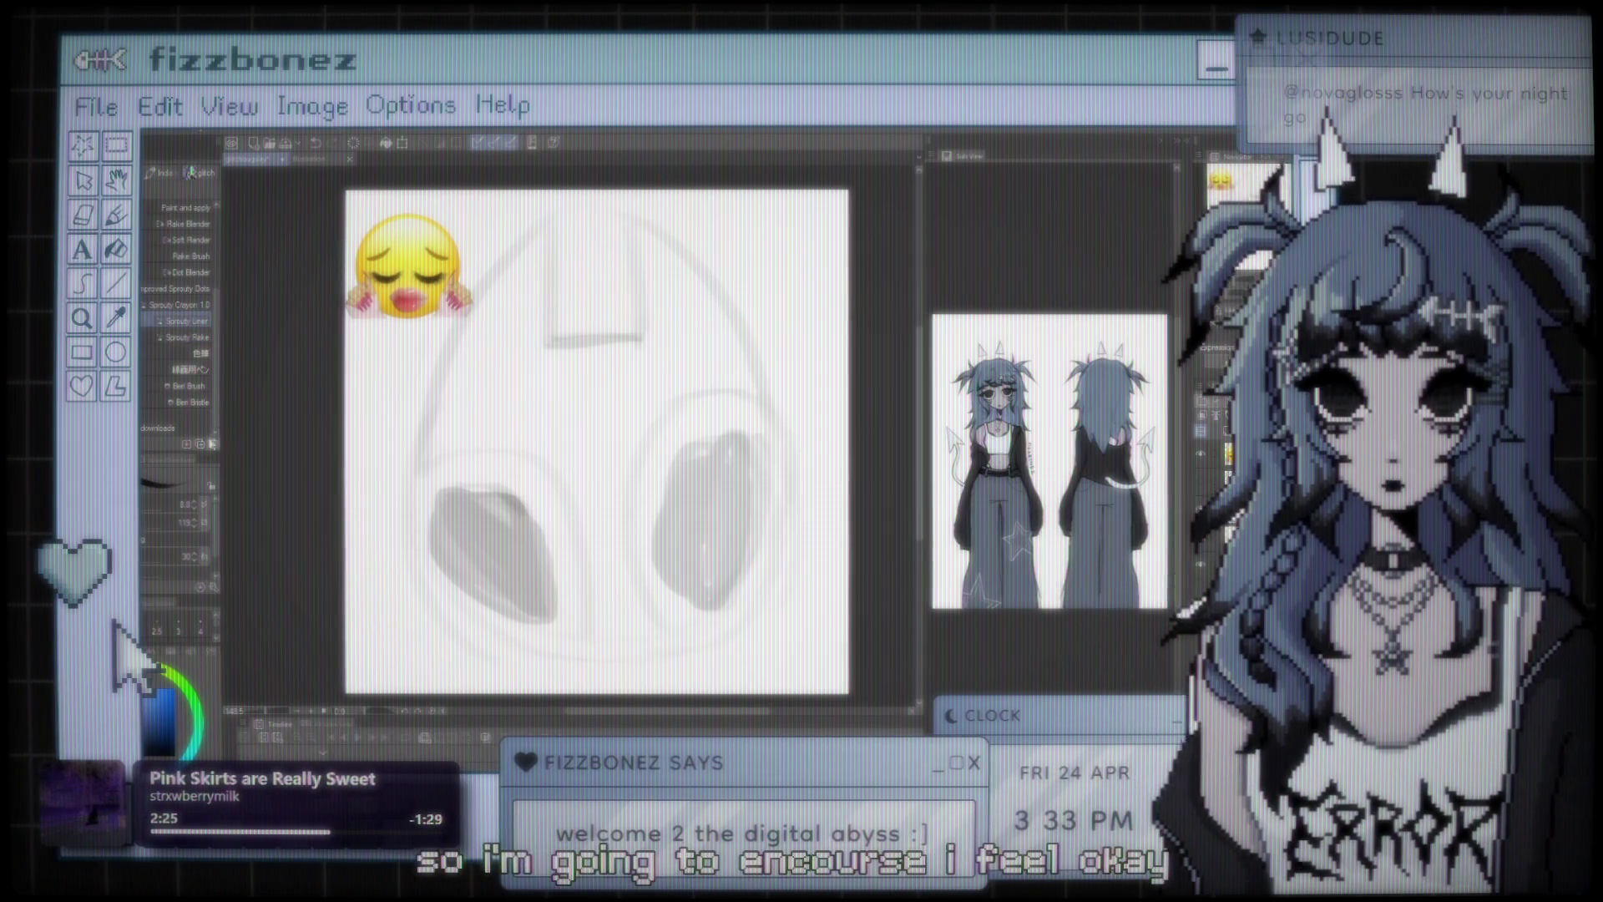
{"action": "left_click_drag", "start_coordinate": [554, 455], "coordinate": [568, 626]}
{"action": "key", "text": "ctrl+z"}
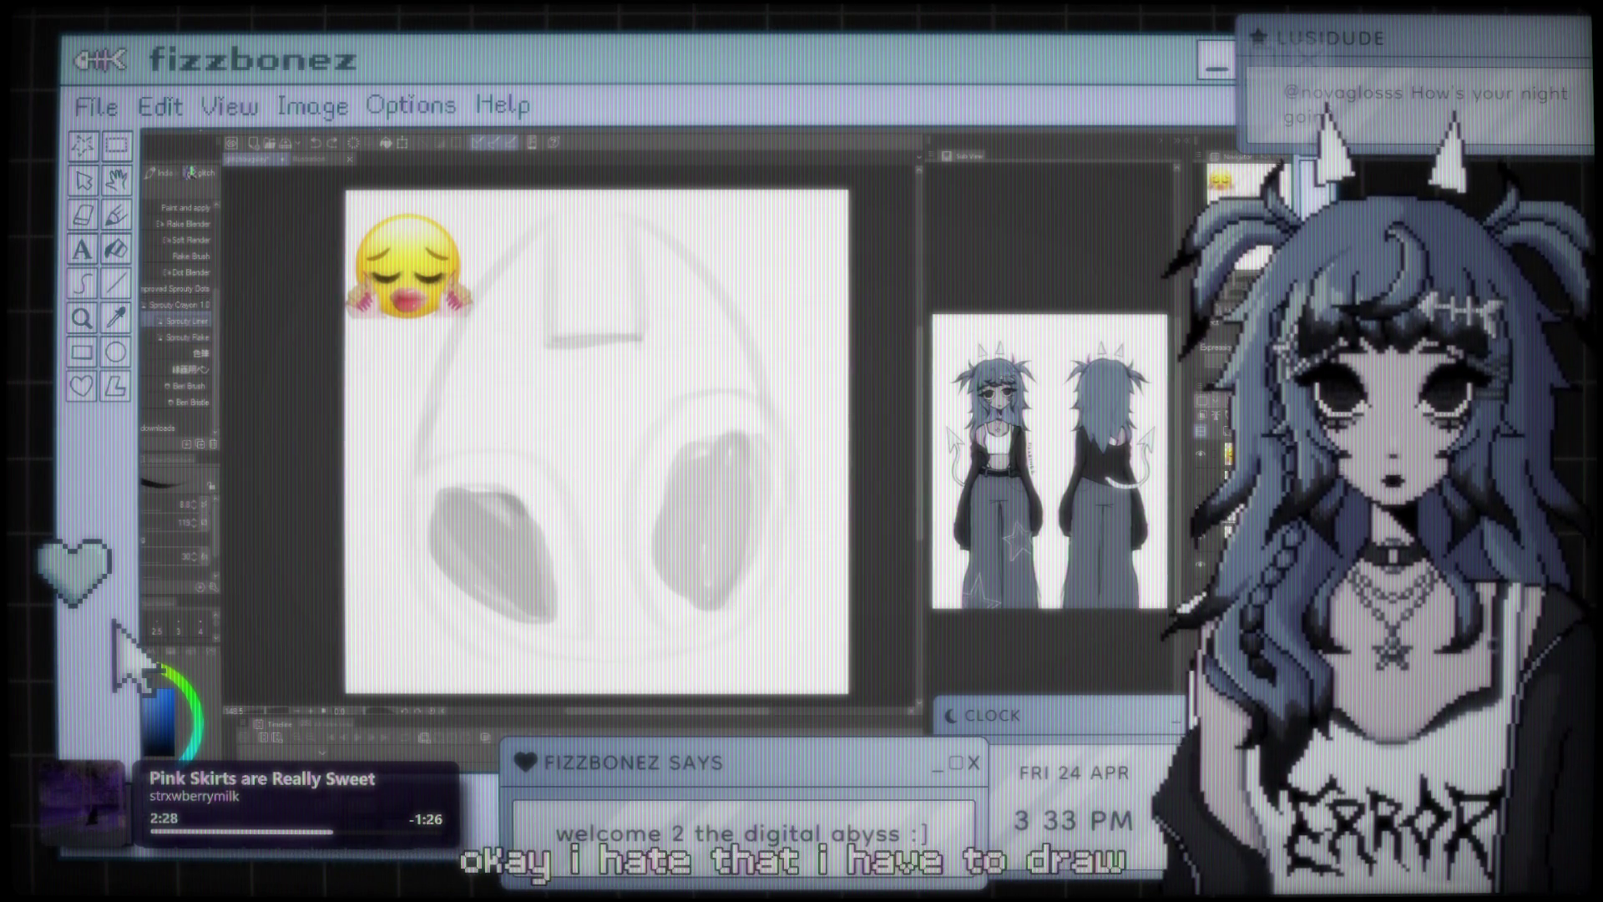
- With a marker, discard a trial stroke over the left ear-cup and ink a small nose curve
{"action": "key", "text": "p"}
{"action": "left_click_drag", "start_coordinate": [547, 451], "coordinate": [510, 605]}
{"action": "key", "text": "ctrl+z"}
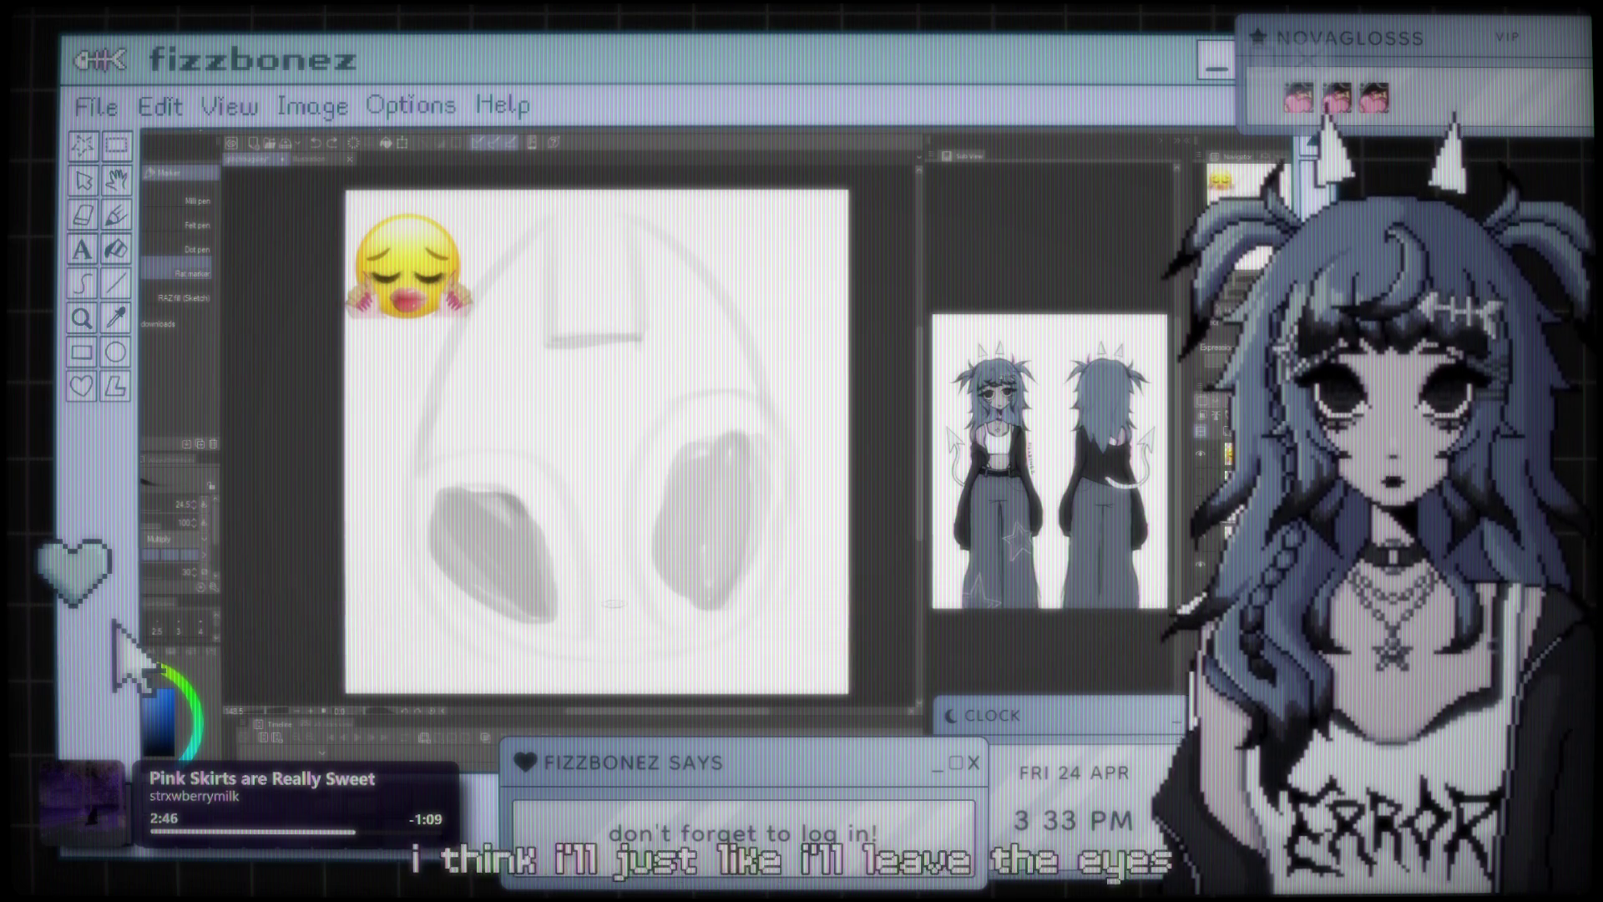
{"action": "mouse_move", "coordinate": [586, 611]}
{"action": "left_mouse_down"}
{"action": "mouse_move", "coordinate": [614, 603]}
{"action": "mouse_move", "coordinate": [616, 641]}
{"action": "left_mouse_up"}
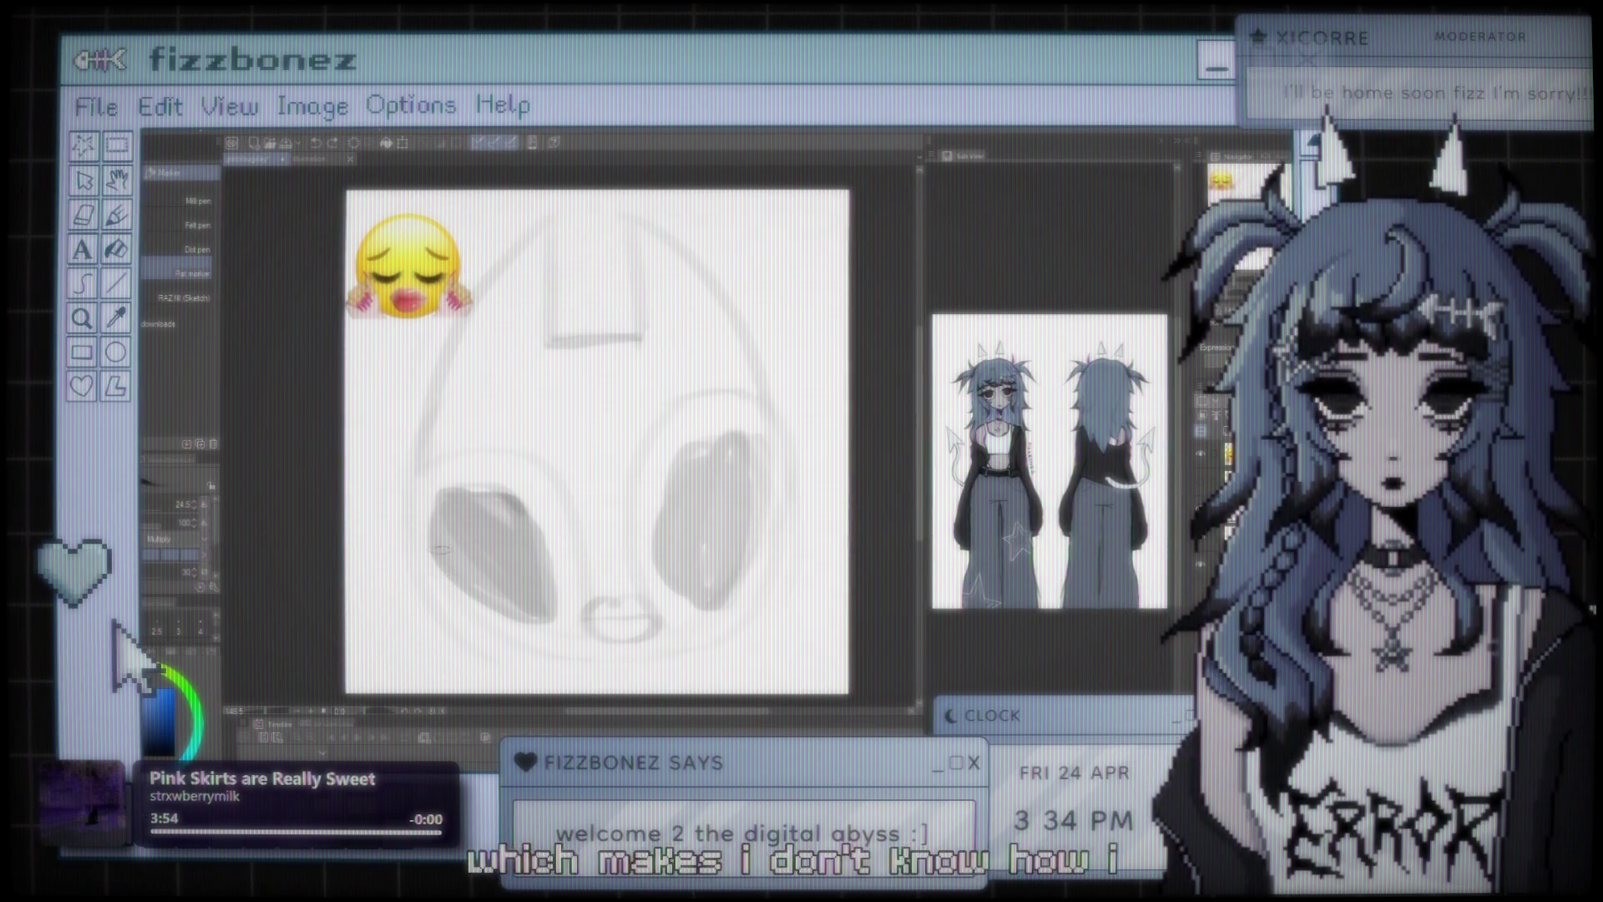
- Sketch curved finger strokes below the left ear-cup, then undo the unwanted trial strokes
{"action": "mouse_move", "coordinate": [359, 613]}
{"action": "left_mouse_down"}
{"action": "mouse_move", "coordinate": [446, 551]}
{"action": "mouse_move", "coordinate": [505, 634]}
{"action": "left_mouse_up"}
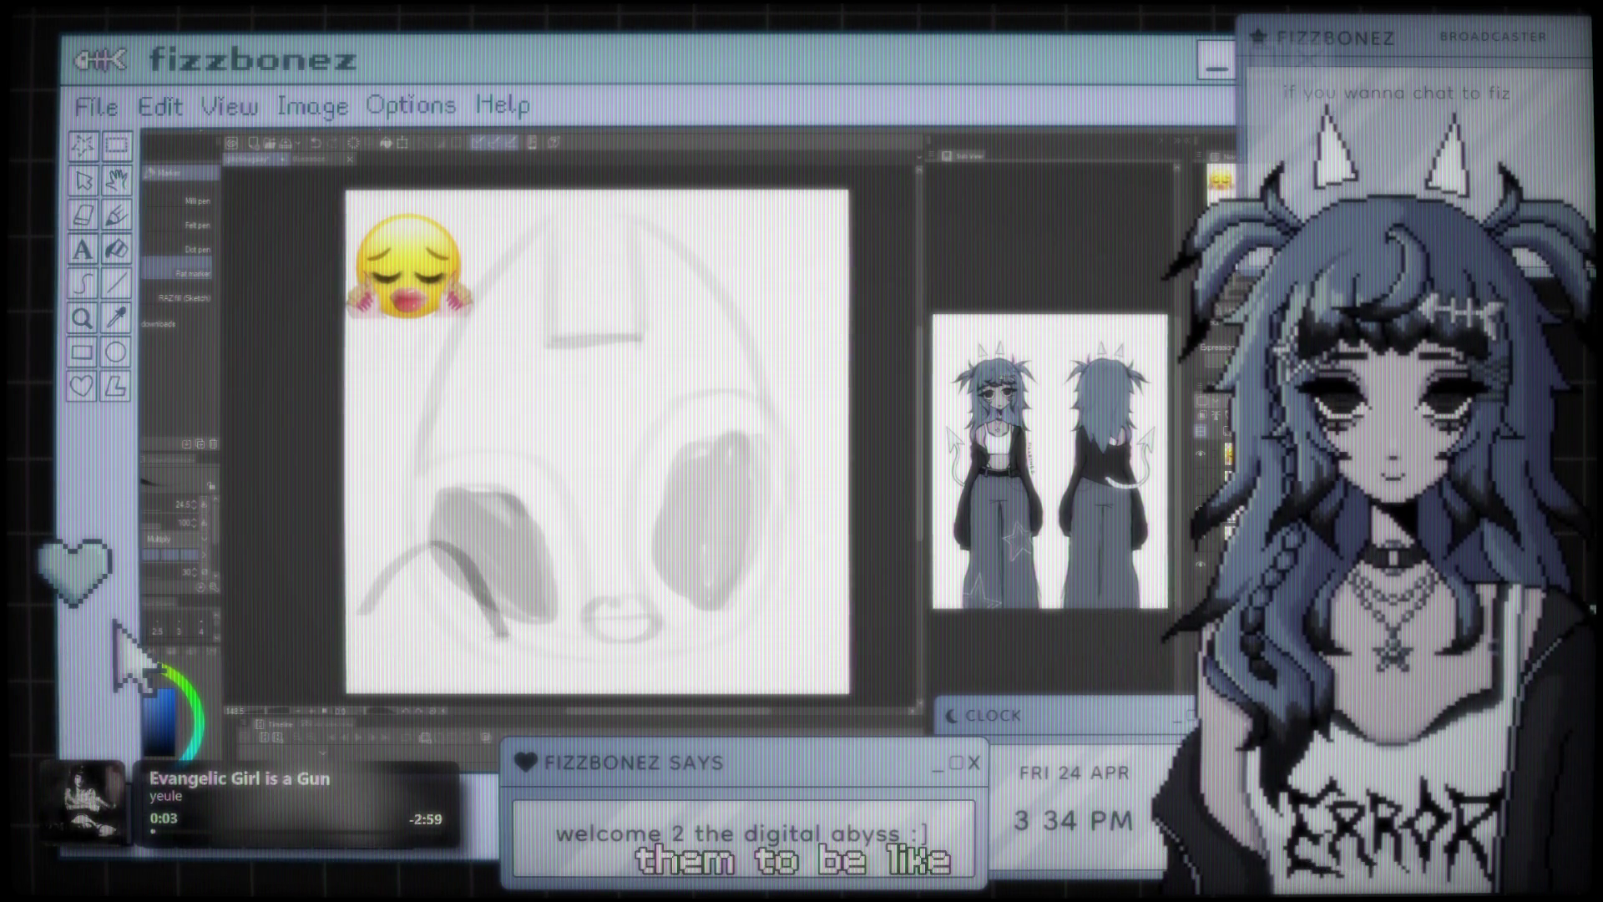
{"action": "left_click_drag", "start_coordinate": [358, 614], "coordinate": [382, 676]}
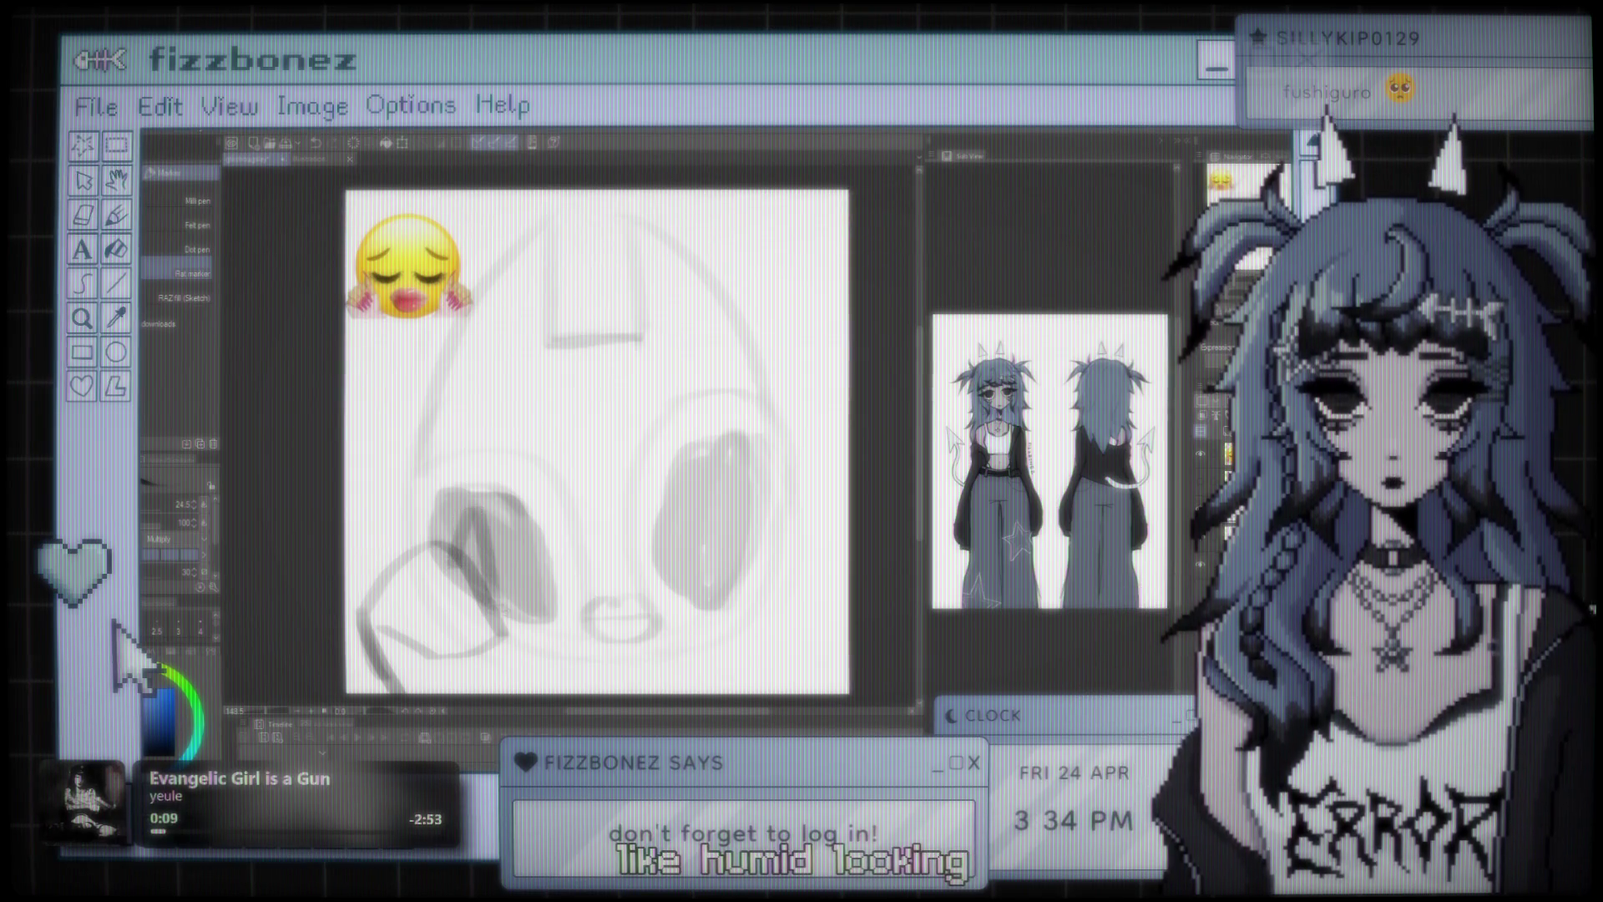
{"action": "left_click_drag", "start_coordinate": [466, 497], "coordinate": [469, 534]}
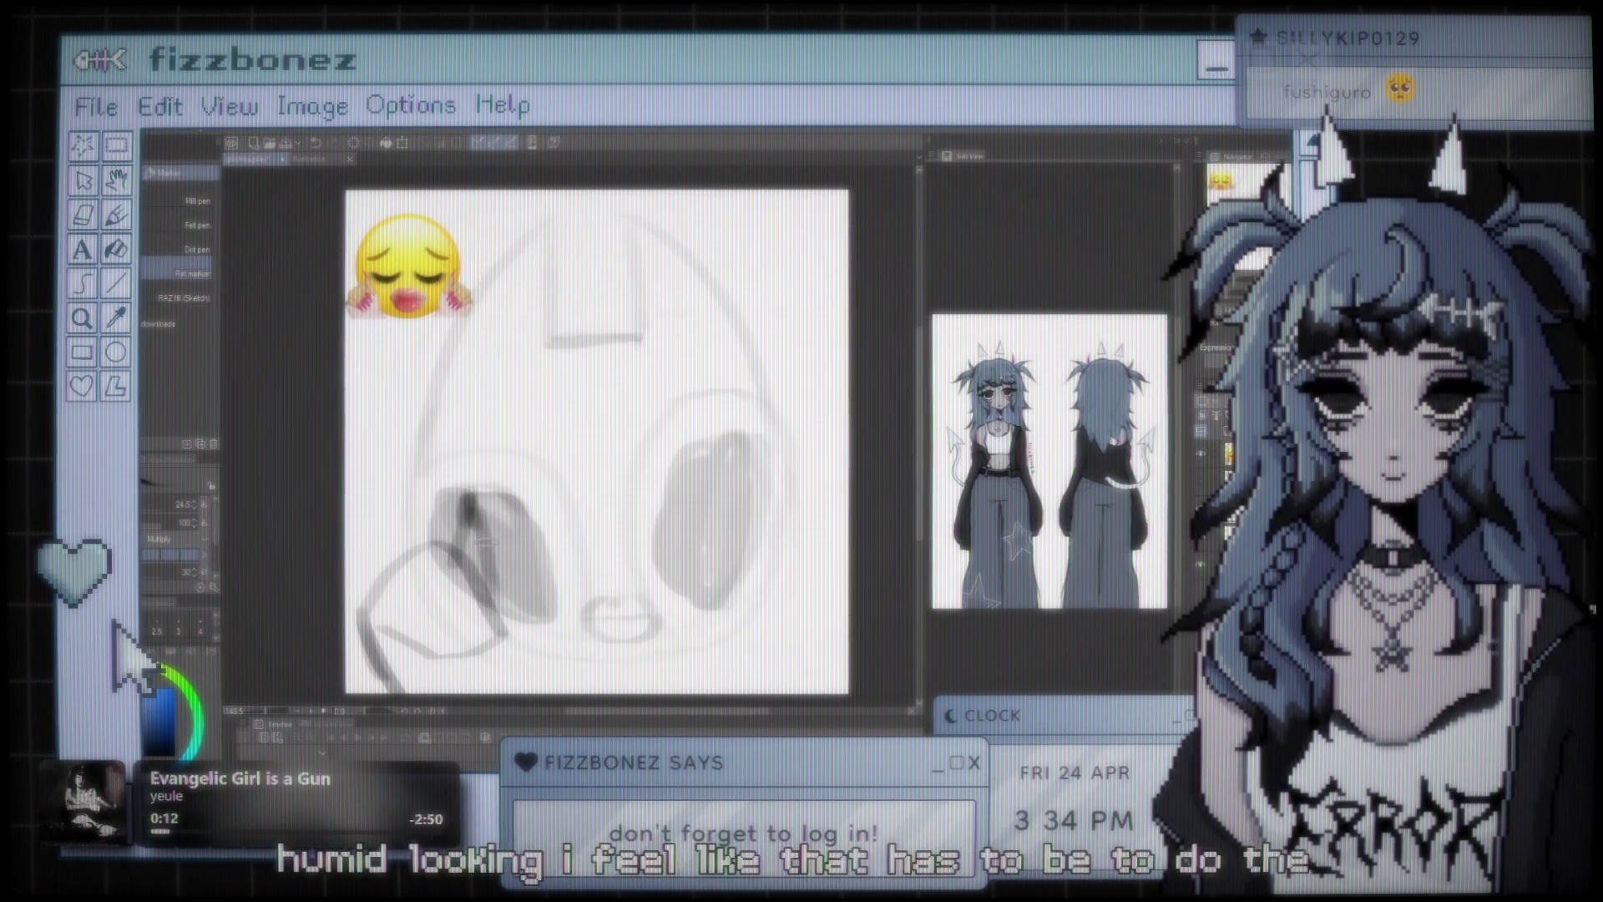
{"action": "key", "text": "ctrl+z"}
{"action": "key", "text": "ctrl+z"}
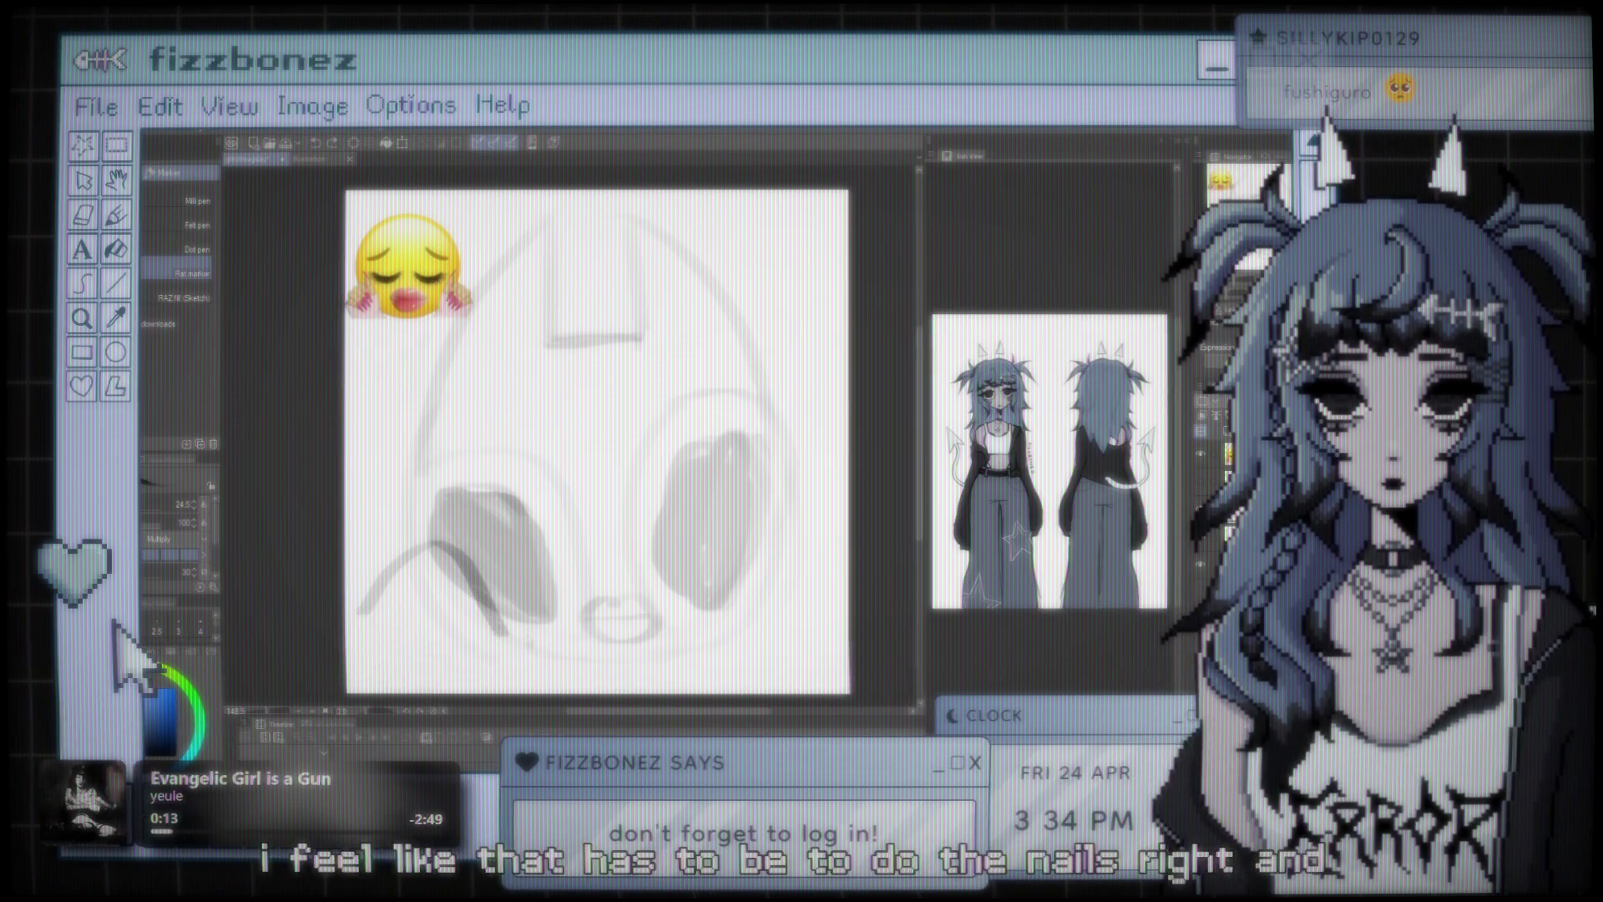
{"action": "key", "text": "ctrl+z"}
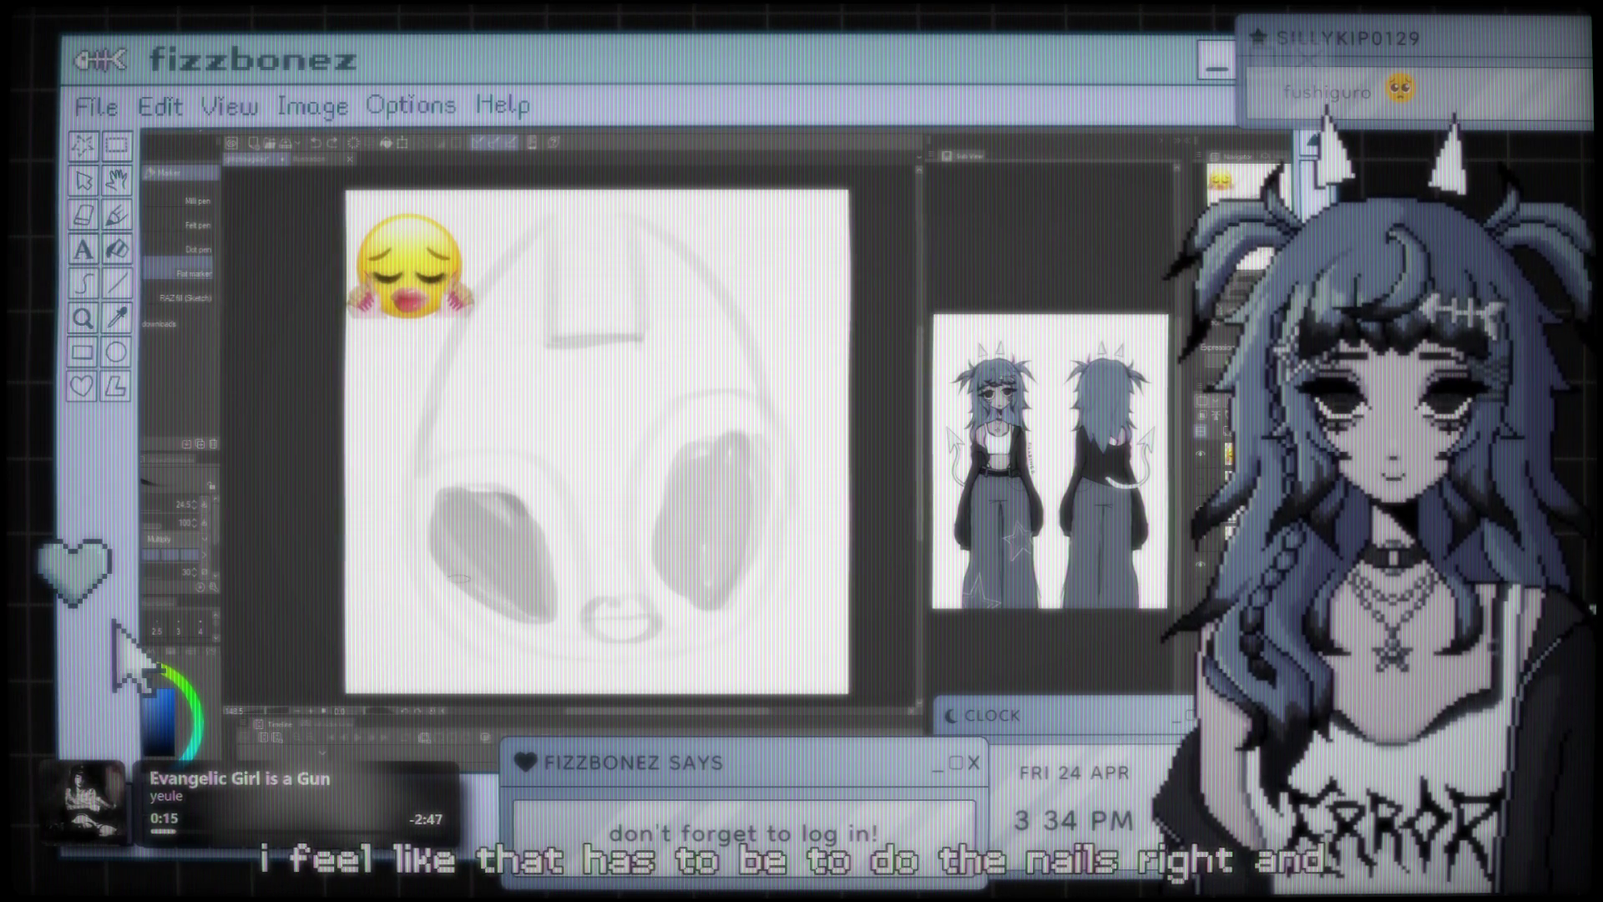
{"action": "scroll", "coordinate": [501, 501], "scroll_direction": "down", "scroll_amount": 1}
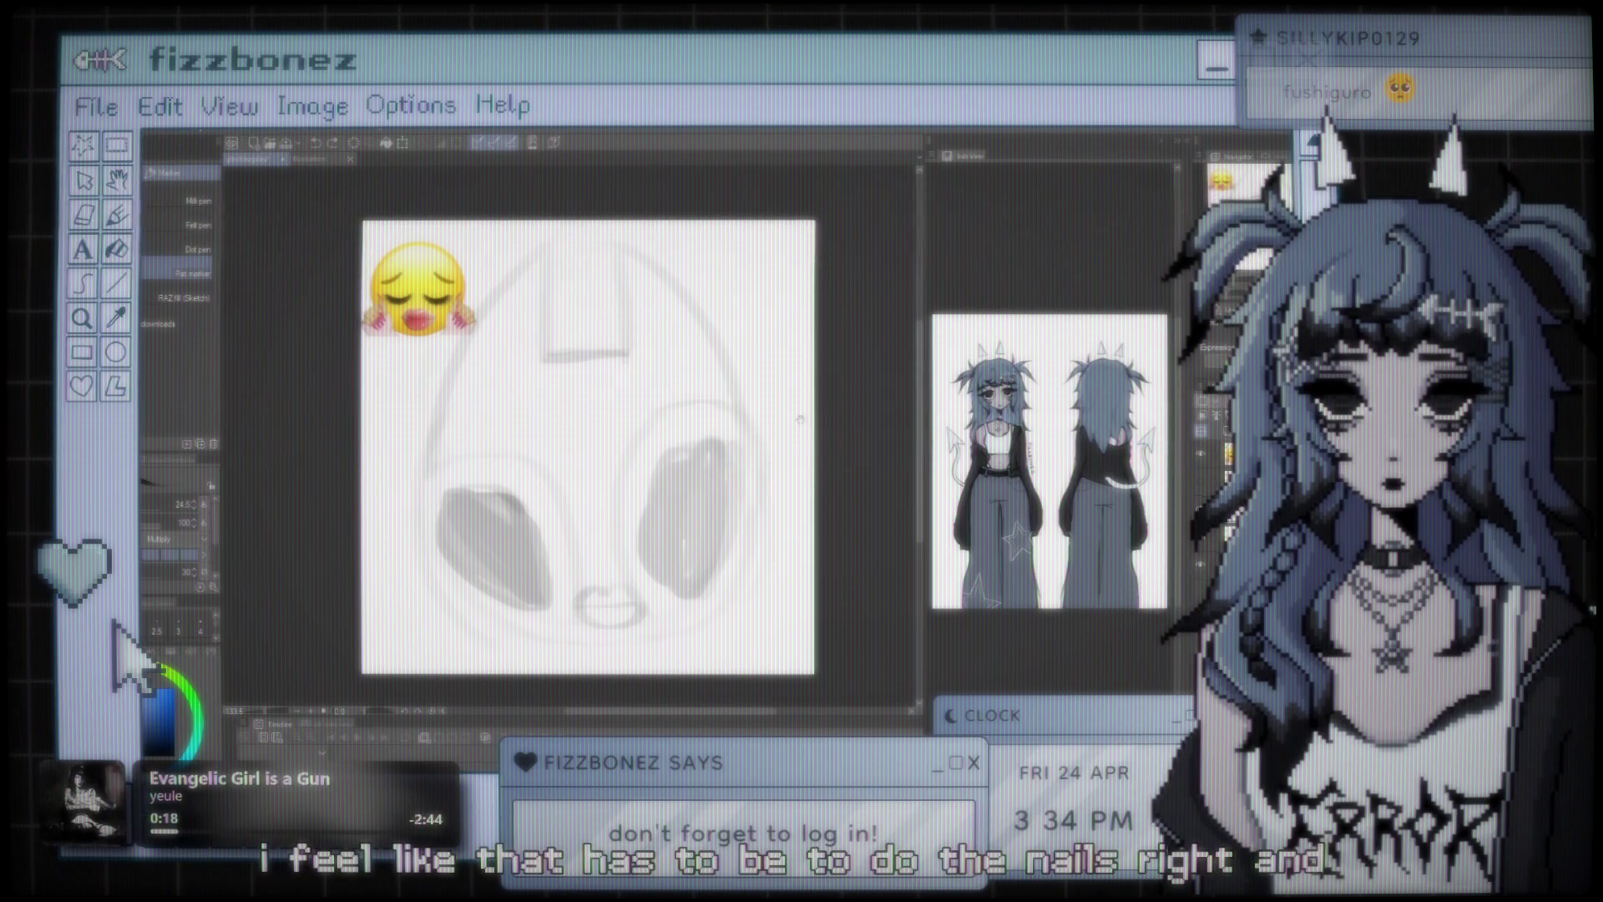
{"action": "scroll", "coordinate": [568, 446], "scroll_direction": "right", "scroll_amount": 1}
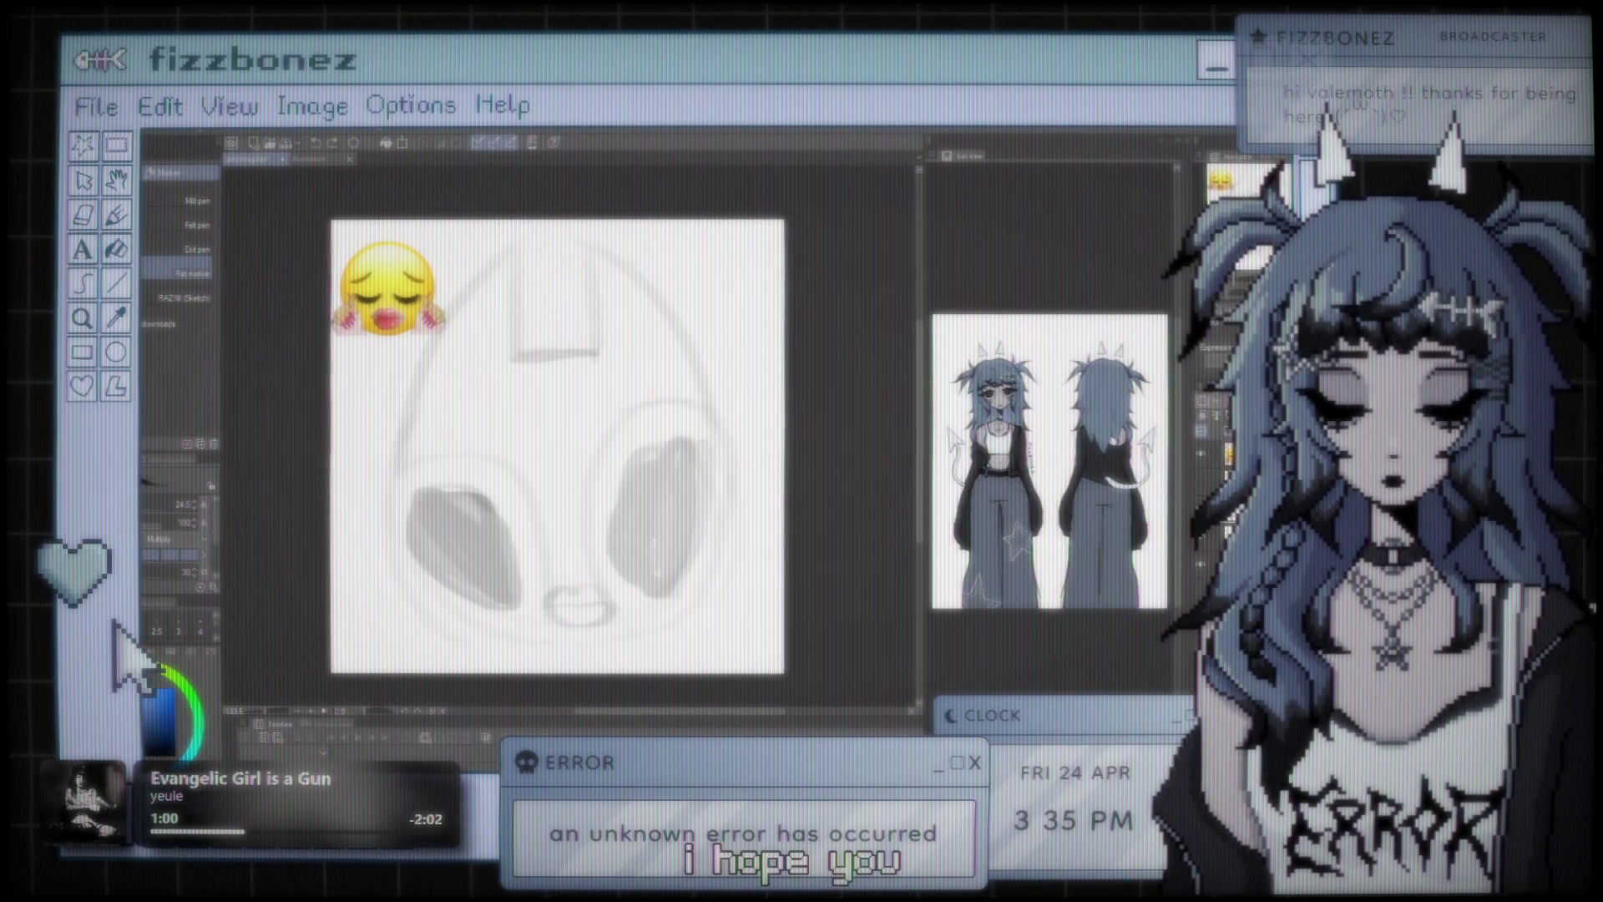
- Draw a dark curving stroke down and left from the left end of the left ear-cup
{"action": "scroll", "coordinate": [592, 425], "scroll_direction": "up", "scroll_amount": 2}
{"action": "scroll", "coordinate": [593, 426], "scroll_direction": "up", "scroll_amount": 2}
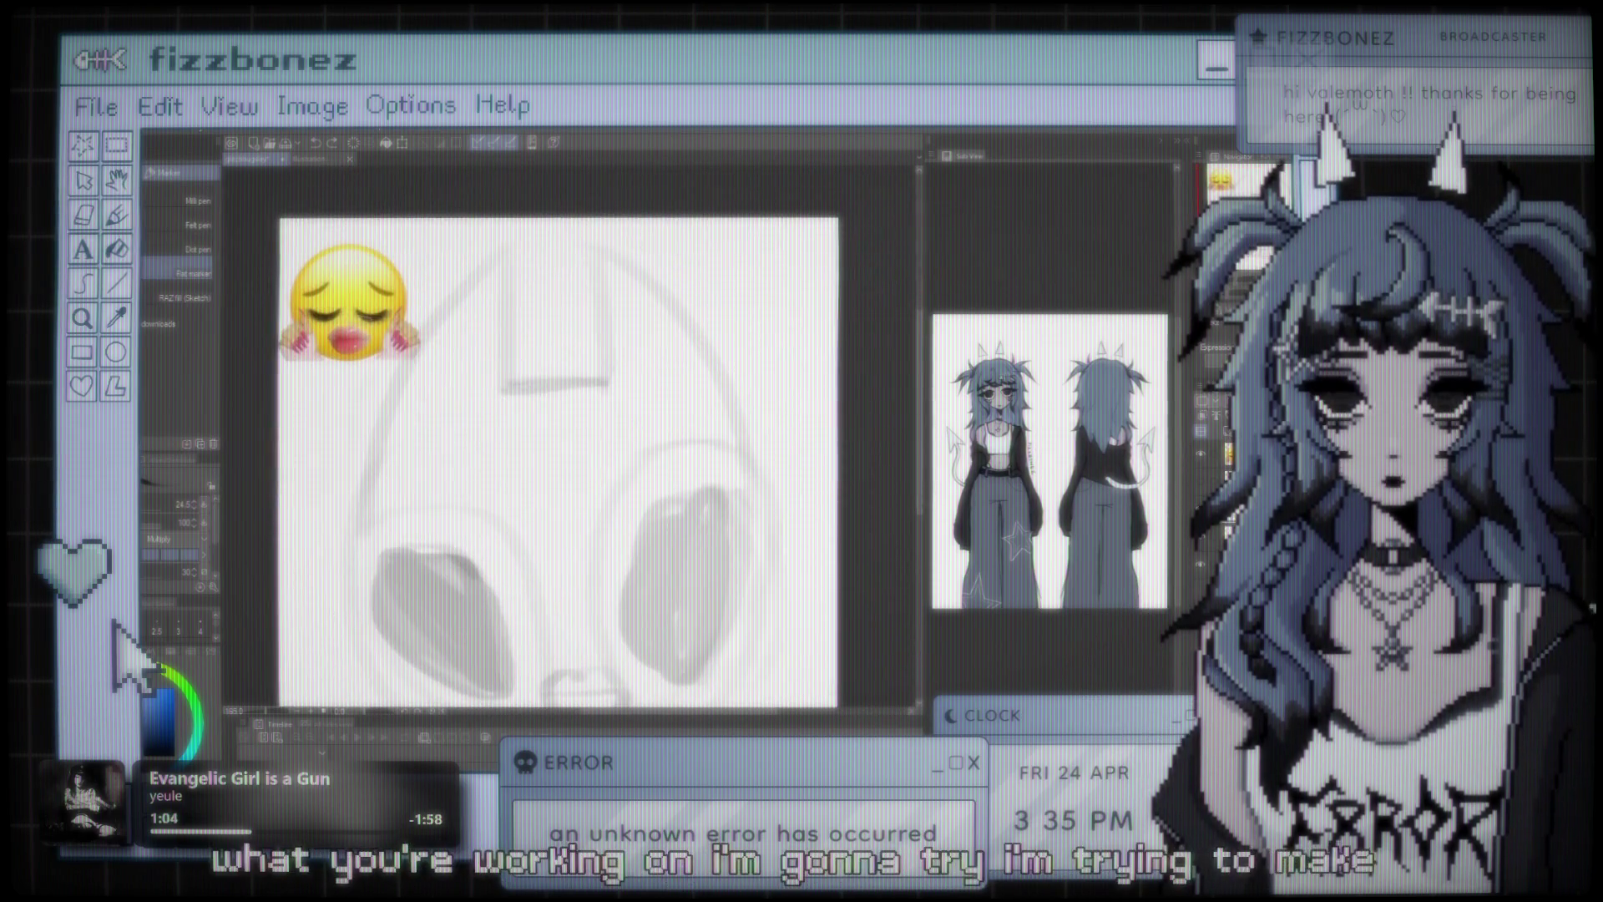
{"action": "scroll", "coordinate": [584, 459], "scroll_direction": "up", "scroll_amount": 3}
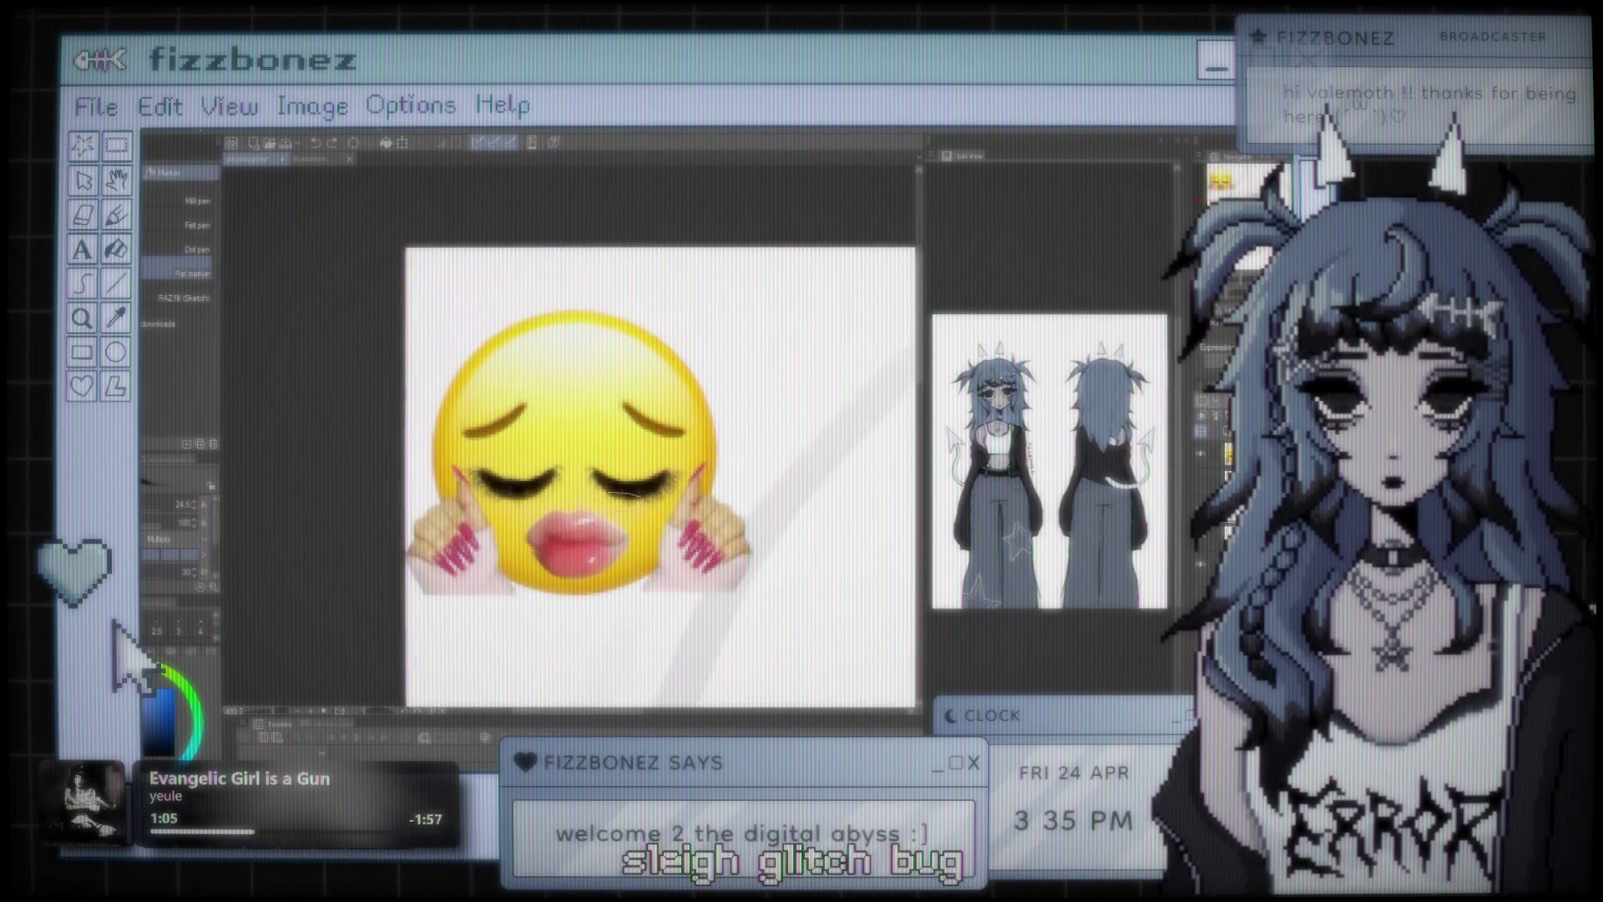
{"action": "scroll", "coordinate": [576, 459], "scroll_direction": "up", "scroll_amount": 2}
{"action": "scroll", "coordinate": [576, 459], "scroll_direction": "down", "scroll_amount": 3}
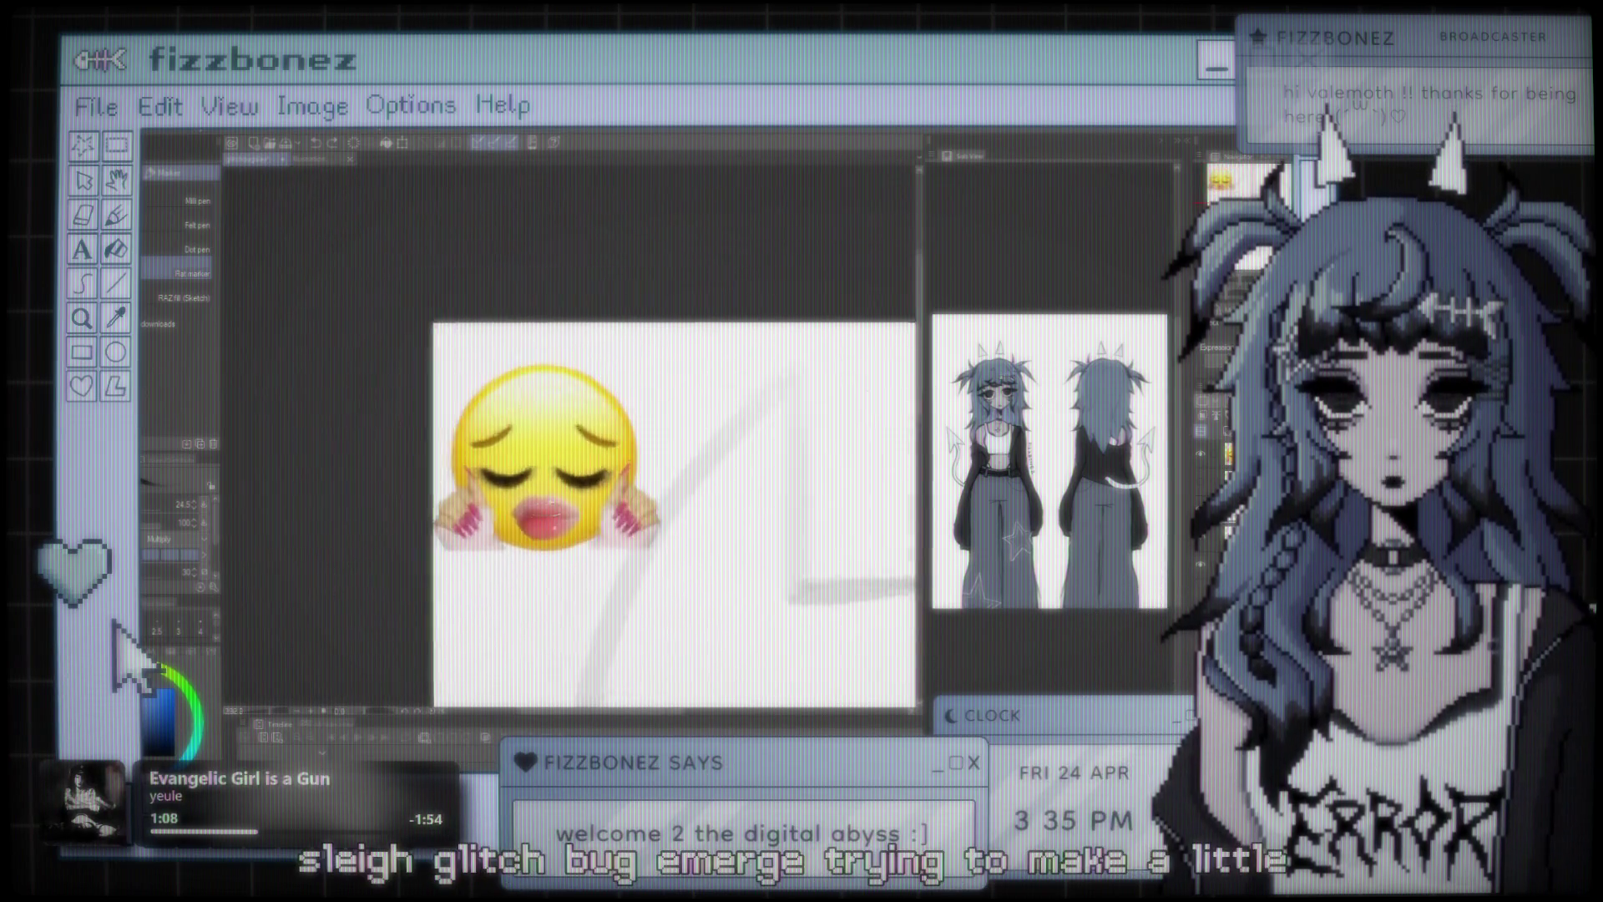
{"action": "scroll", "coordinate": [576, 459], "scroll_direction": "down", "scroll_amount": 1}
{"action": "scroll", "coordinate": [576, 459], "scroll_direction": "up", "scroll_amount": 3}
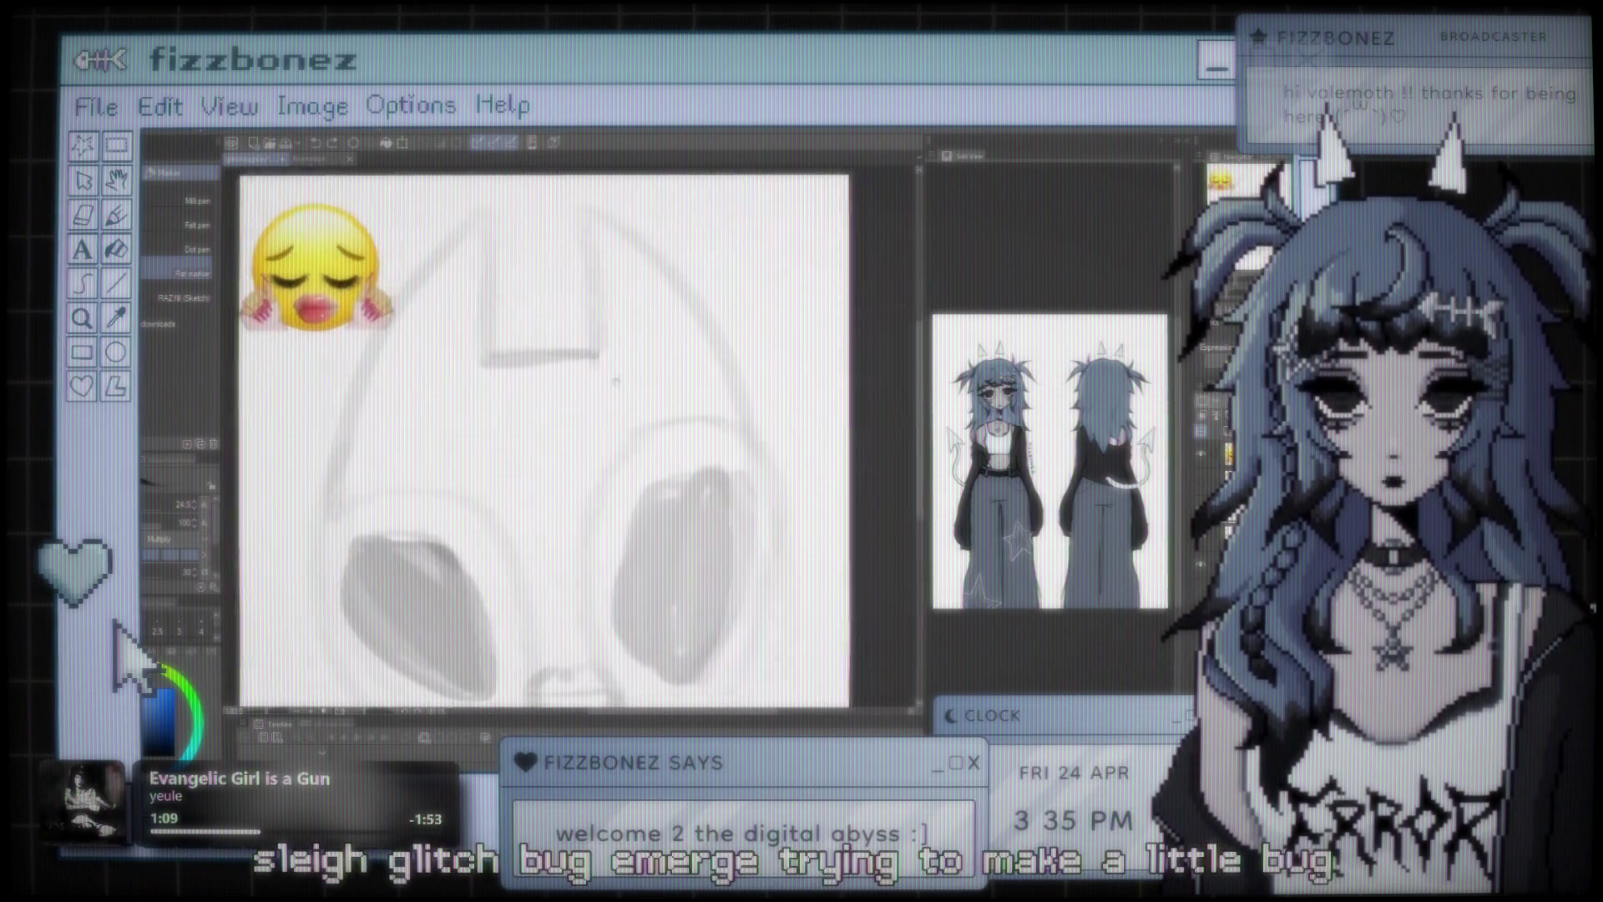
{"action": "scroll", "coordinate": [618, 392], "scroll_direction": "down", "scroll_amount": 3}
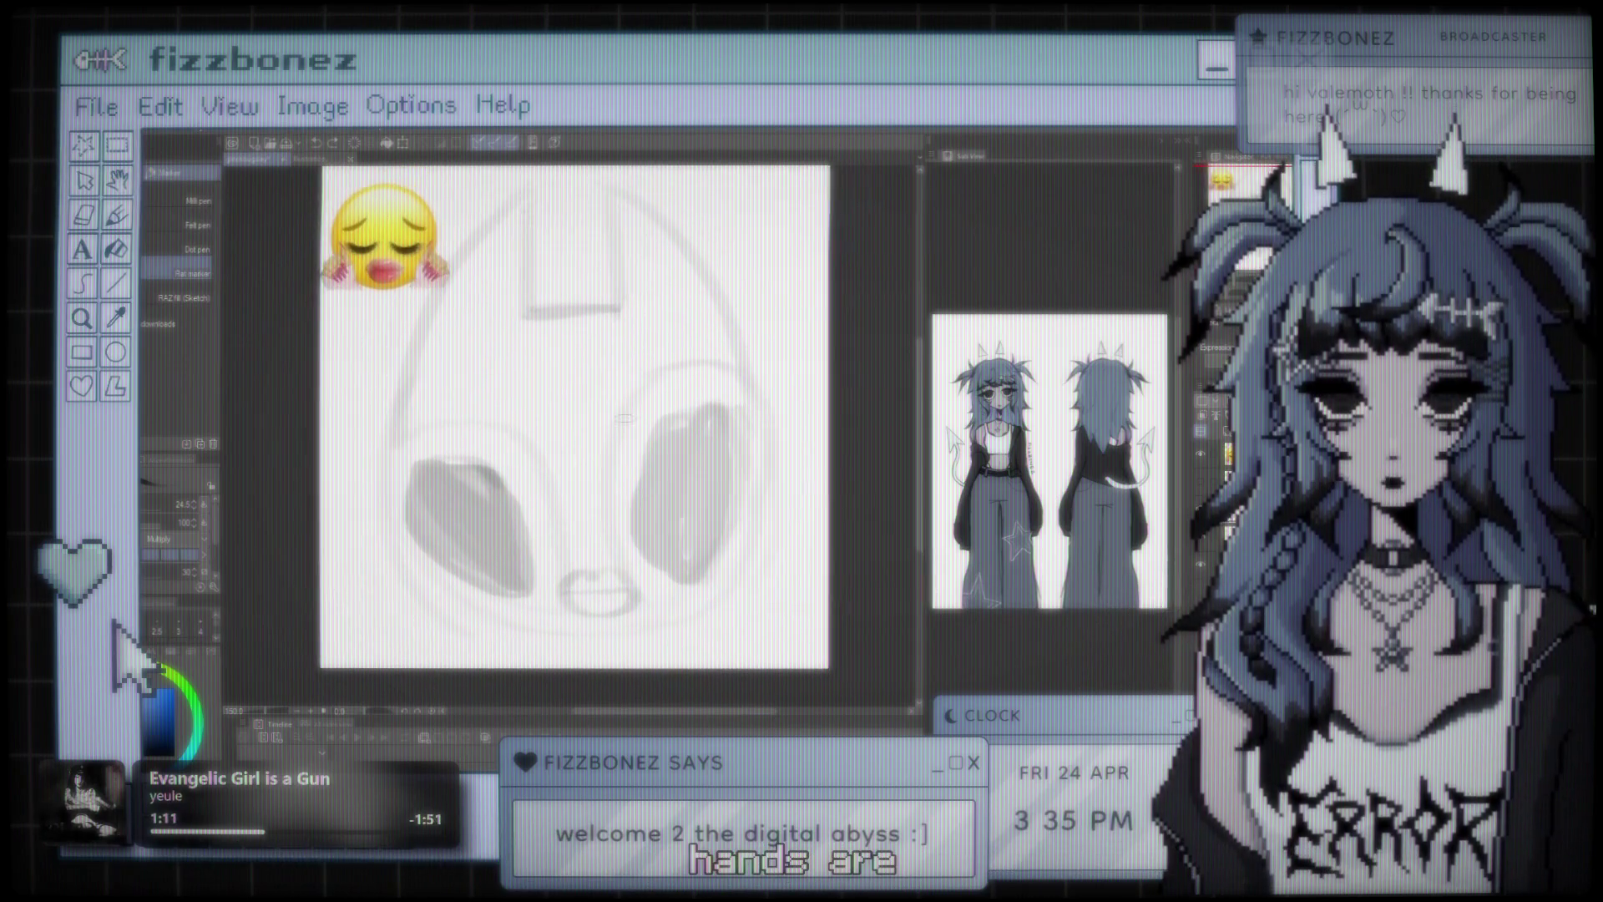
{"action": "scroll", "coordinate": [563, 499], "scroll_direction": "up", "scroll_amount": 1}
{"action": "scroll", "coordinate": [562, 499], "scroll_direction": "down", "scroll_amount": 1}
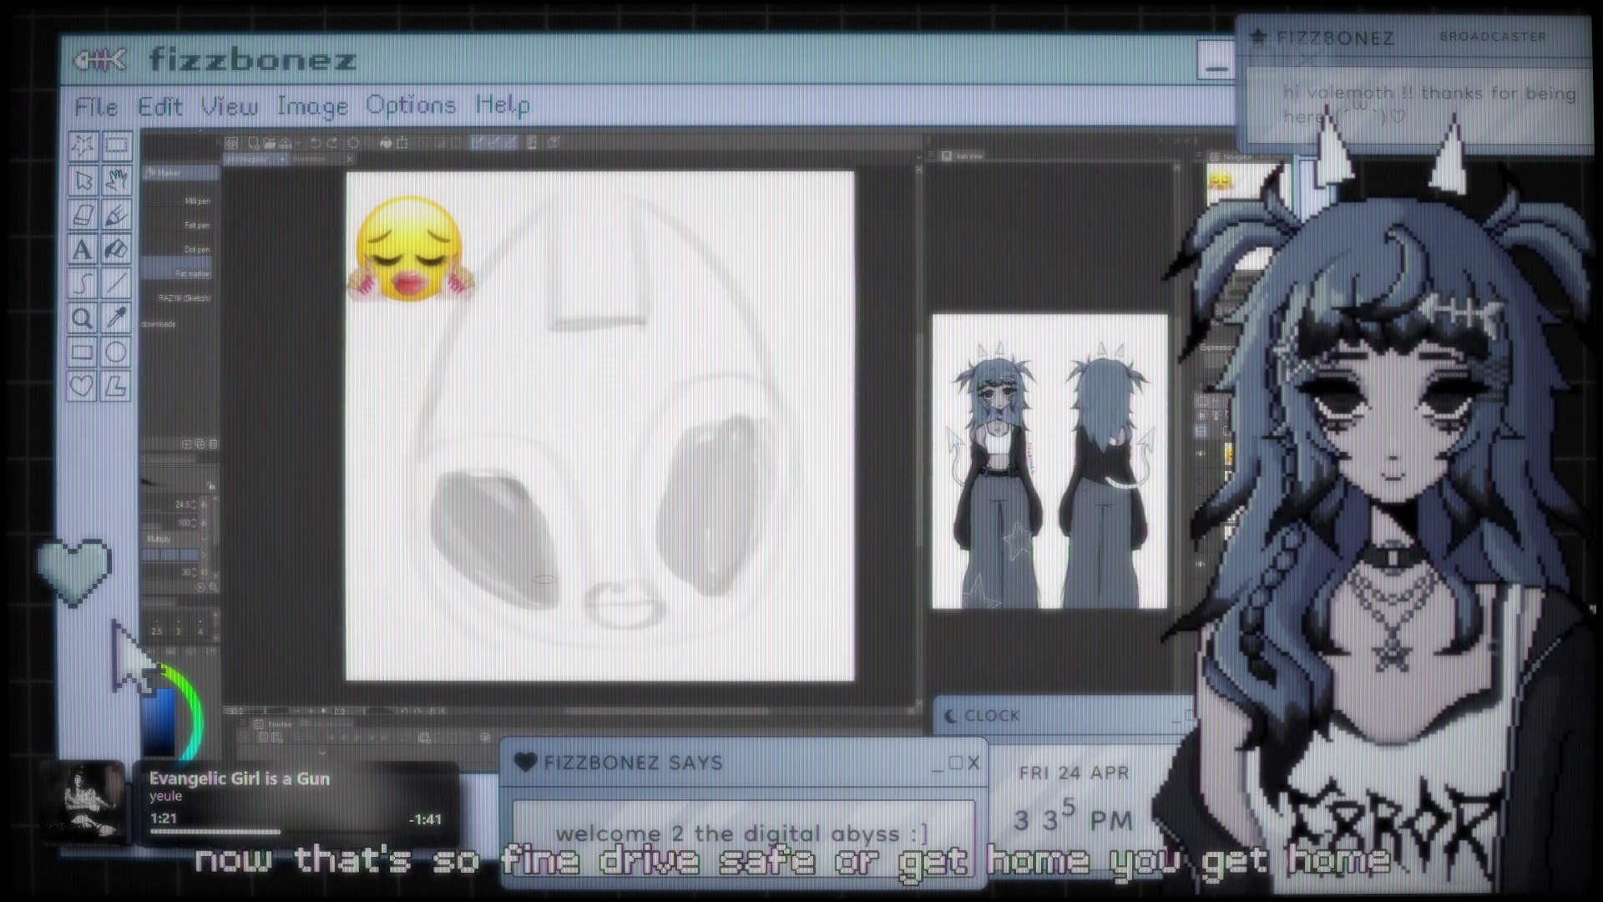
{"action": "scroll", "coordinate": [448, 507], "scroll_direction": "down", "scroll_amount": 2}
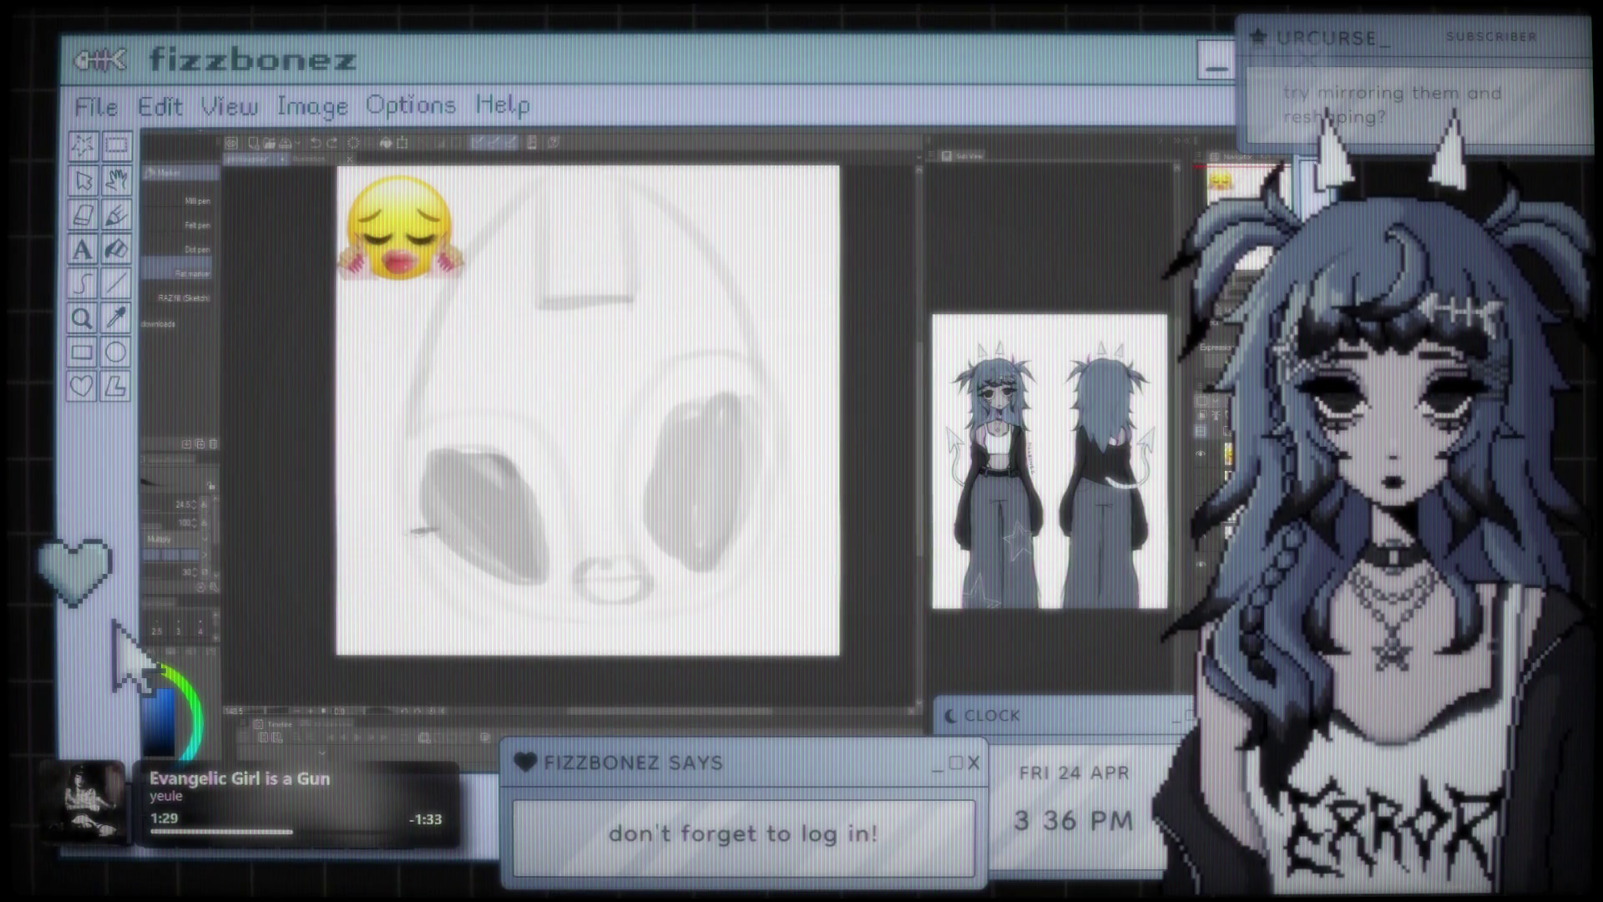
{"action": "mouse_move", "coordinate": [367, 557]}
{"action": "left_mouse_down"}
{"action": "mouse_move", "coordinate": [388, 625]}
{"action": "mouse_move", "coordinate": [417, 650]}
{"action": "mouse_move", "coordinate": [451, 643]}
{"action": "left_mouse_up"}
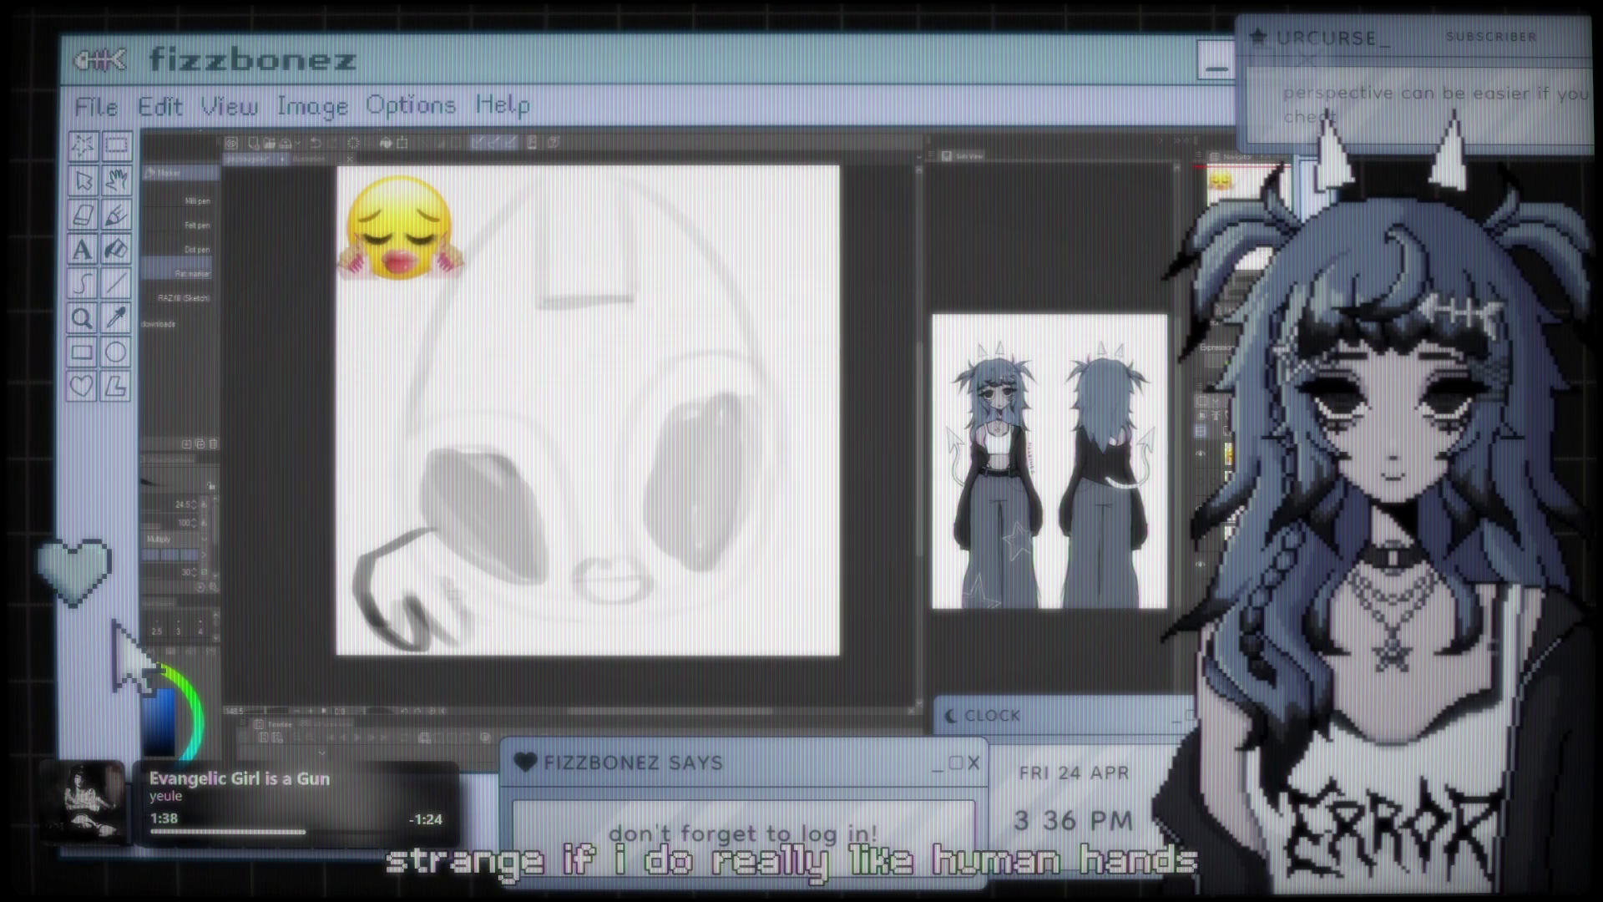
- Extend the S-shaped hand stroke with a trailing tail, discarding a trial box stroke over the ear-cup
{"action": "mouse_move", "coordinate": [413, 597]}
{"action": "left_mouse_down"}
{"action": "mouse_move", "coordinate": [434, 643]}
{"action": "mouse_move", "coordinate": [480, 631]}
{"action": "left_mouse_up"}
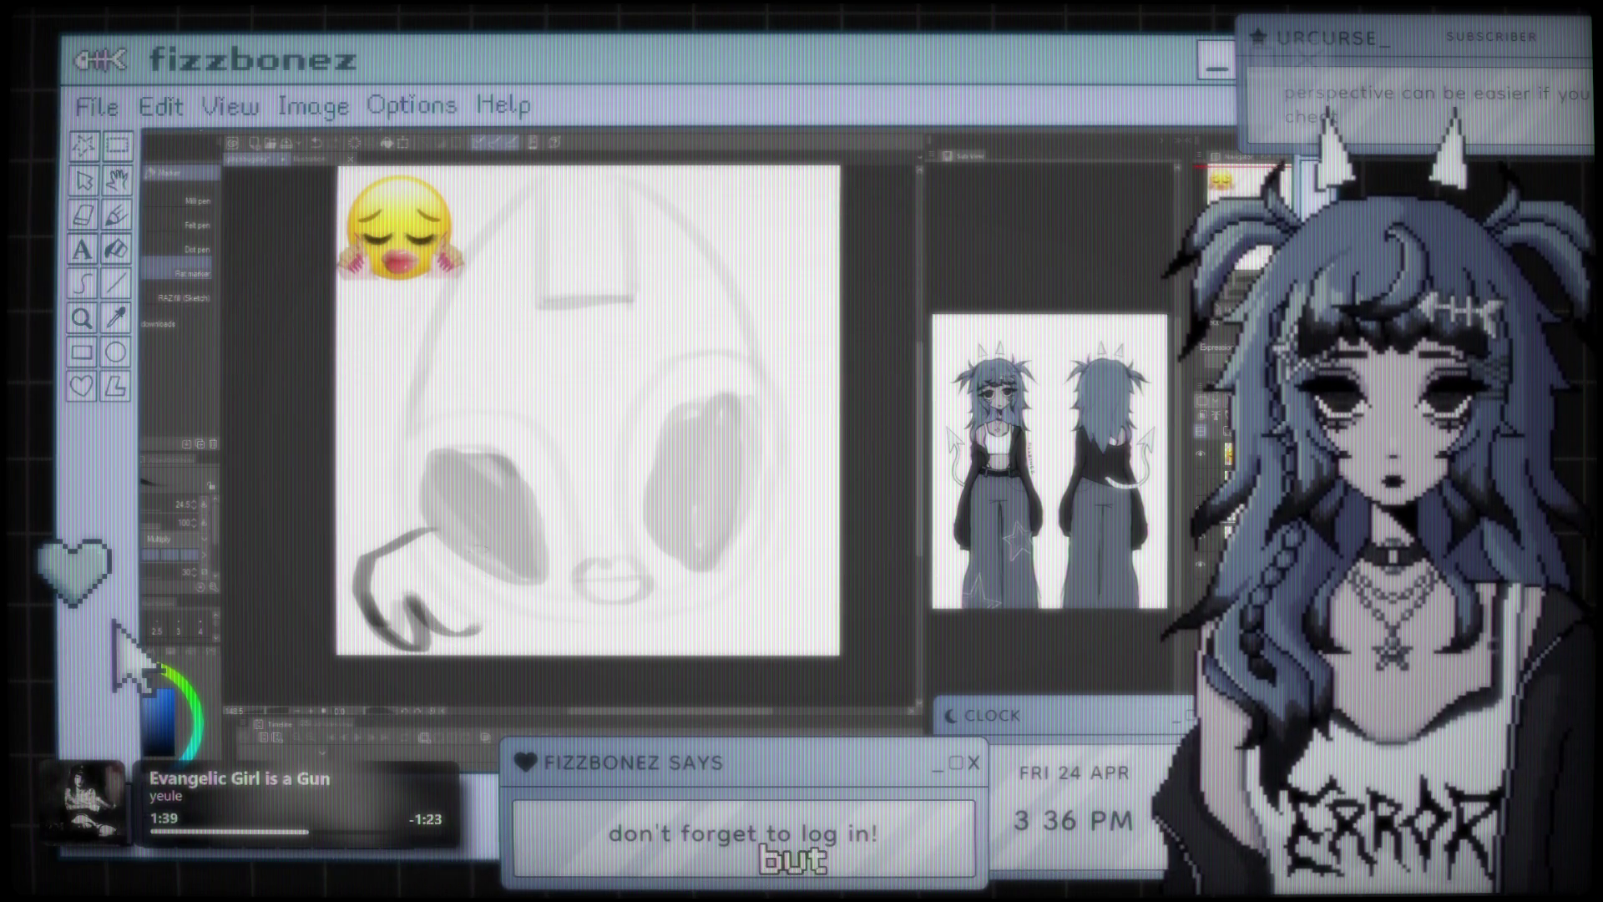
{"action": "mouse_move", "coordinate": [455, 372]}
{"action": "left_mouse_down"}
{"action": "mouse_move", "coordinate": [443, 455]}
{"action": "mouse_move", "coordinate": [501, 392]}
{"action": "left_mouse_up"}
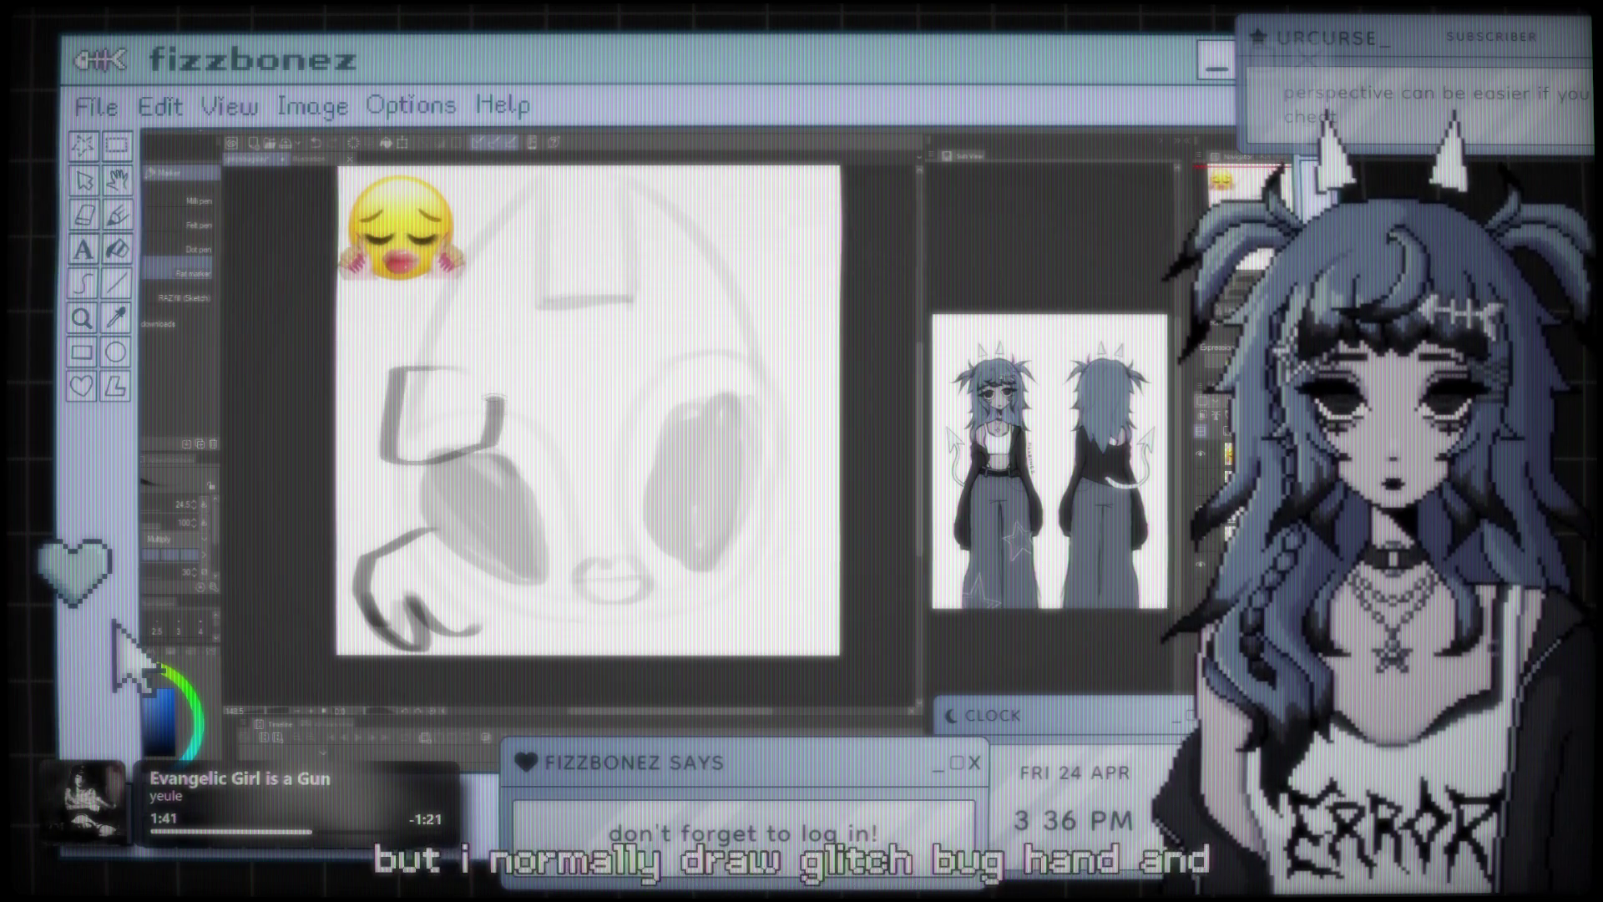
{"action": "key", "text": "ctrl+z"}
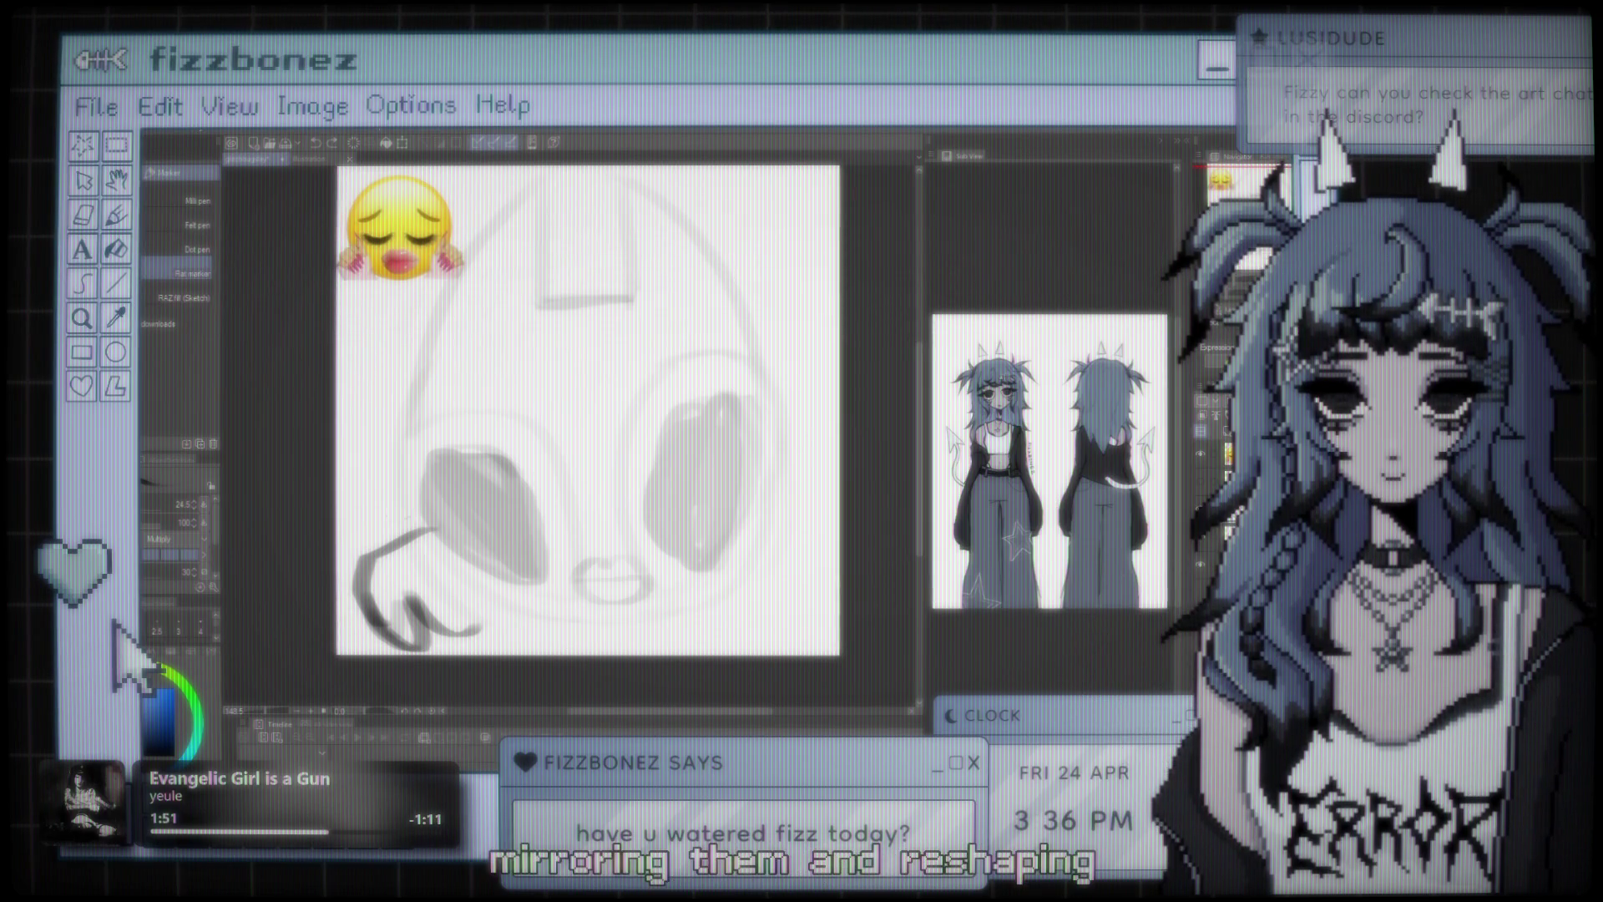
{"action": "scroll", "coordinate": [541, 422], "scroll_direction": "up", "scroll_amount": 2}
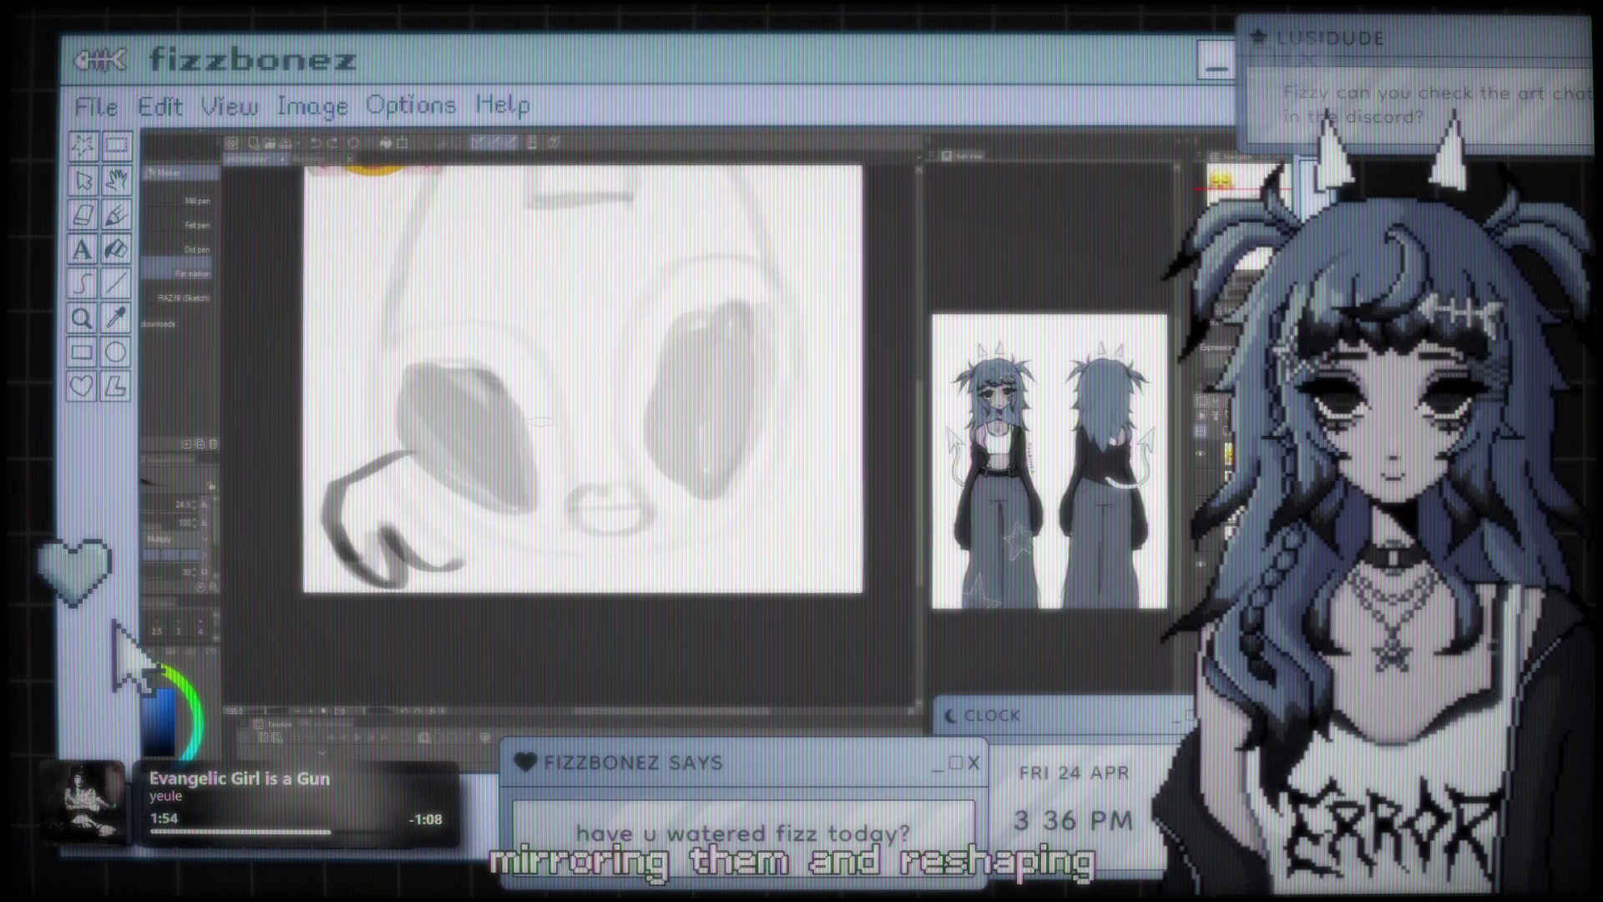
{"action": "scroll", "coordinate": [541, 421], "scroll_direction": "down", "scroll_amount": 3}
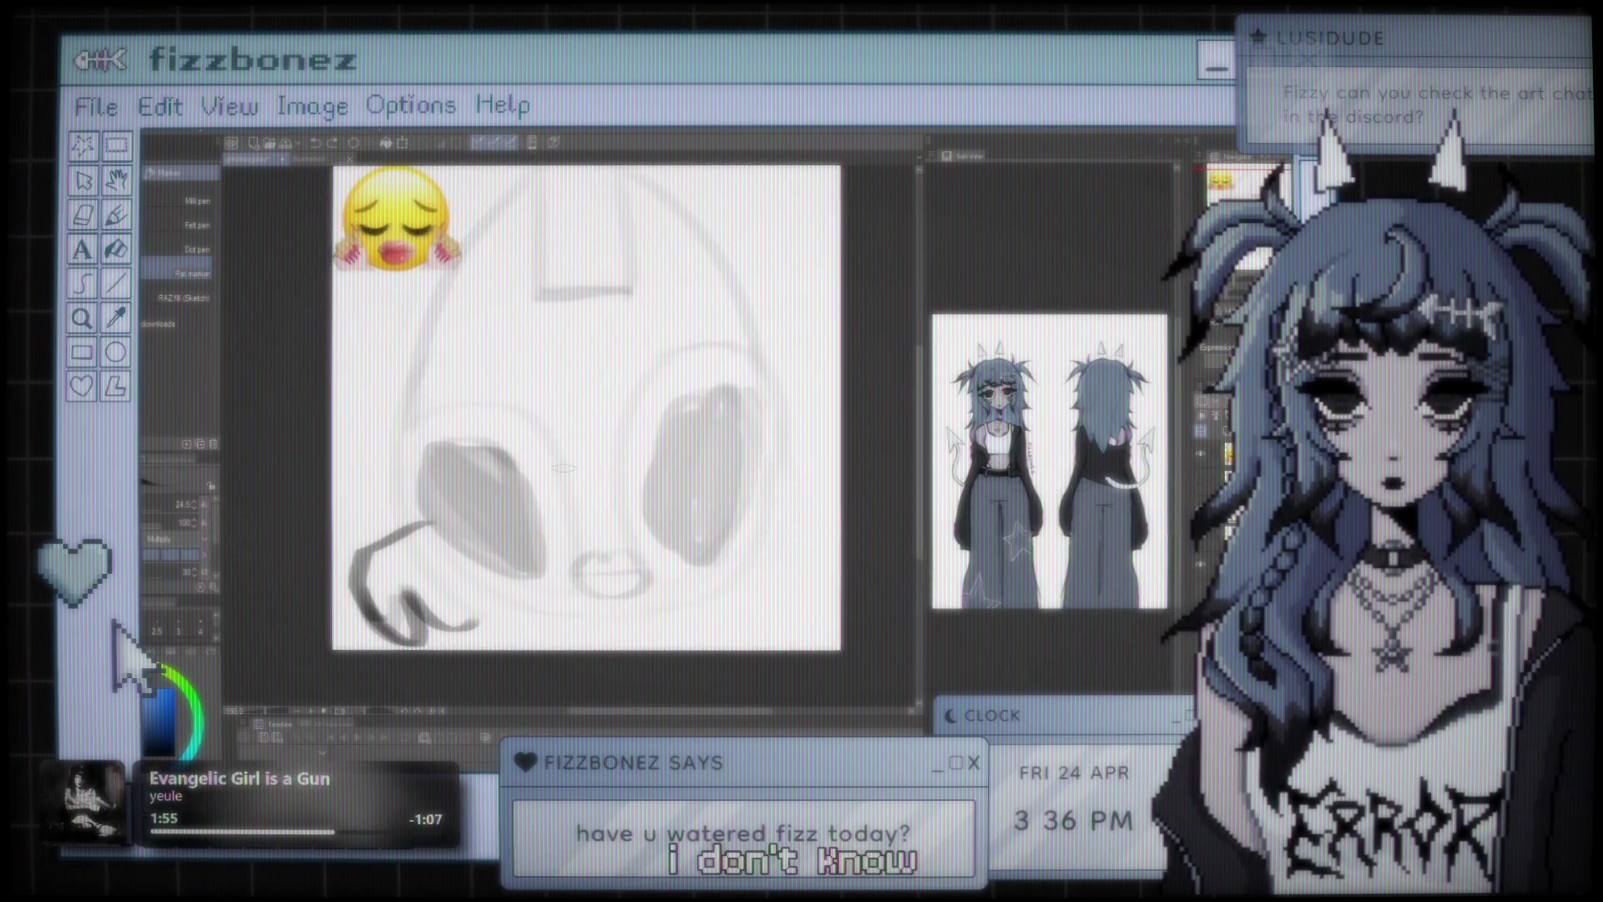
{"action": "scroll", "coordinate": [584, 417], "scroll_direction": "up", "scroll_amount": 1}
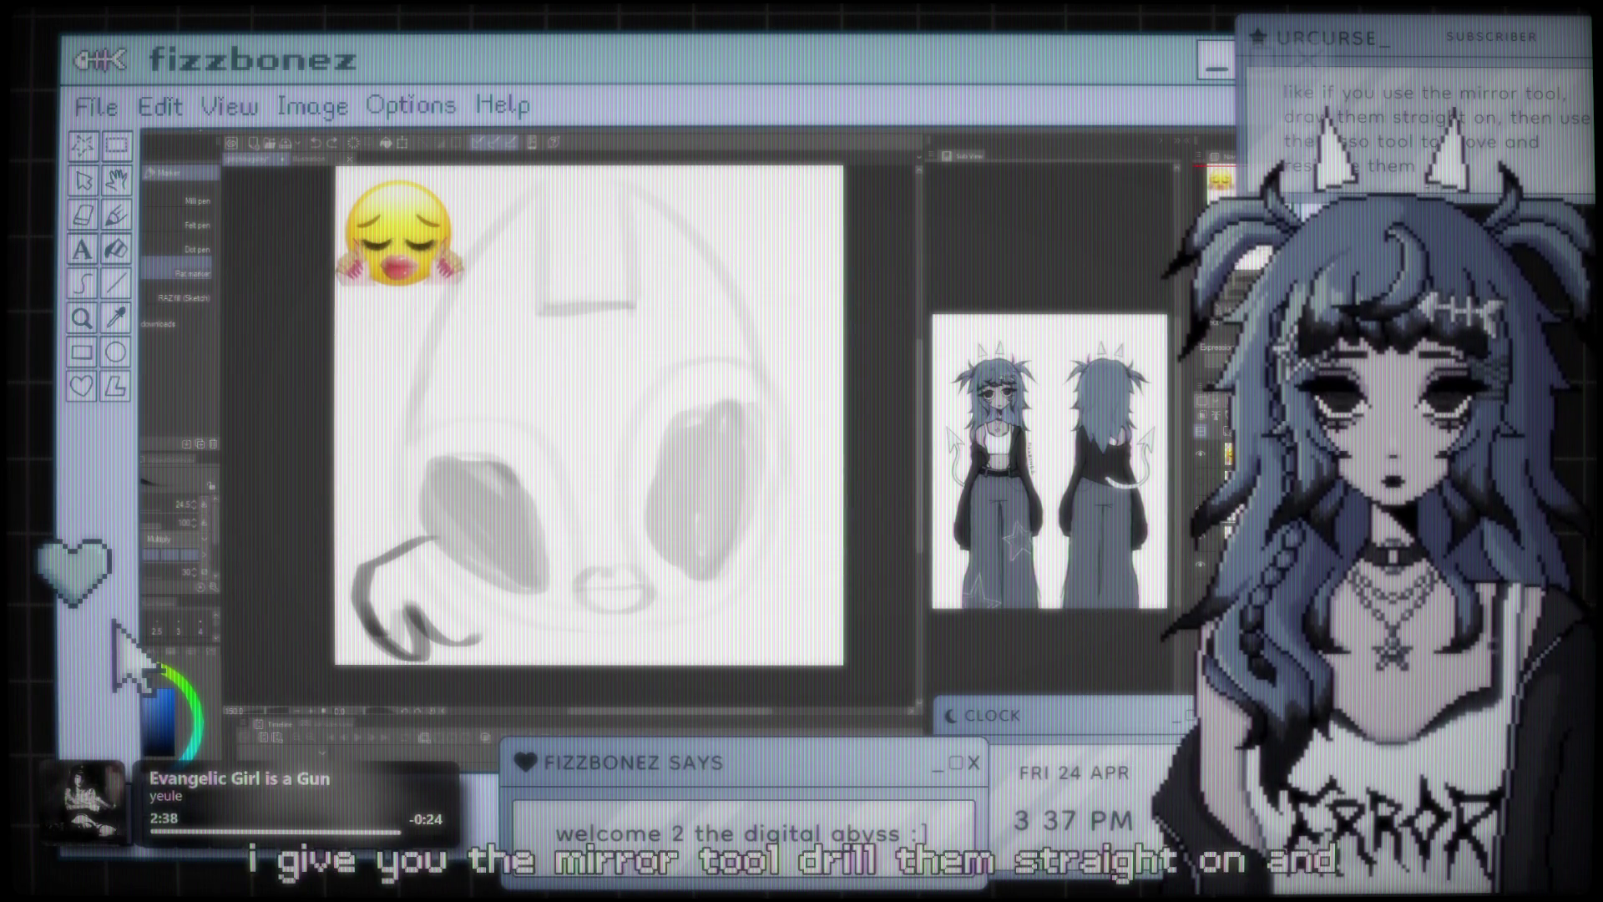
{"action": "scroll", "coordinate": [651, 542], "scroll_direction": "down", "scroll_amount": 1}
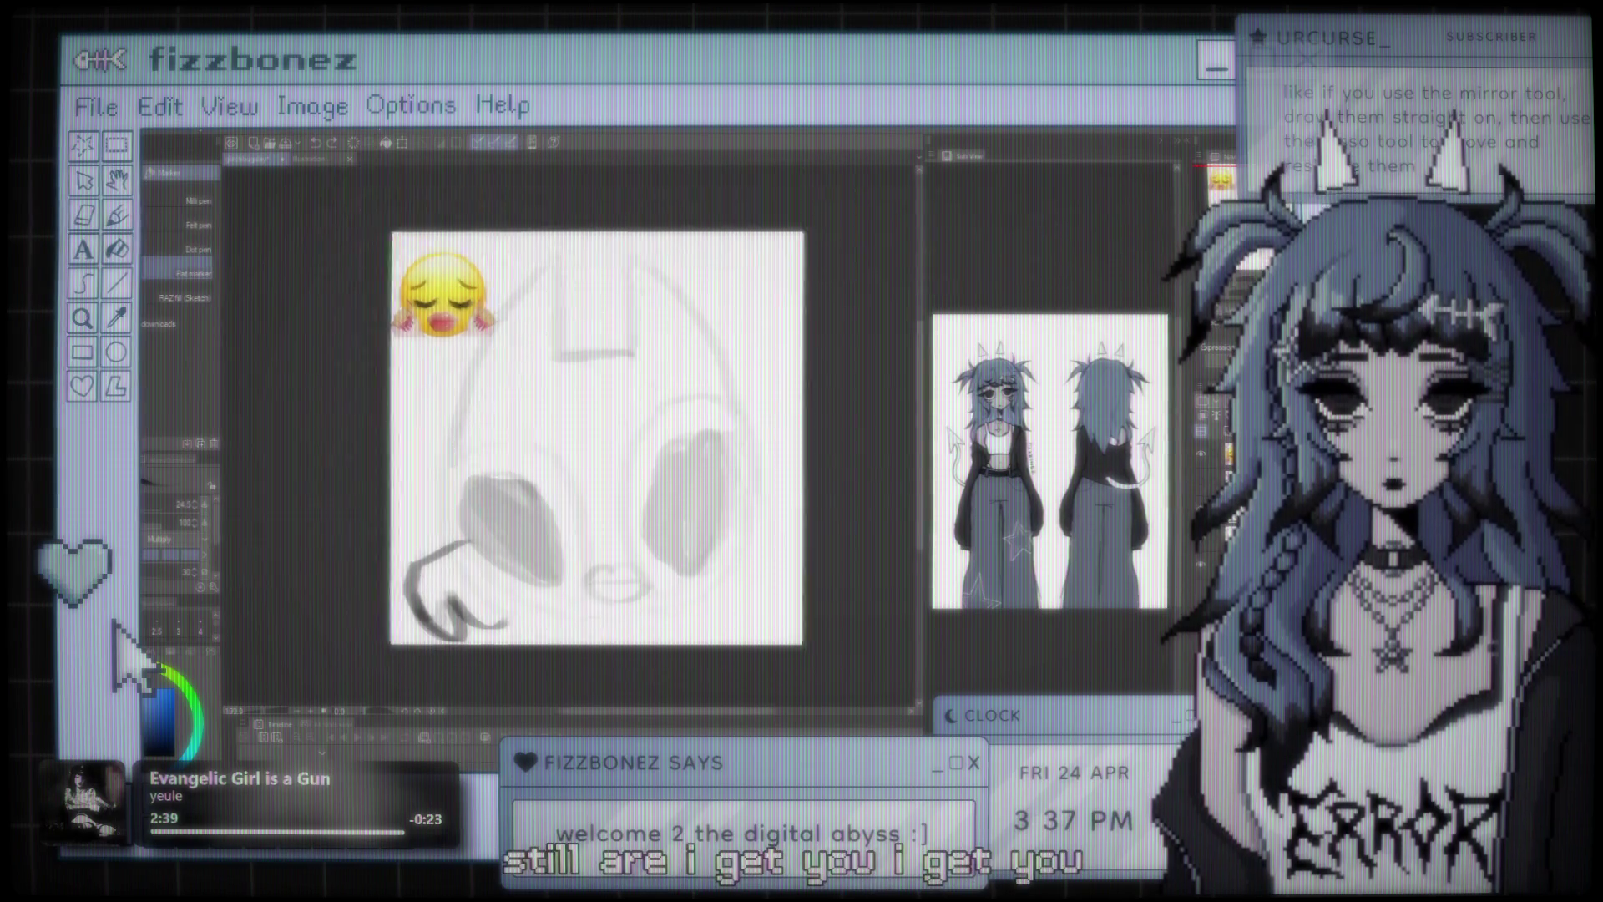
{"action": "scroll", "coordinate": [593, 496], "scroll_direction": "up", "scroll_amount": 2}
{"action": "scroll", "coordinate": [592, 496], "scroll_direction": "down", "scroll_amount": 2}
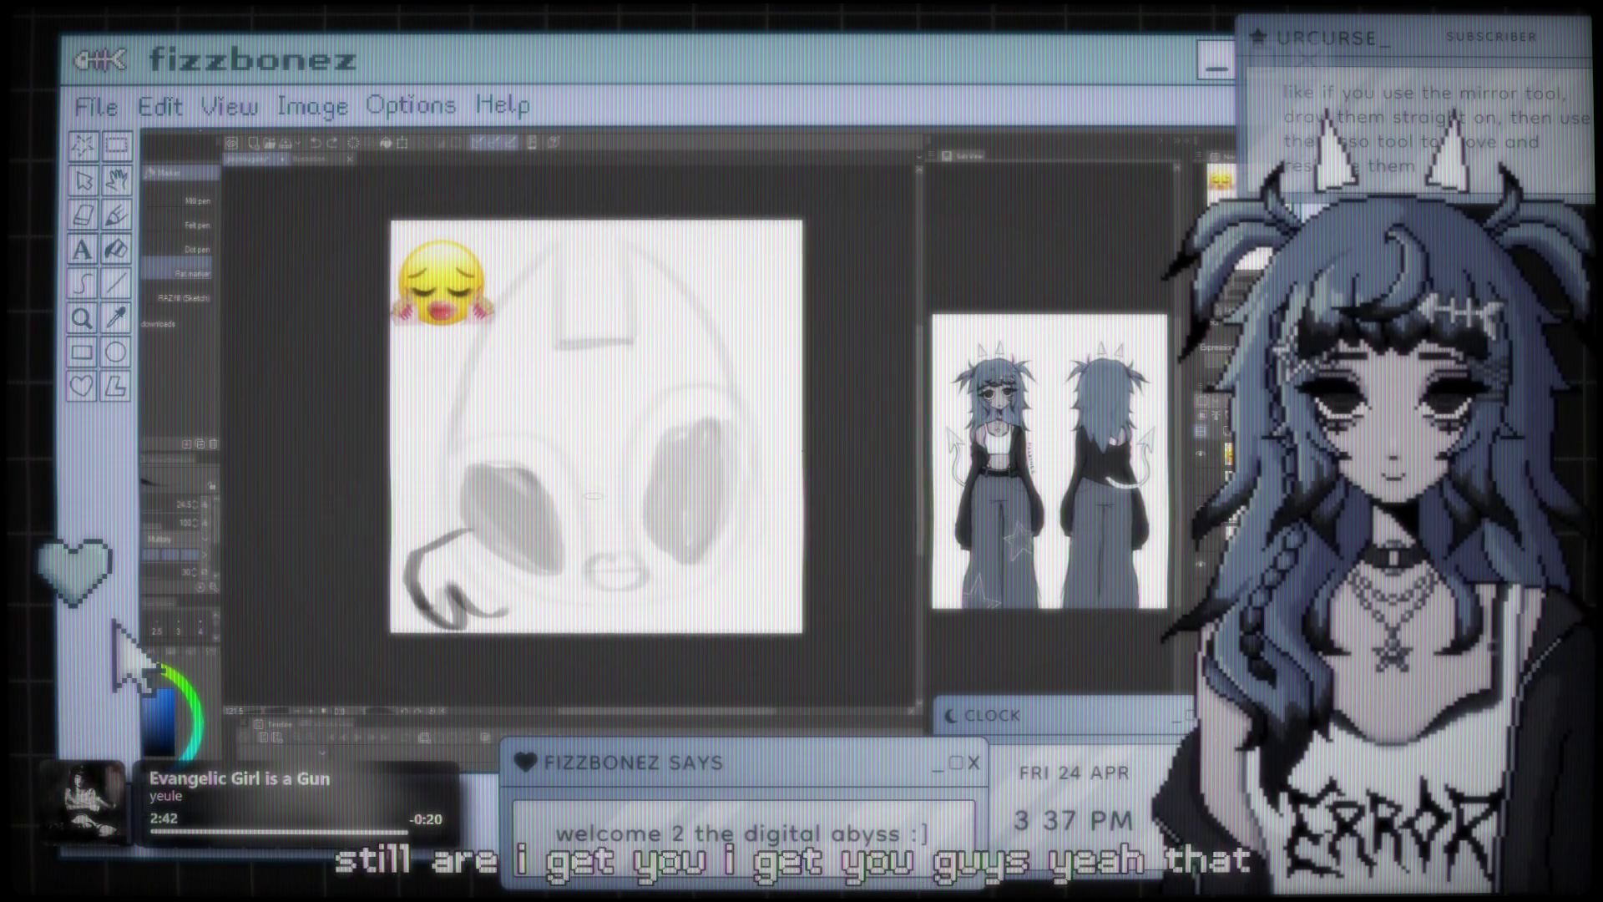
{"action": "scroll", "coordinate": [592, 496], "scroll_direction": "up", "scroll_amount": 2}
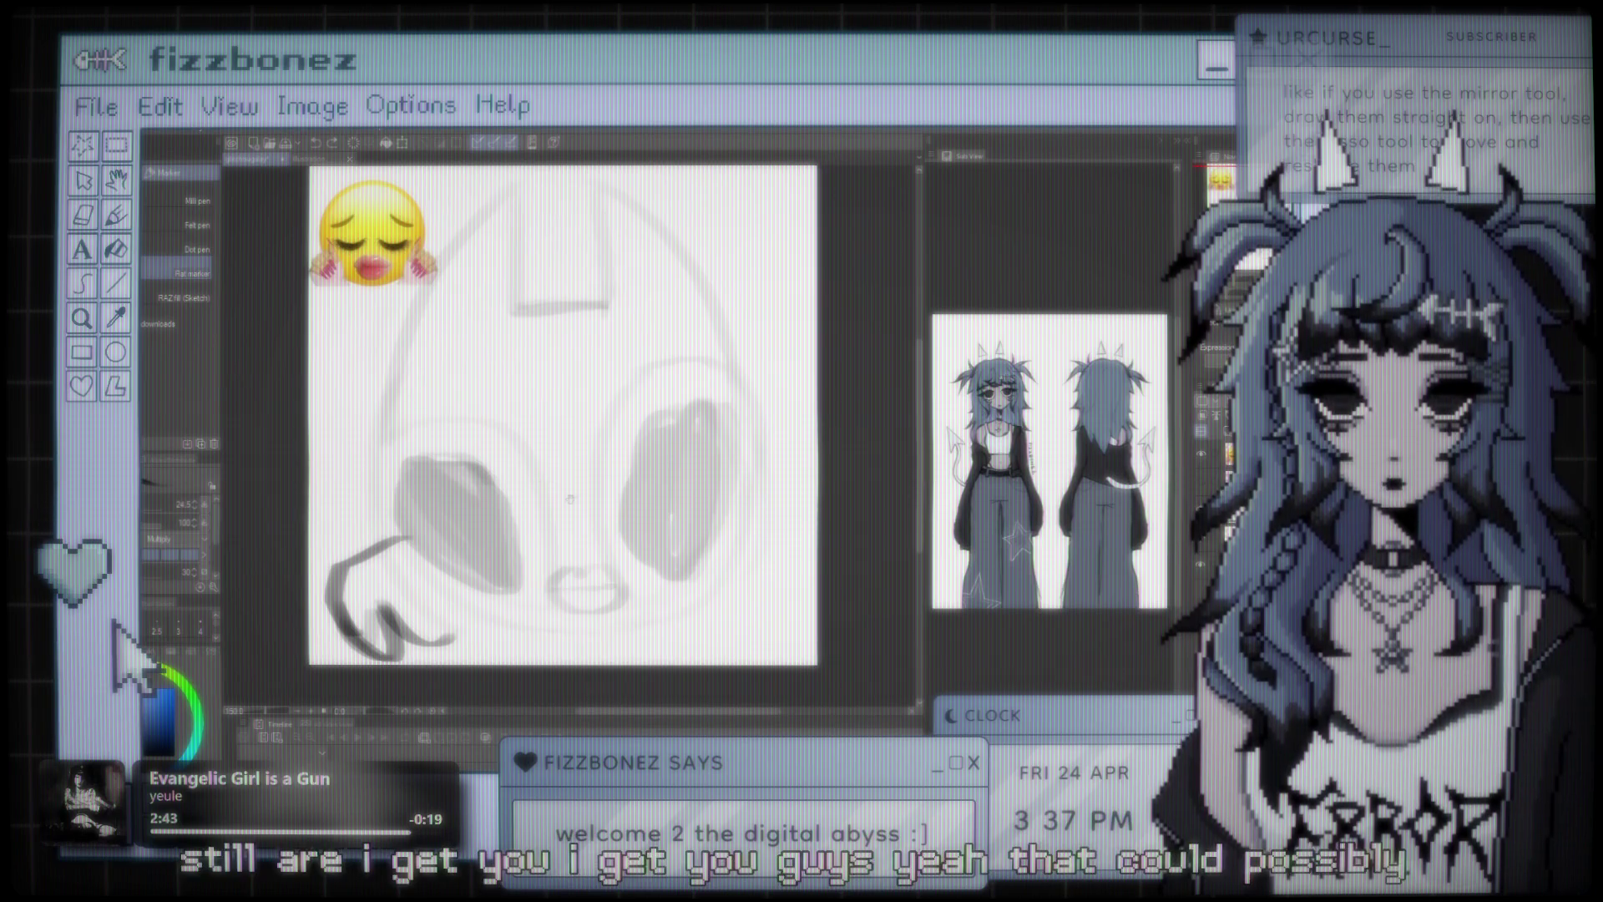
- Add more strokes and an arc to the lower-left hand scribble, undoing the unwanted ones
{"action": "left_click_drag", "start_coordinate": [437, 597], "coordinate": [465, 646]}
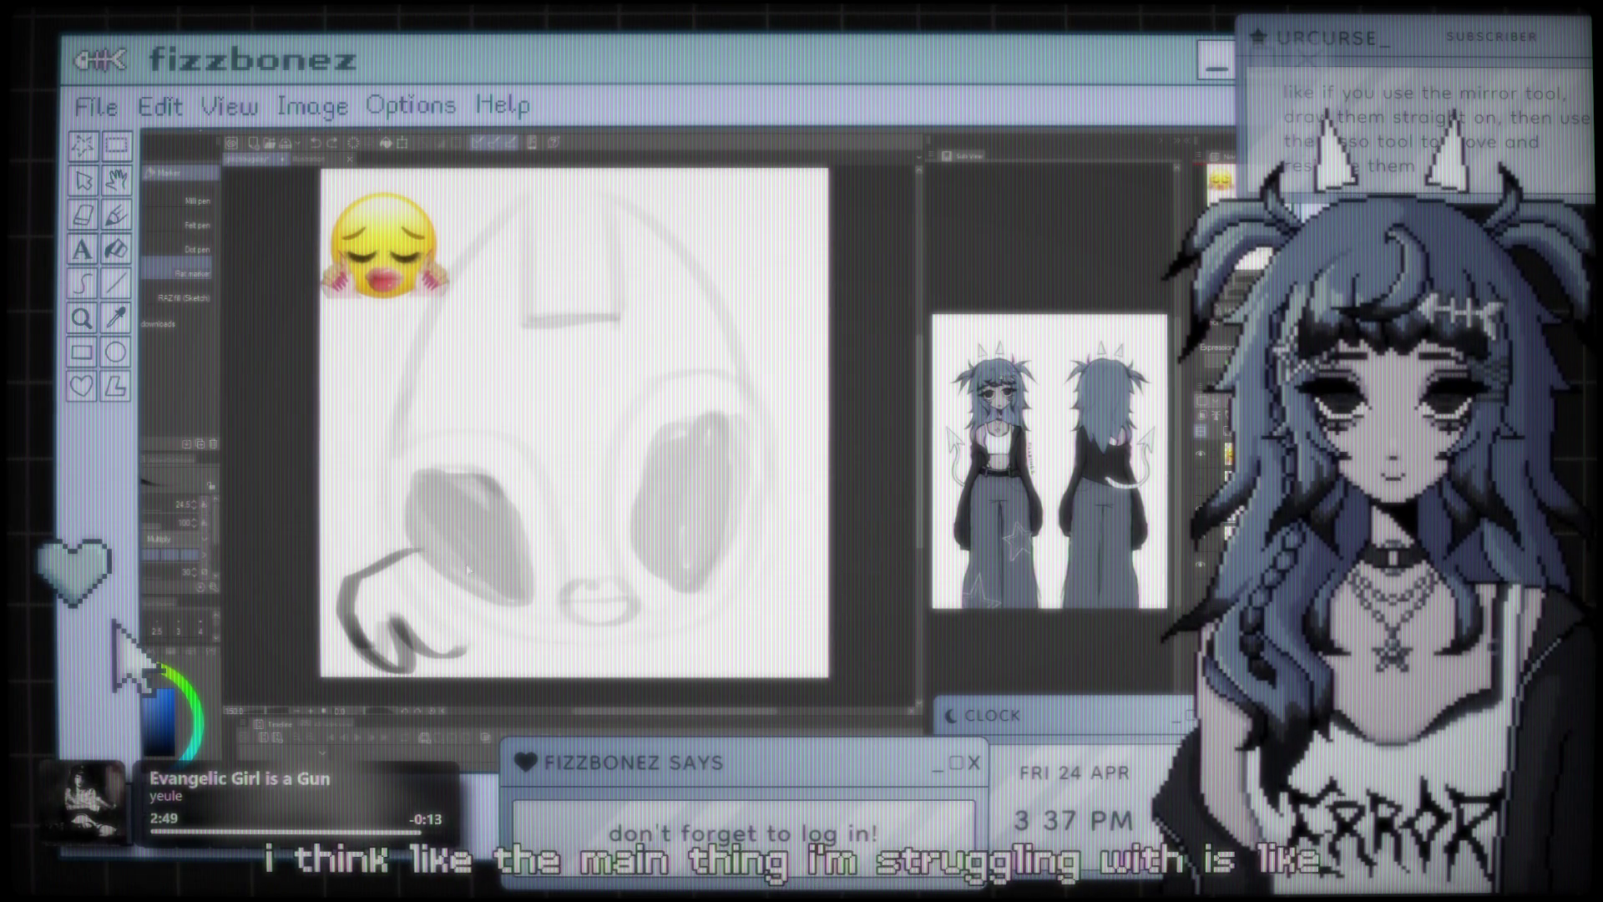
{"action": "left_click_drag", "start_coordinate": [385, 616], "coordinate": [455, 653]}
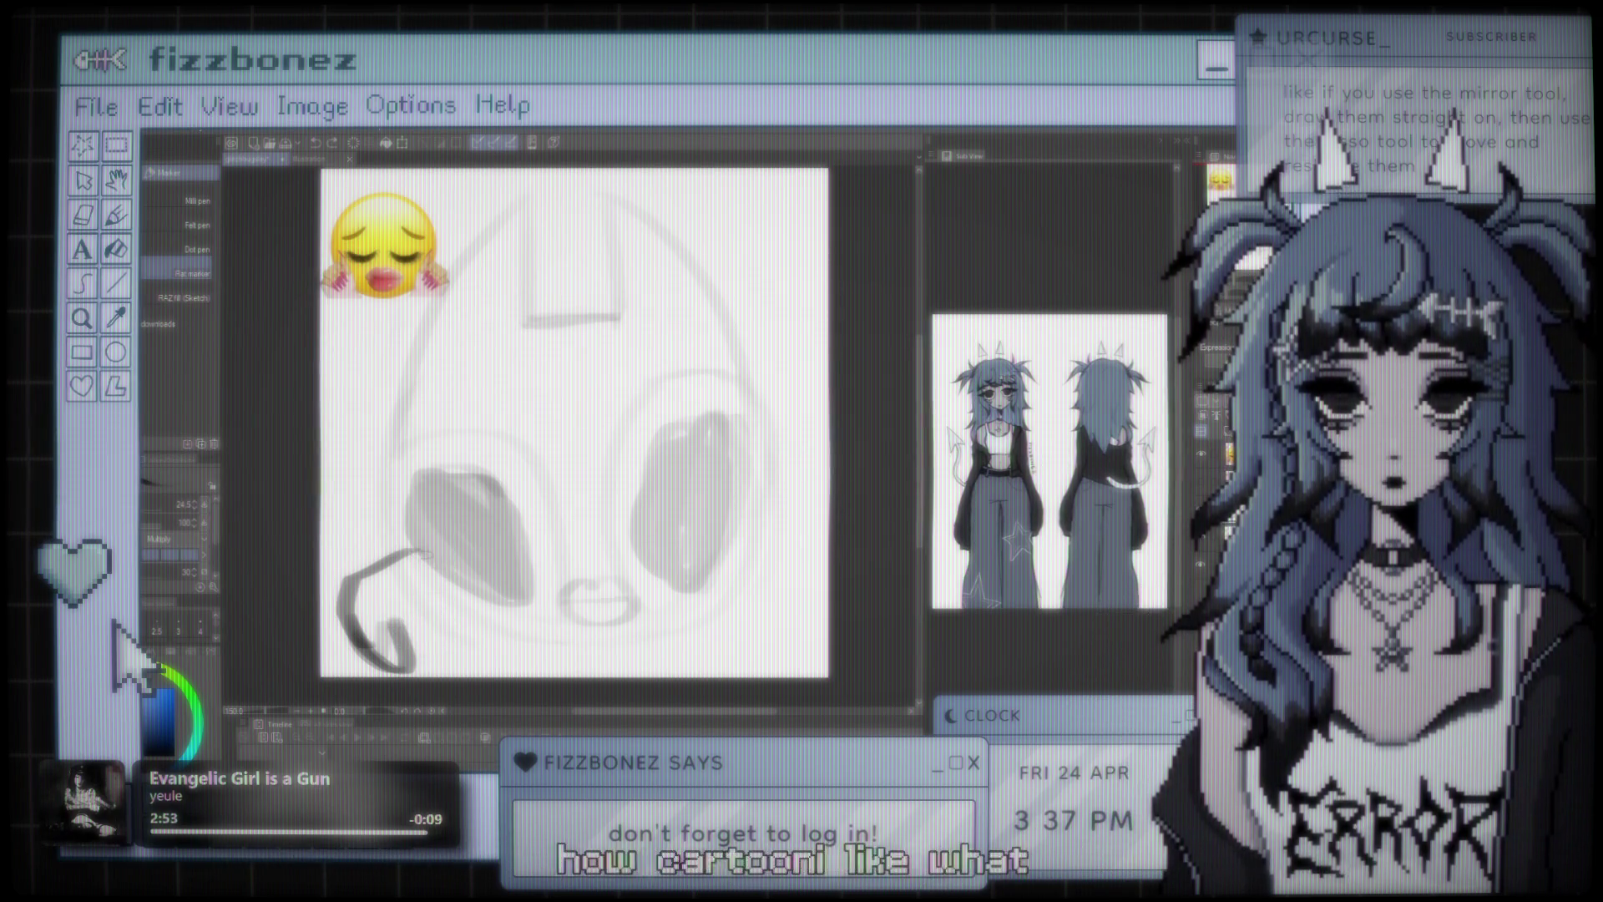
{"action": "left_click_drag", "start_coordinate": [430, 548], "coordinate": [493, 628]}
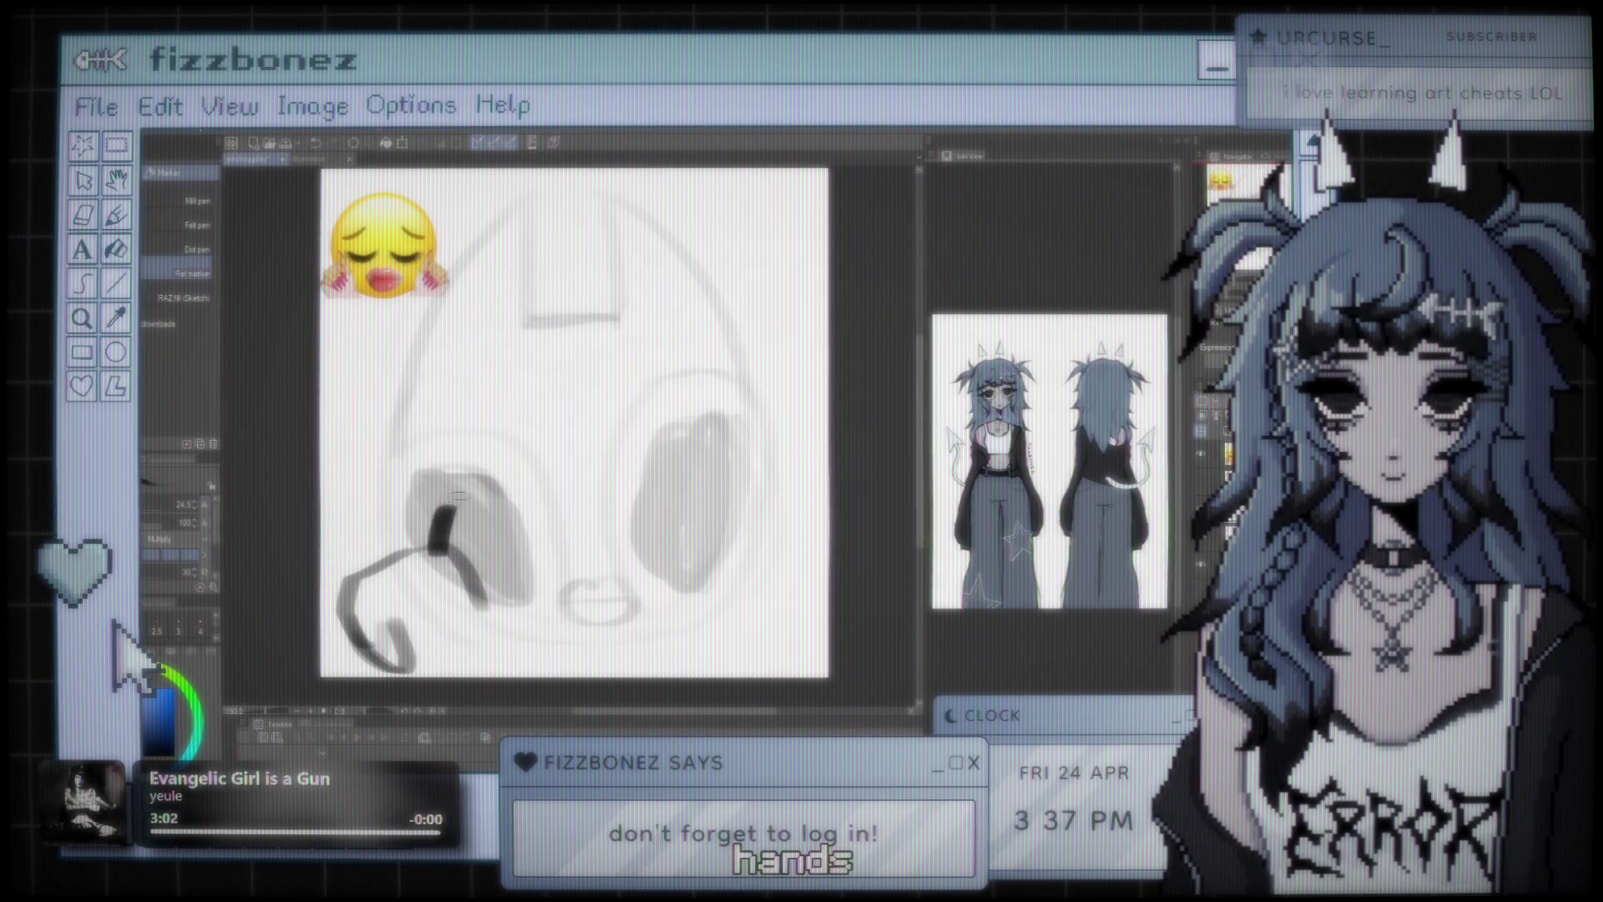
{"action": "key", "text": "ctrl+z"}
{"action": "key", "text": "ctrl+y"}
{"action": "key", "text": "ctrl+z"}
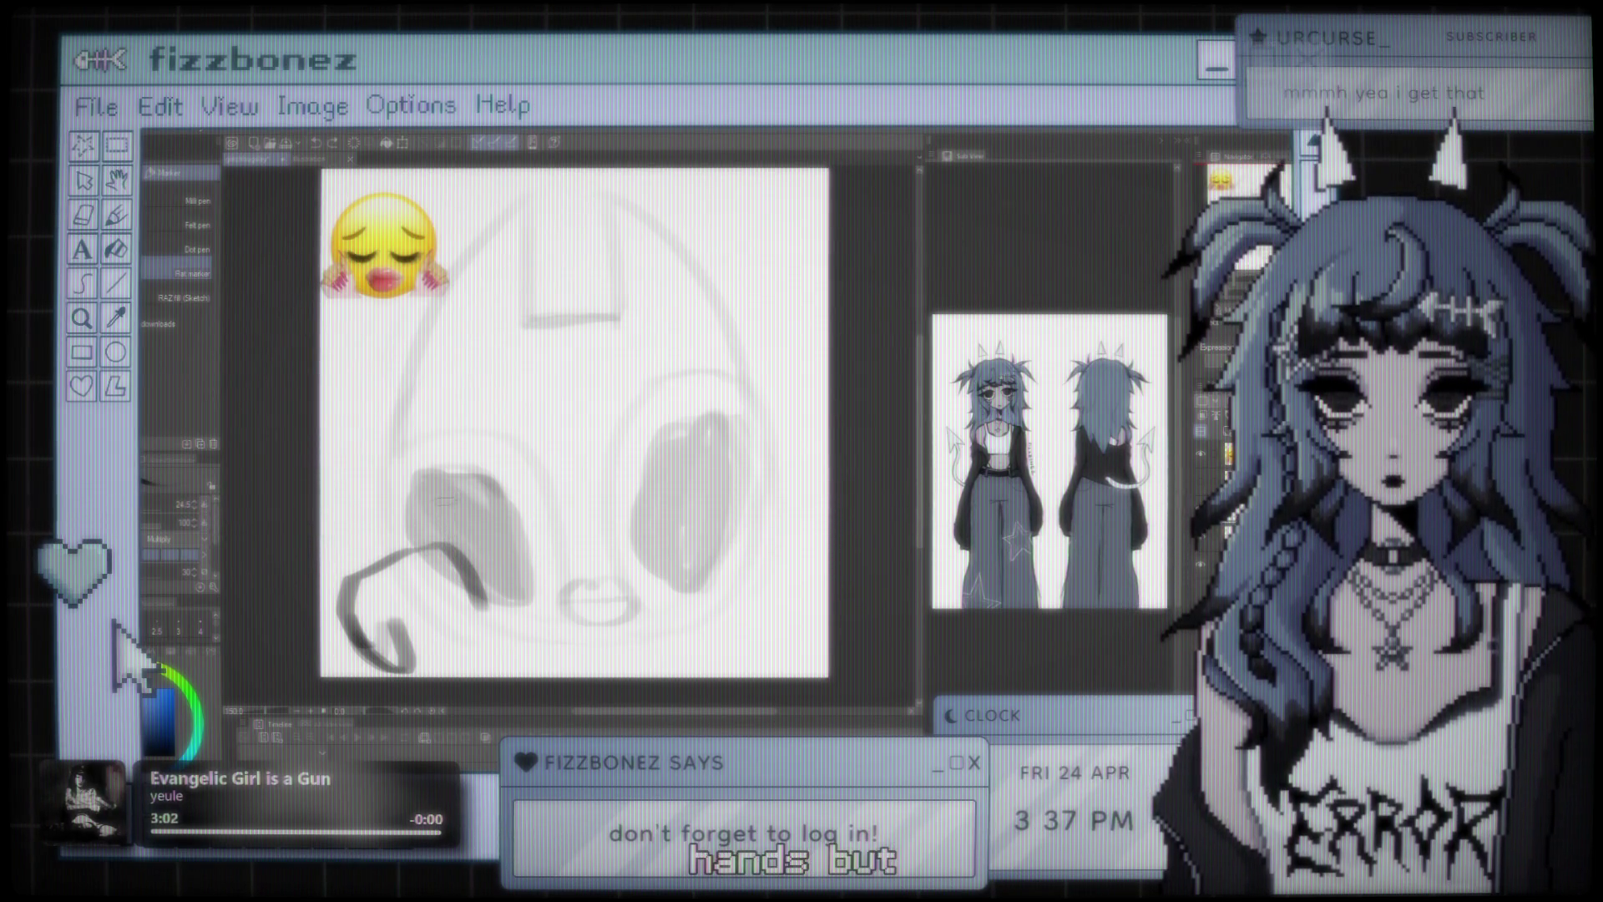
- Draw a curved stroke from the hand up to the left ear-cup's lower edge
{"action": "mouse_move", "coordinate": [459, 497]}
{"action": "left_mouse_down"}
{"action": "mouse_move", "coordinate": [438, 539]}
{"action": "mouse_move", "coordinate": [476, 532]}
{"action": "left_mouse_up"}
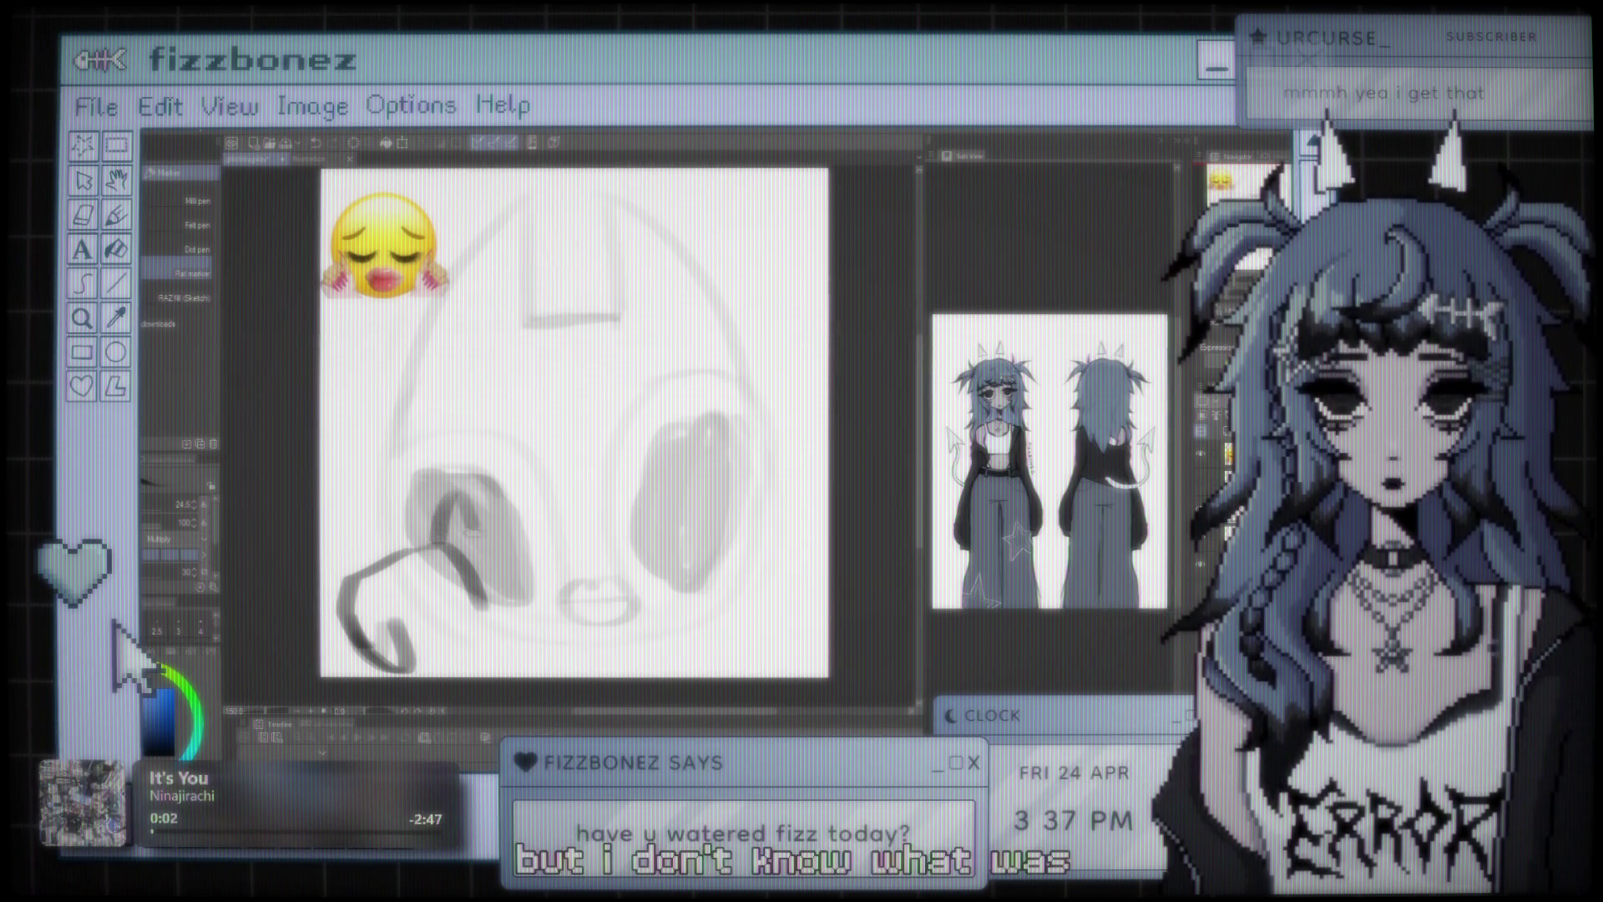
{"action": "key", "text": "ctrl+z"}
{"action": "key", "text": "ctrl+z"}
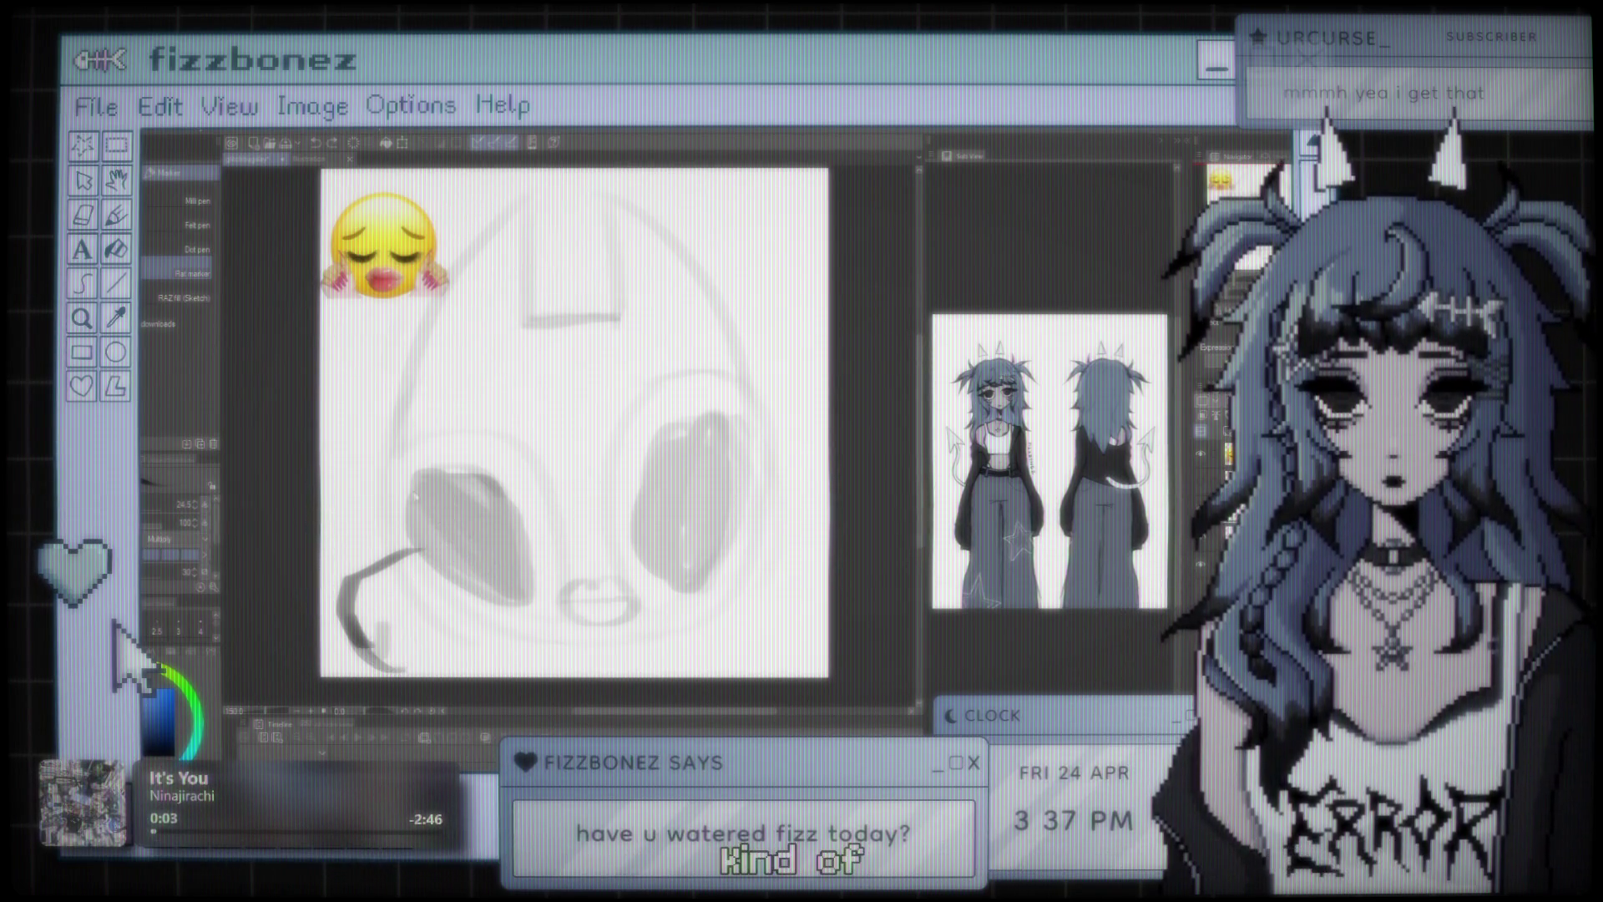
{"action": "key", "text": "ctrl+y"}
{"action": "key", "text": "ctrl+y"}
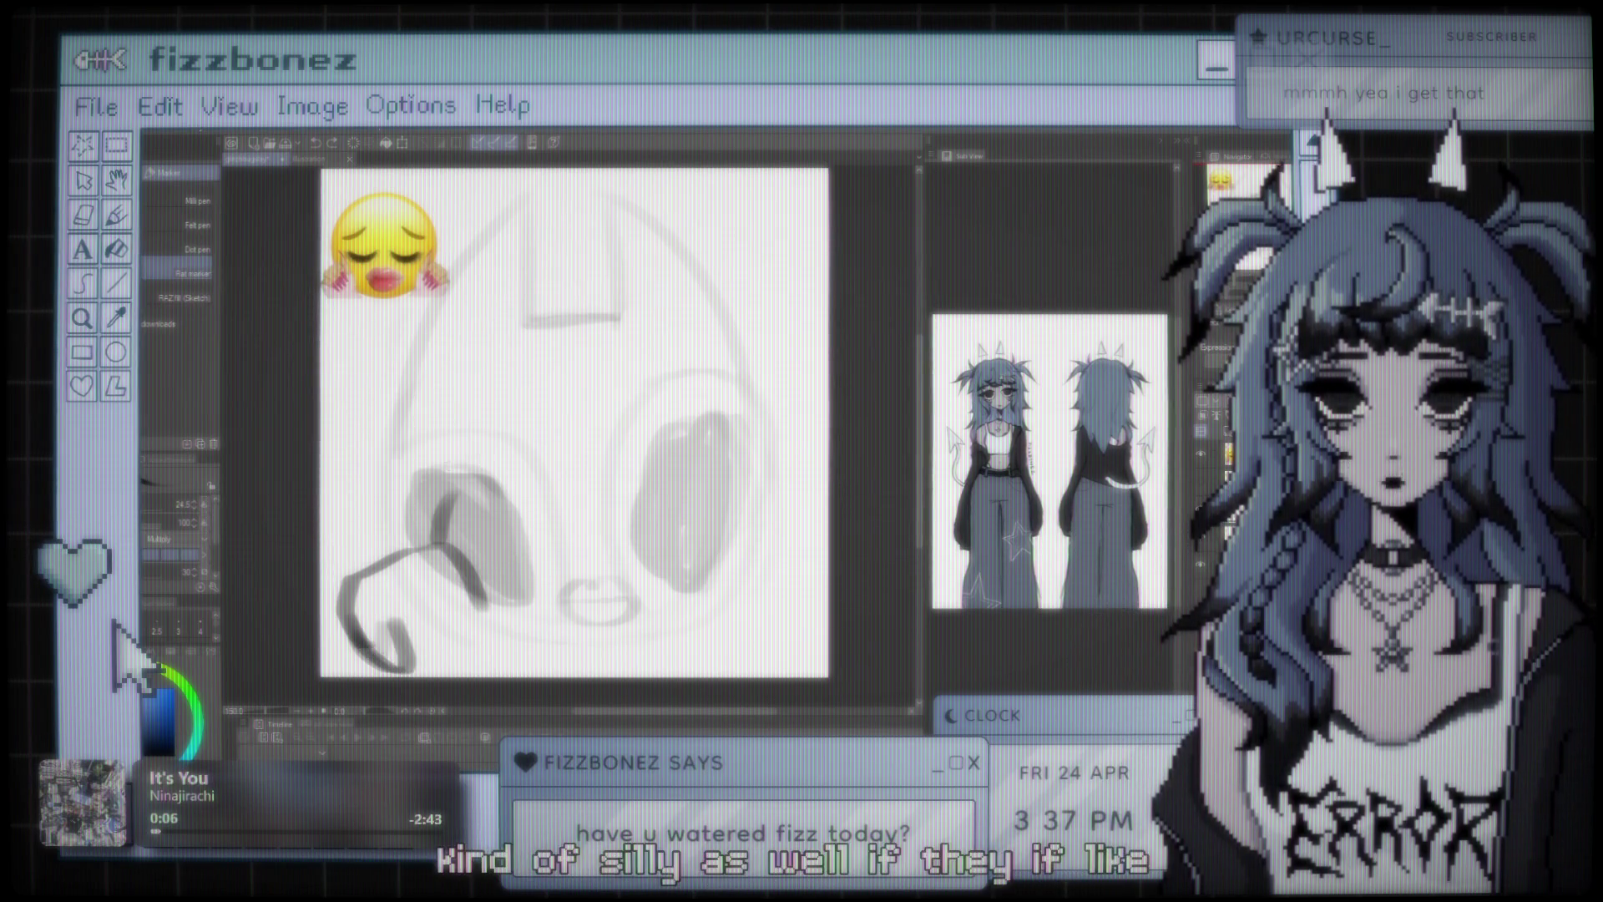
{"action": "key", "text": "k"}
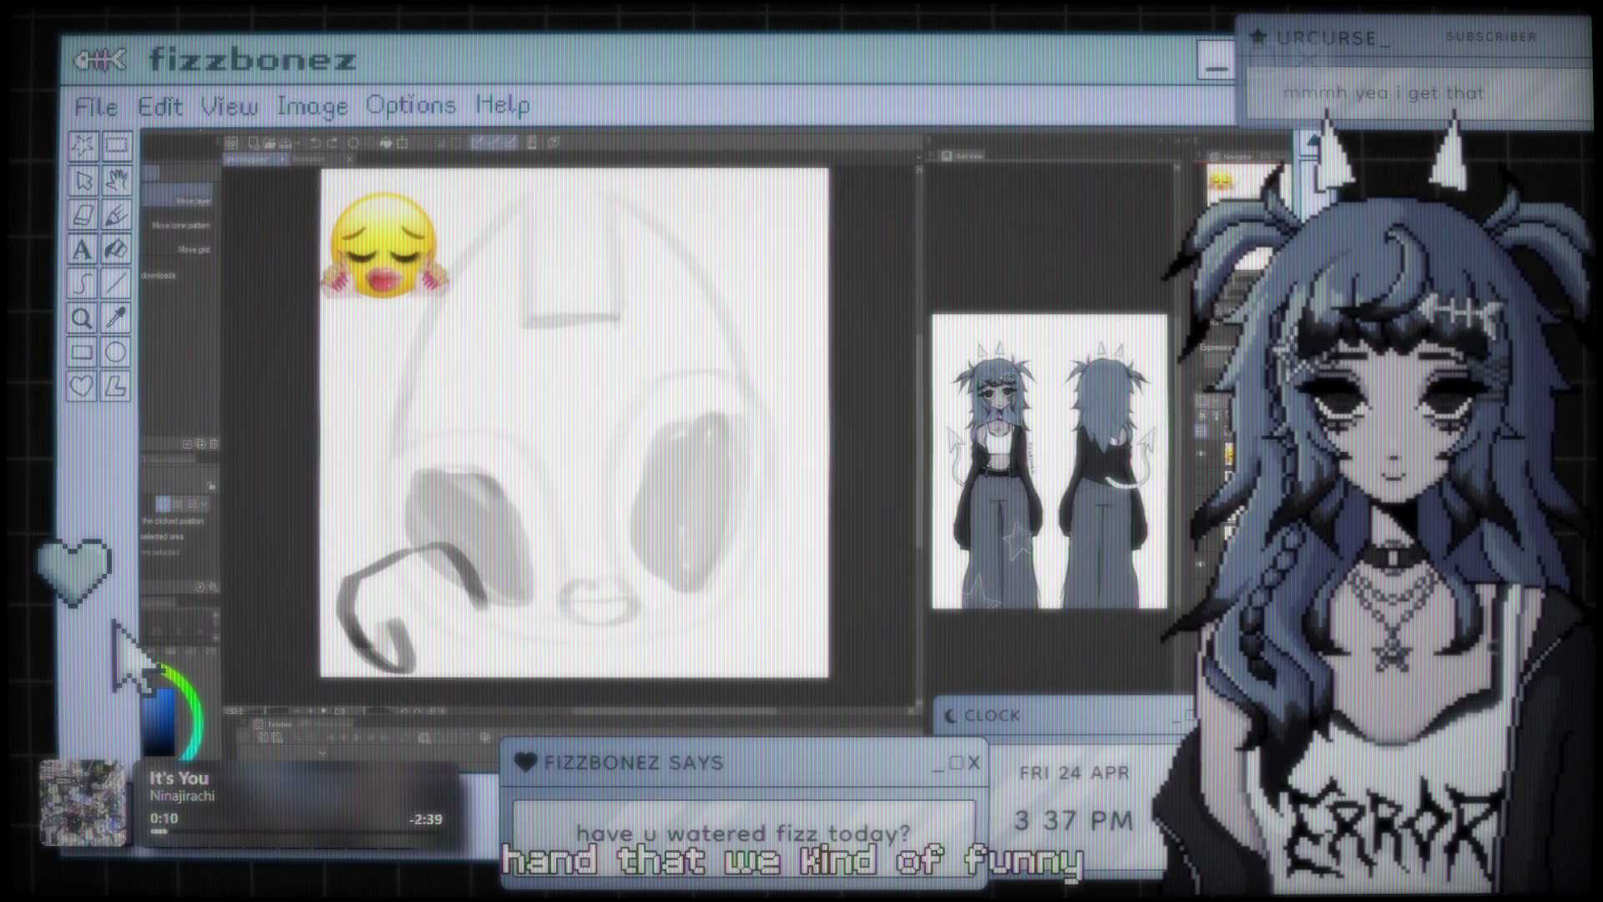
- Select the lower-left hand strokes and shift them slightly to the left
{"action": "key", "text": "m"}
{"action": "left_click_drag", "start_coordinate": [334, 455], "coordinate": [338, 459]}
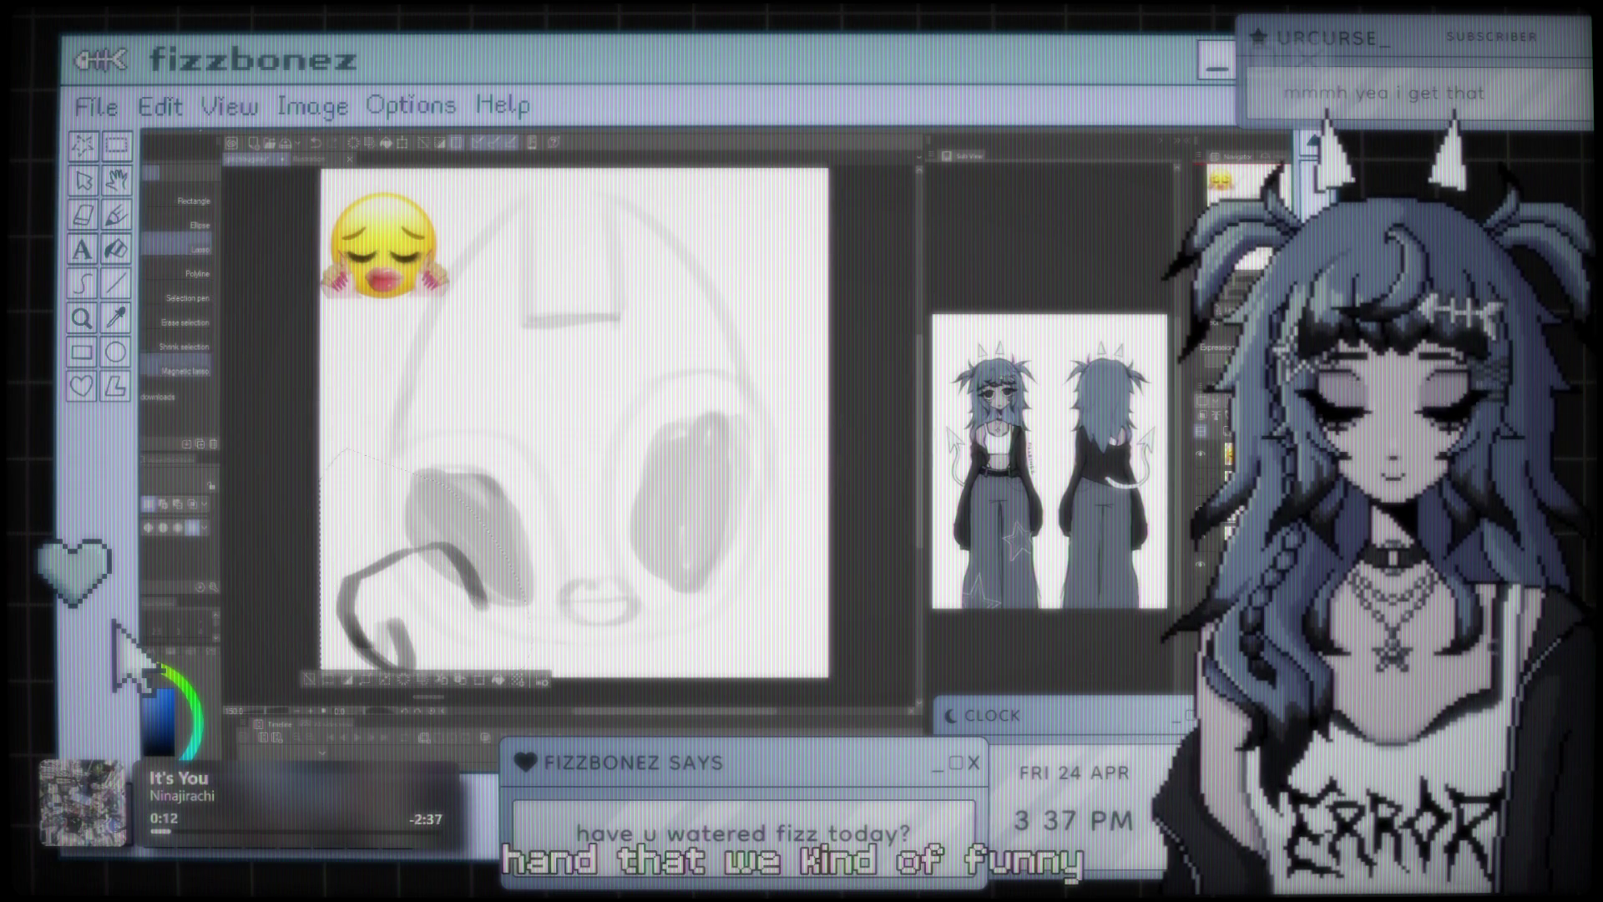
{"action": "key", "text": "k"}
{"action": "left_click_drag", "start_coordinate": [434, 584], "coordinate": [405, 584]}
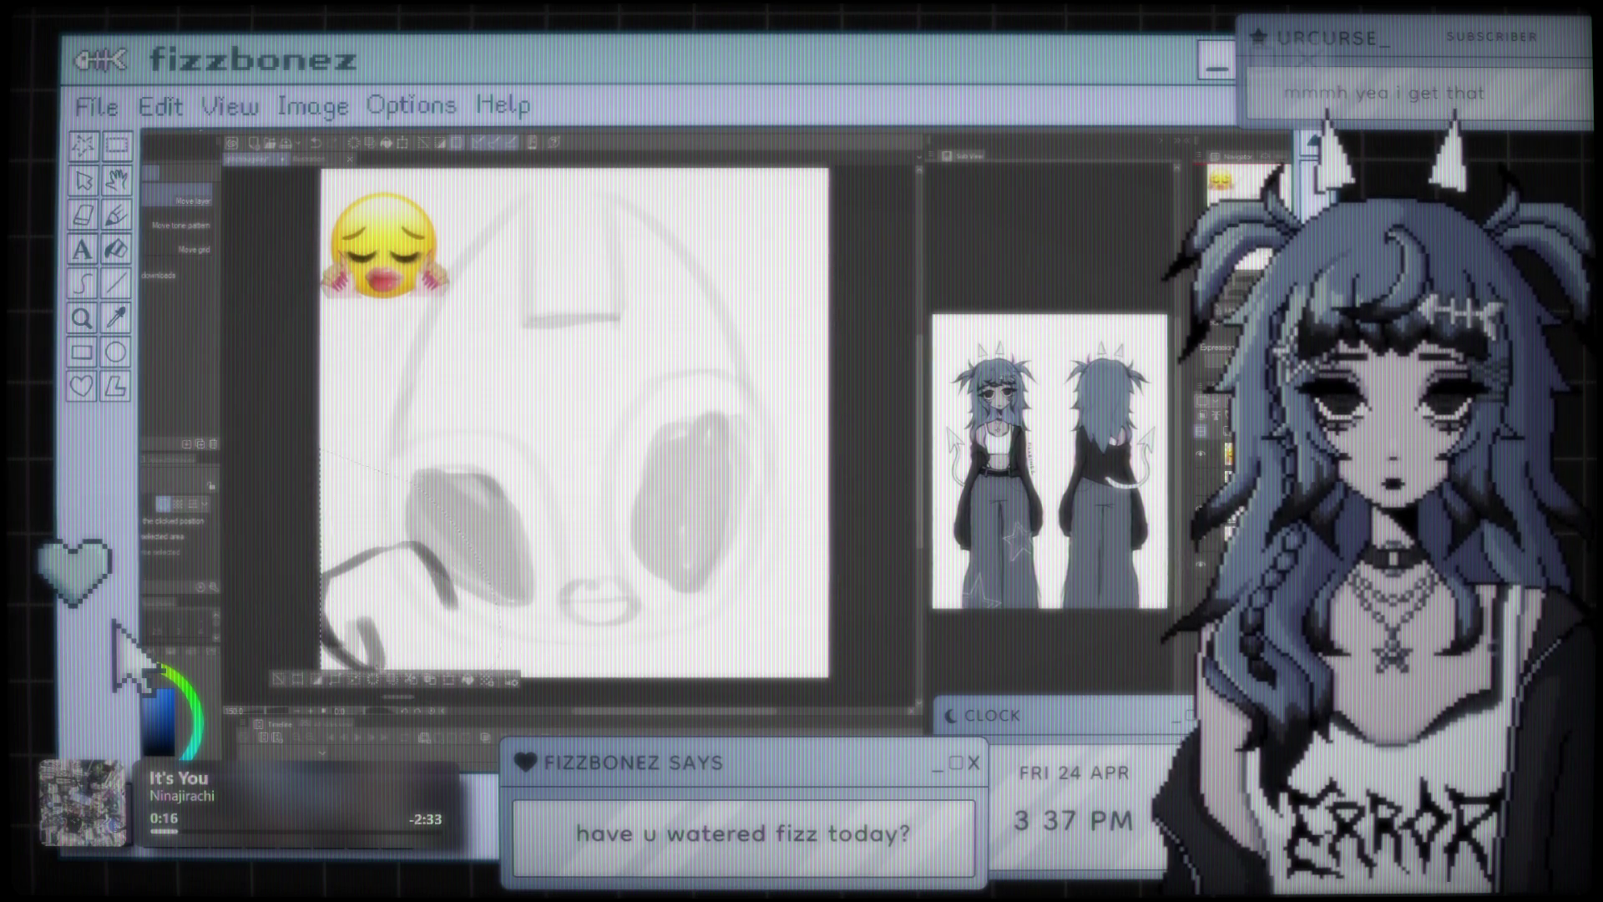
- Sketch the hand's curved outline and a thick black stroke at lower left, undoing unwanted parts
{"action": "key", "text": "ctrl+d"}
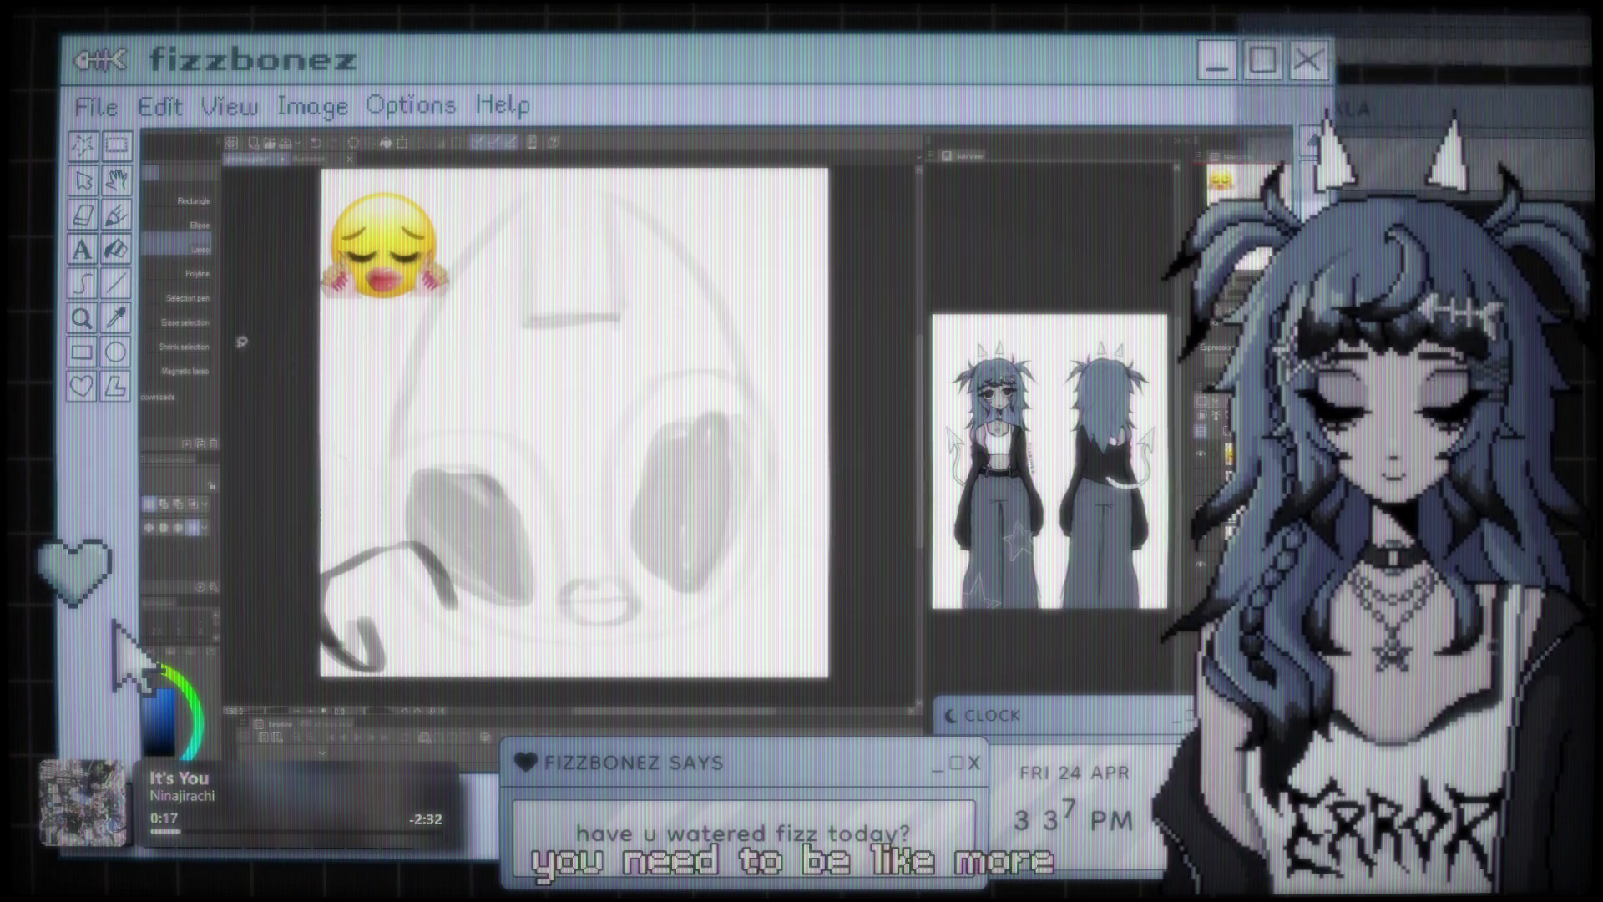
{"action": "key", "text": "p"}
{"action": "key", "text": "p"}
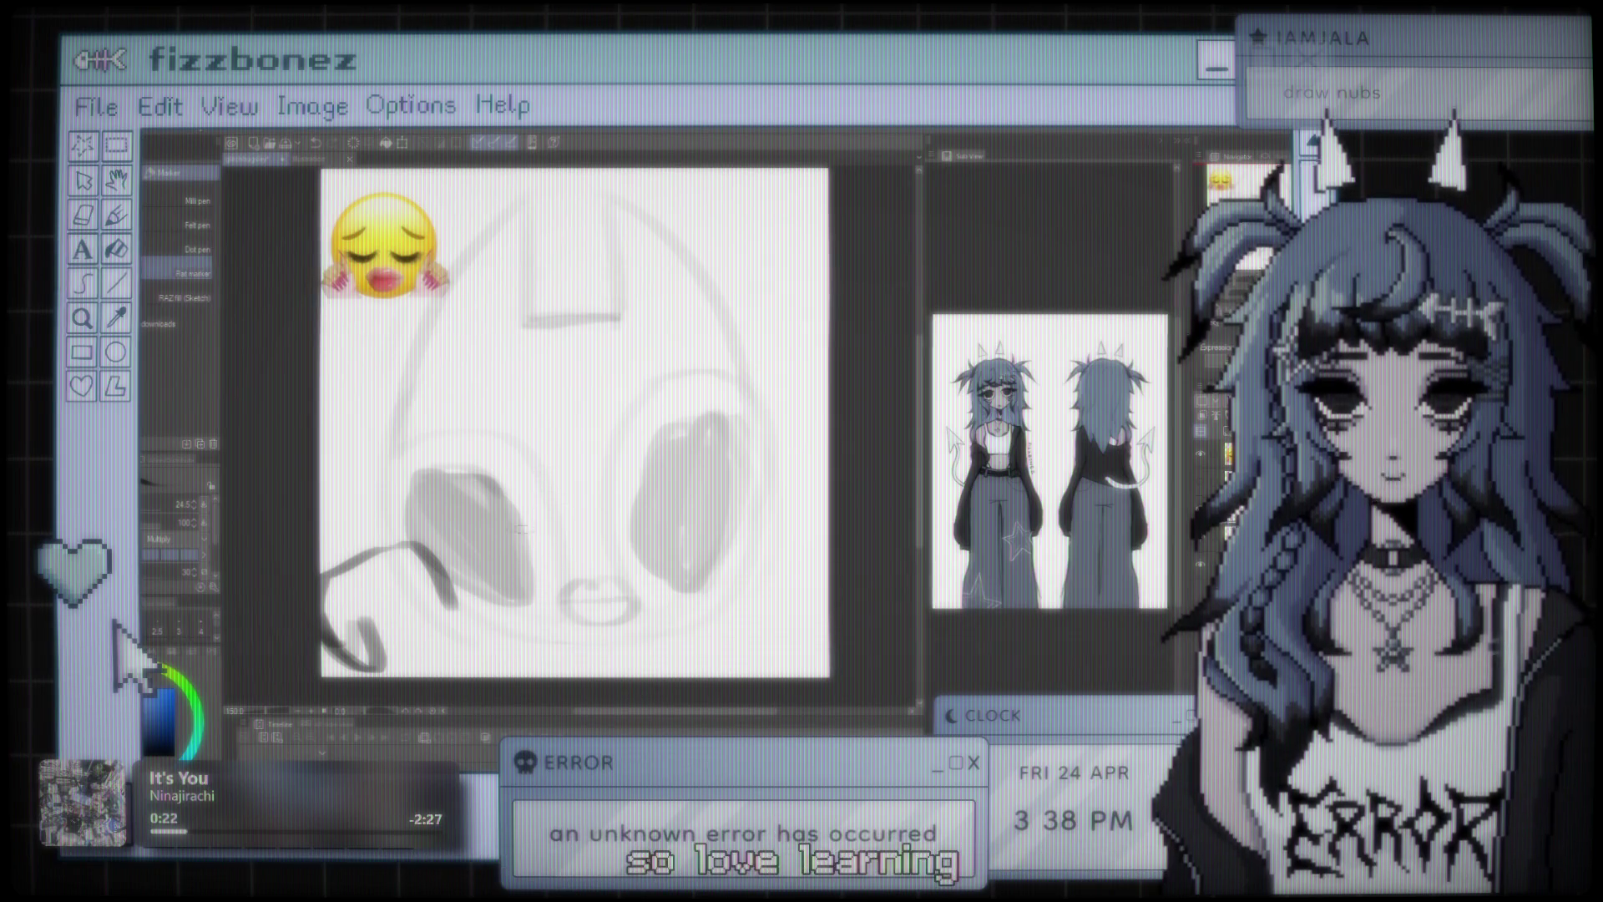
{"action": "mouse_move", "coordinate": [434, 494]}
{"action": "left_mouse_down"}
{"action": "mouse_move", "coordinate": [416, 541]}
{"action": "mouse_move", "coordinate": [427, 575]}
{"action": "left_mouse_up"}
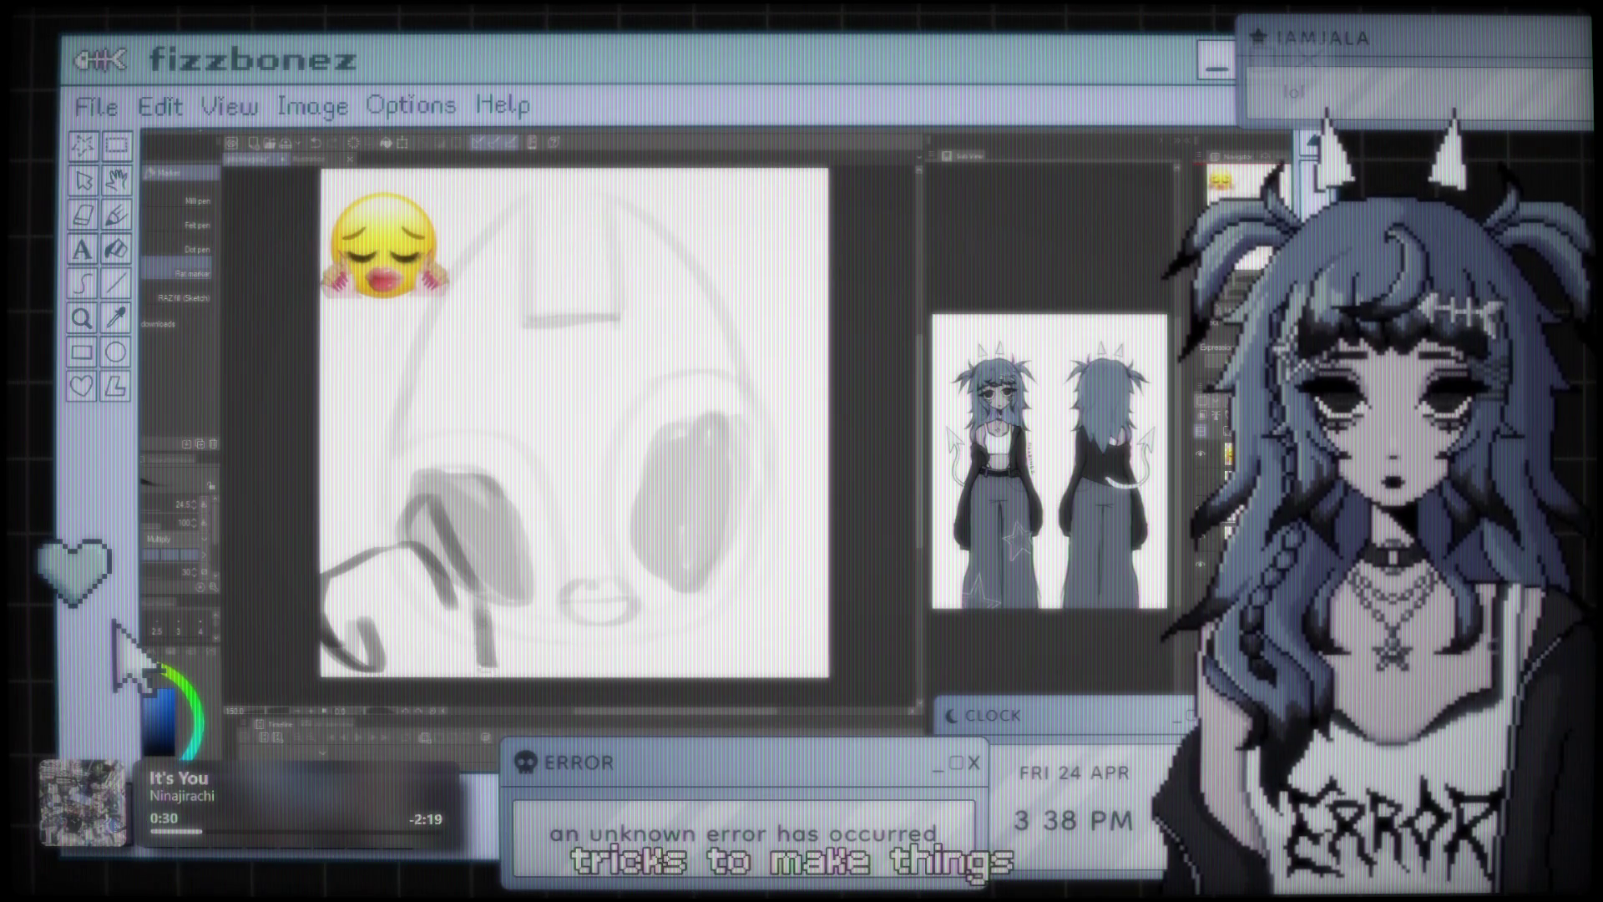
{"action": "key", "text": "ctrl+z"}
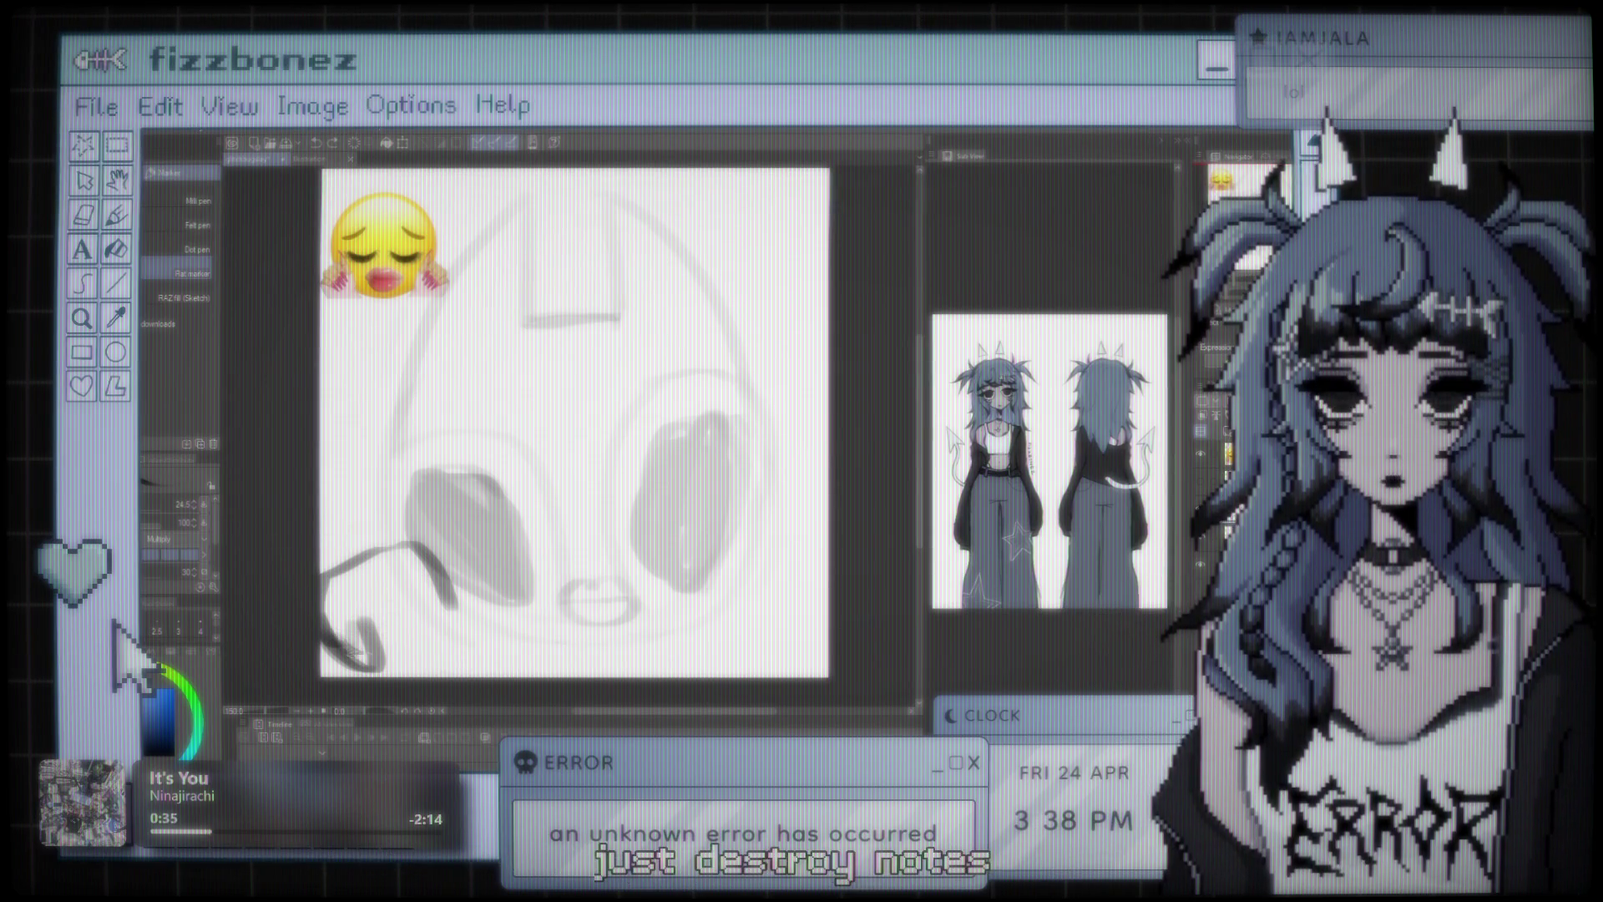
{"action": "key", "text": "ctrl+z"}
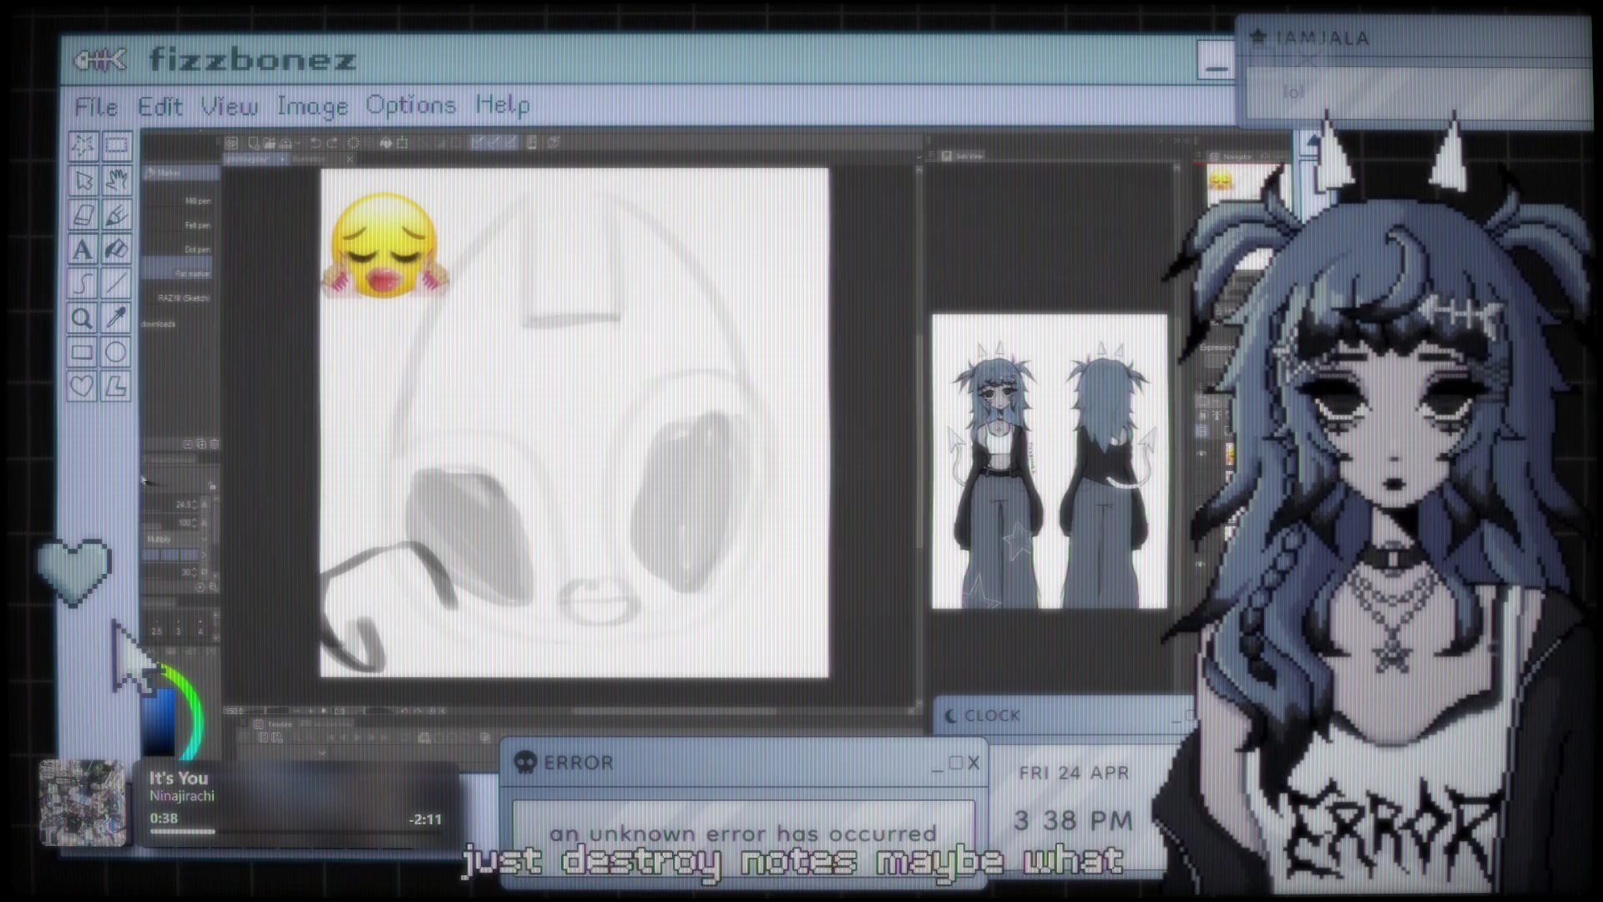
{"action": "key", "text": "ctrl+y"}
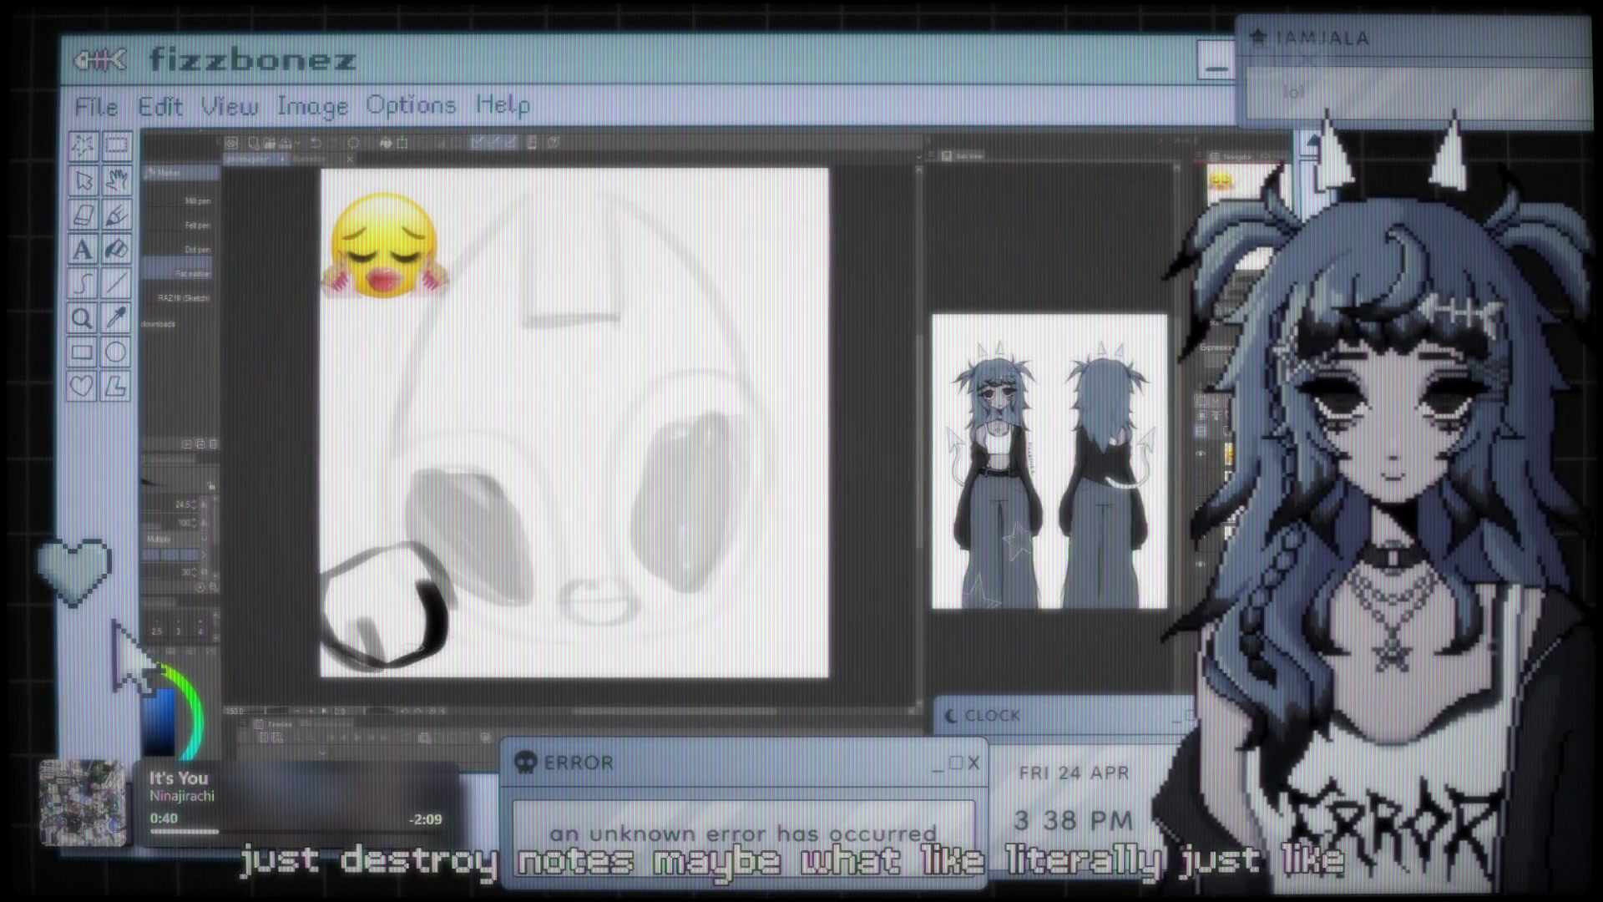
{"action": "mouse_move", "coordinate": [365, 628]}
{"action": "left_mouse_down"}
{"action": "mouse_move", "coordinate": [388, 668]}
{"action": "mouse_move", "coordinate": [434, 624]}
{"action": "left_mouse_up"}
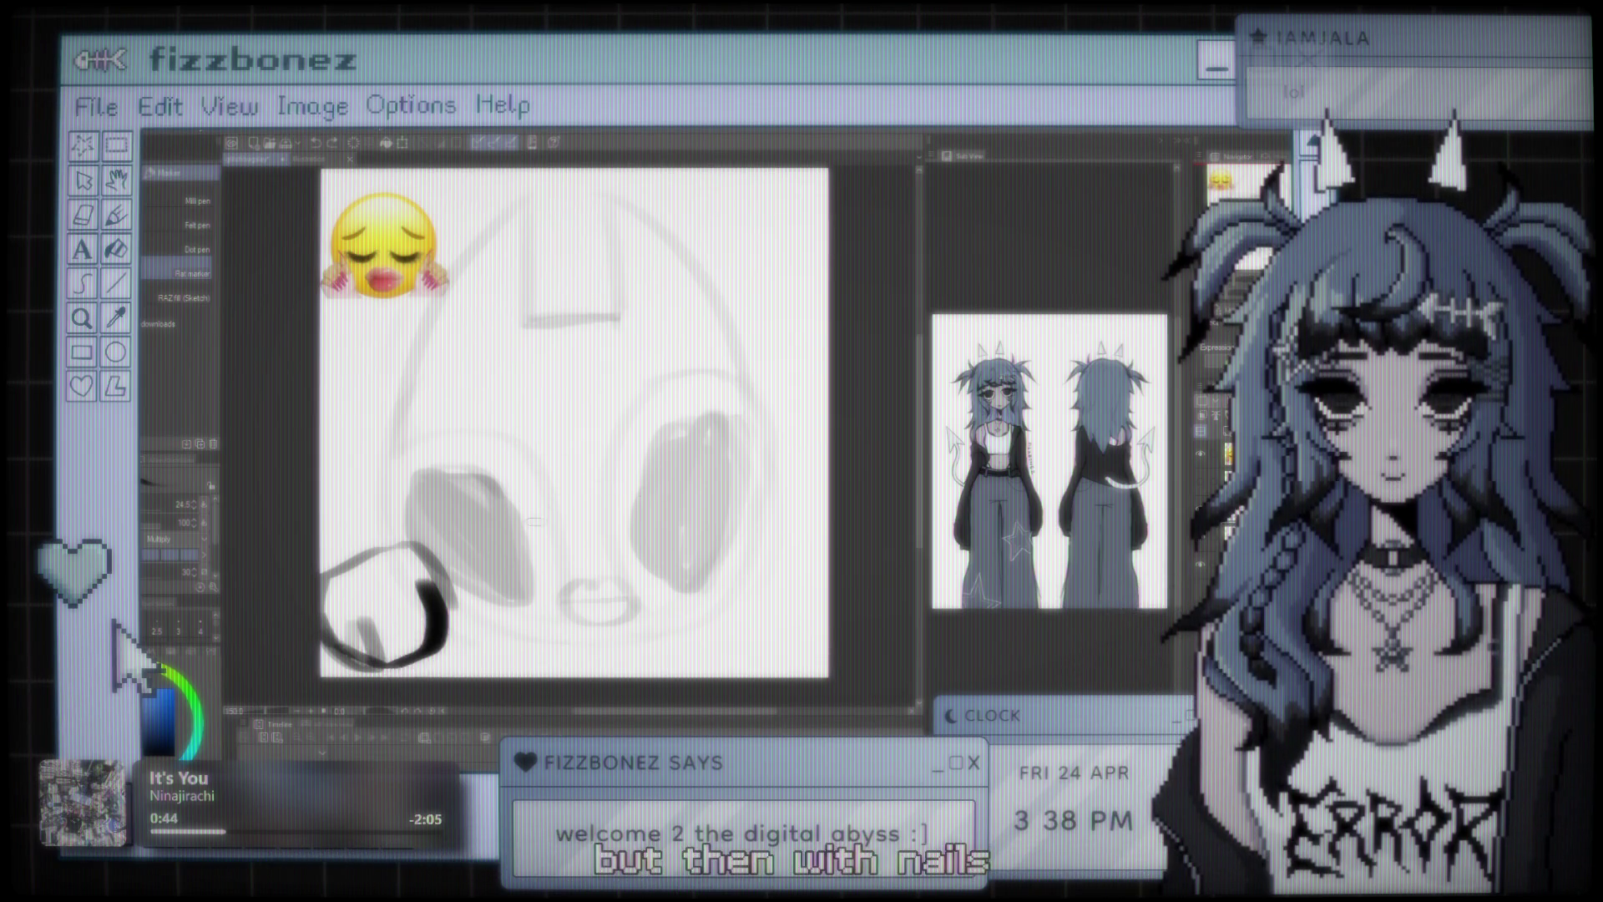
{"action": "key", "text": "ctrl+z"}
{"action": "key", "text": "ctrl+z"}
{"action": "key", "text": "ctrl+z"}
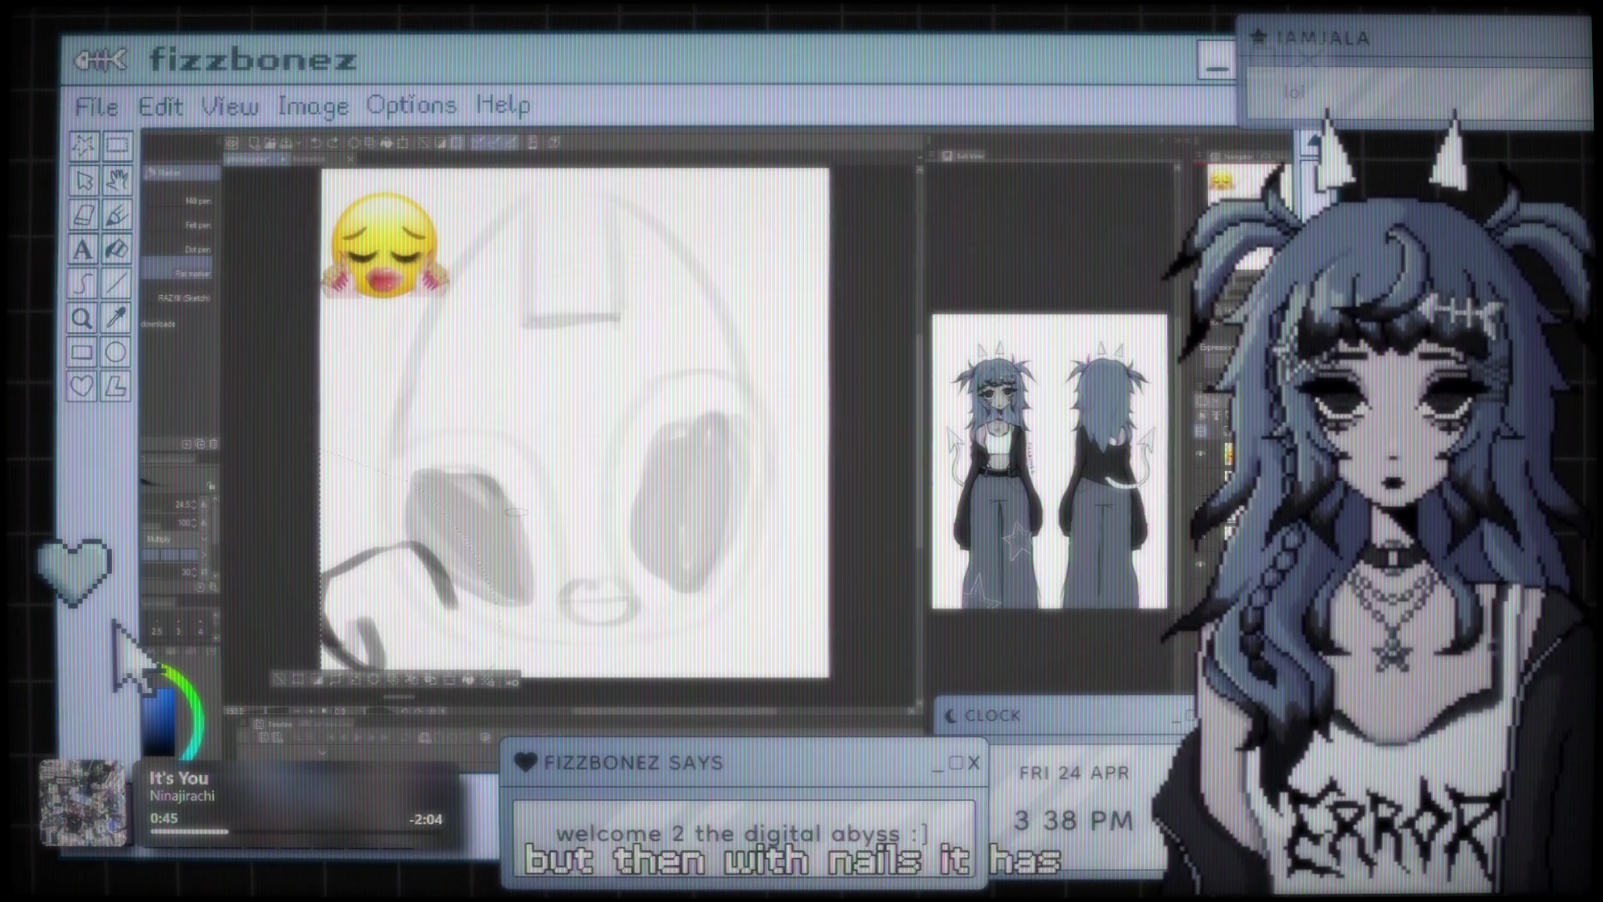
- Pick a smaller hard-edged eraser, clear the selection, and return to the pen
{"action": "key", "text": "e"}
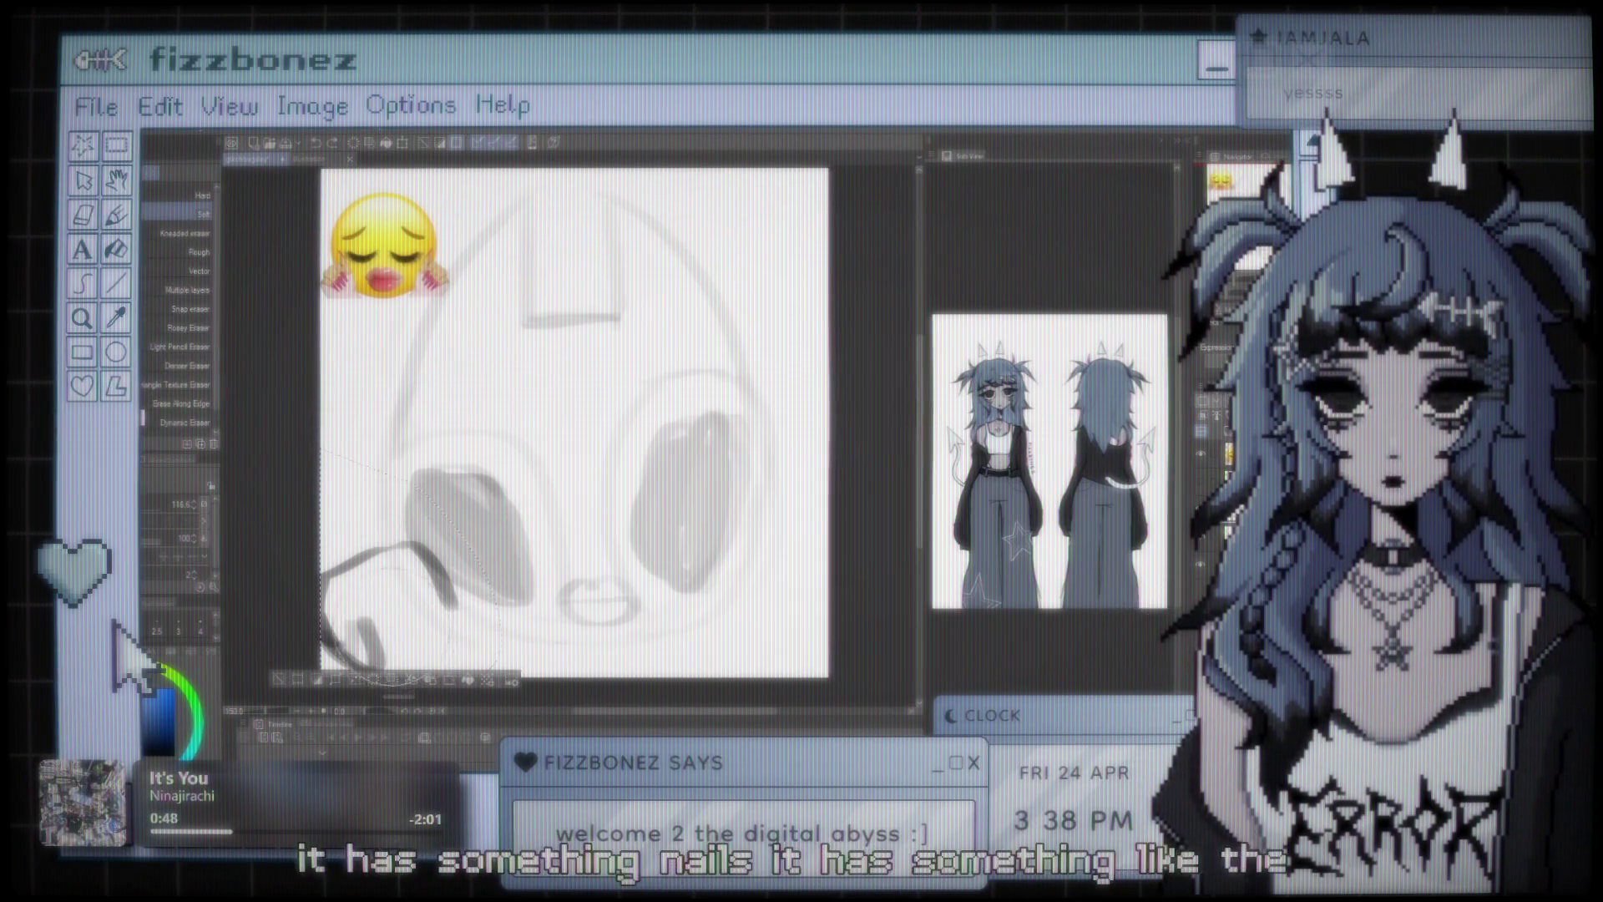
{"action": "left_click", "coordinate": [180, 194]}
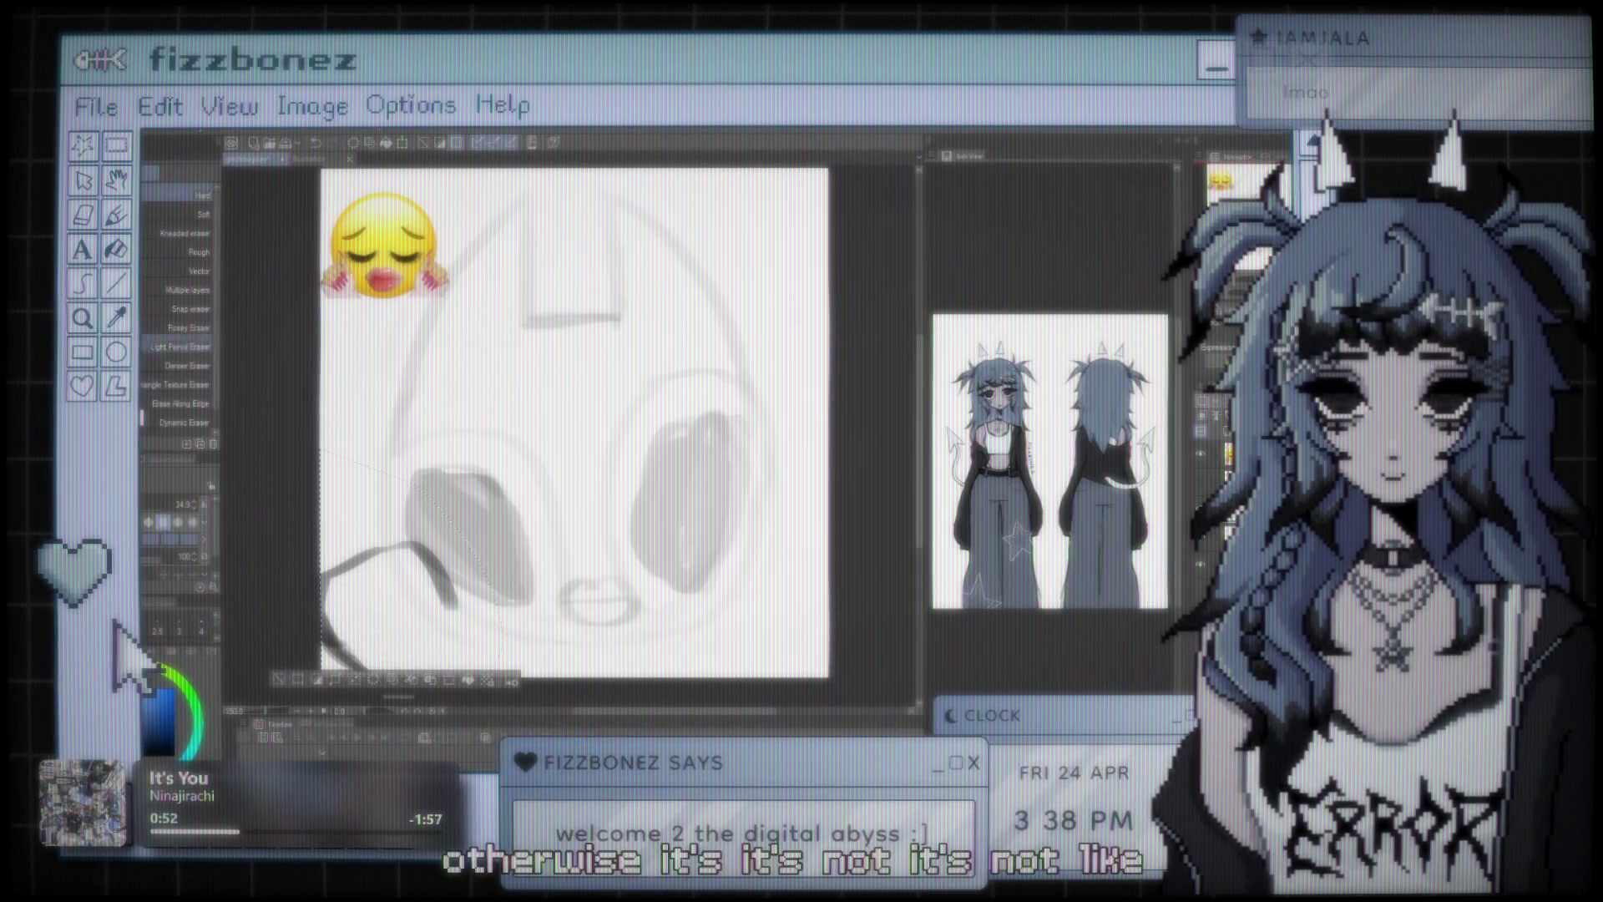
{"action": "key", "text": "m"}
{"action": "key", "text": "ctrl+d"}
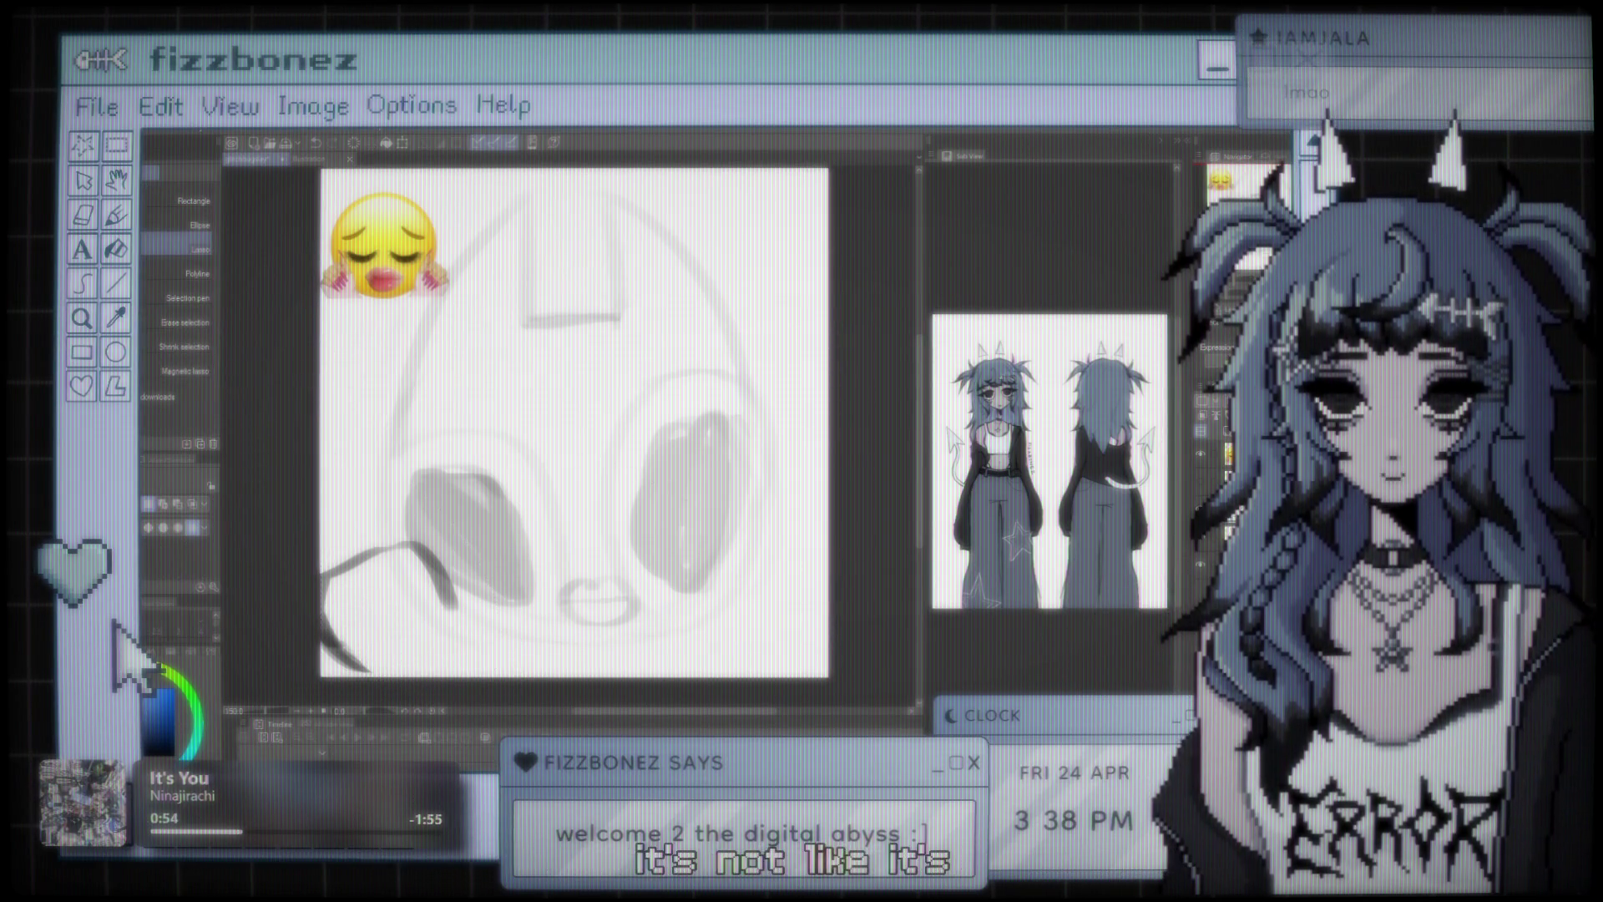
{"action": "key", "text": "p"}
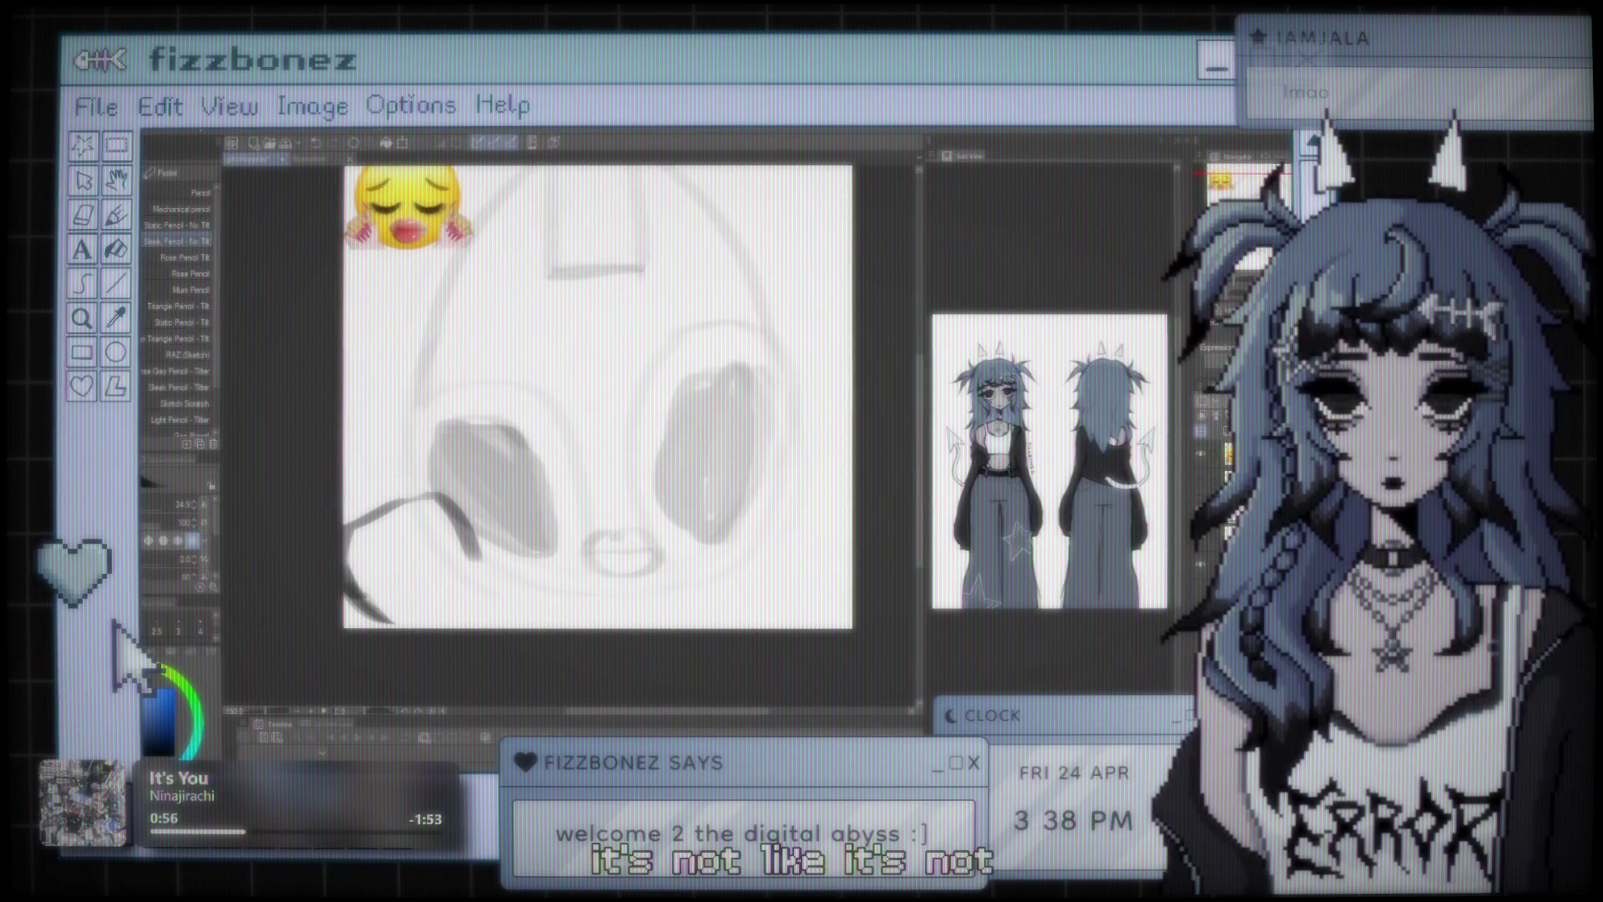
{"action": "left_click_drag", "start_coordinate": [818, 516], "coordinate": [770, 607]}
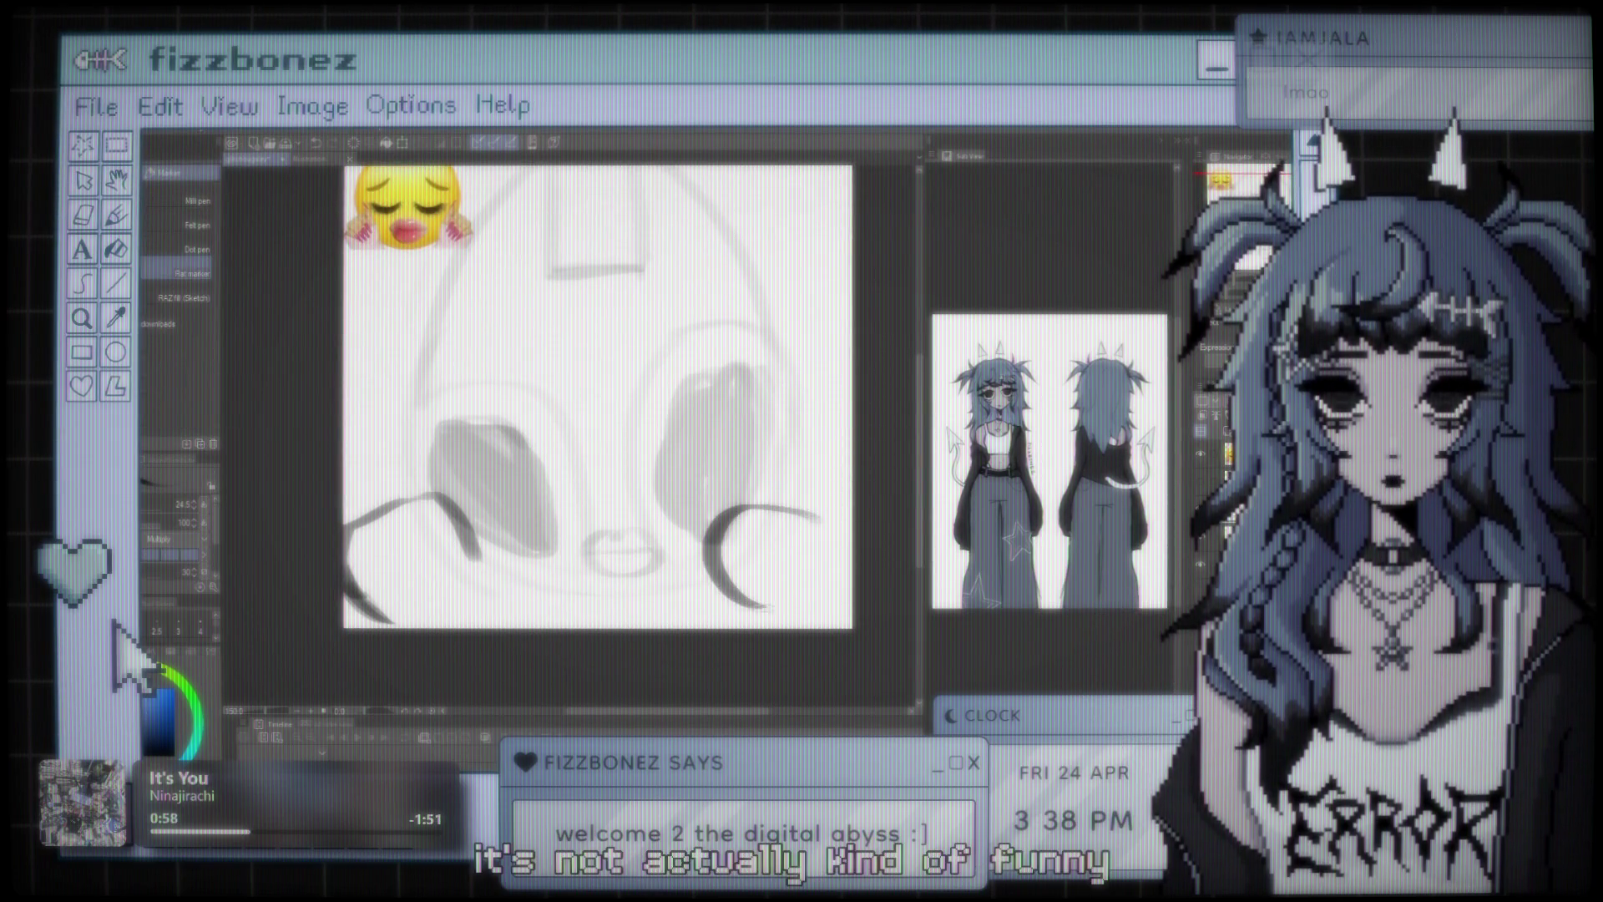
{"action": "left_click_drag", "start_coordinate": [716, 567], "coordinate": [768, 622]}
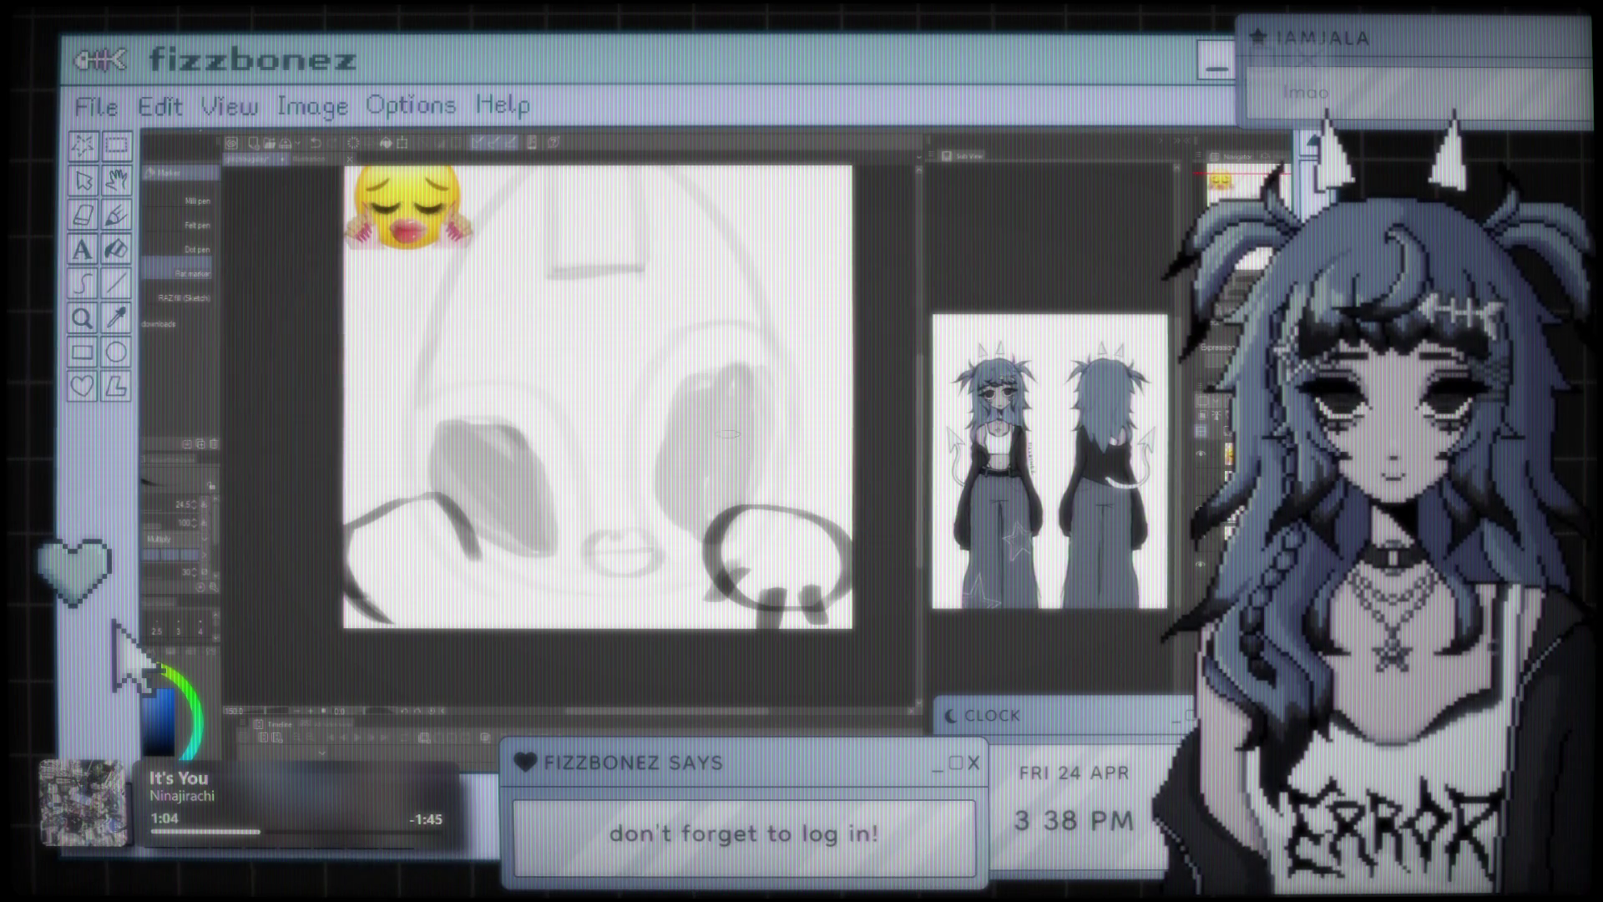
{"action": "key", "text": "ctrl+z"}
{"action": "key", "text": "ctrl+z"}
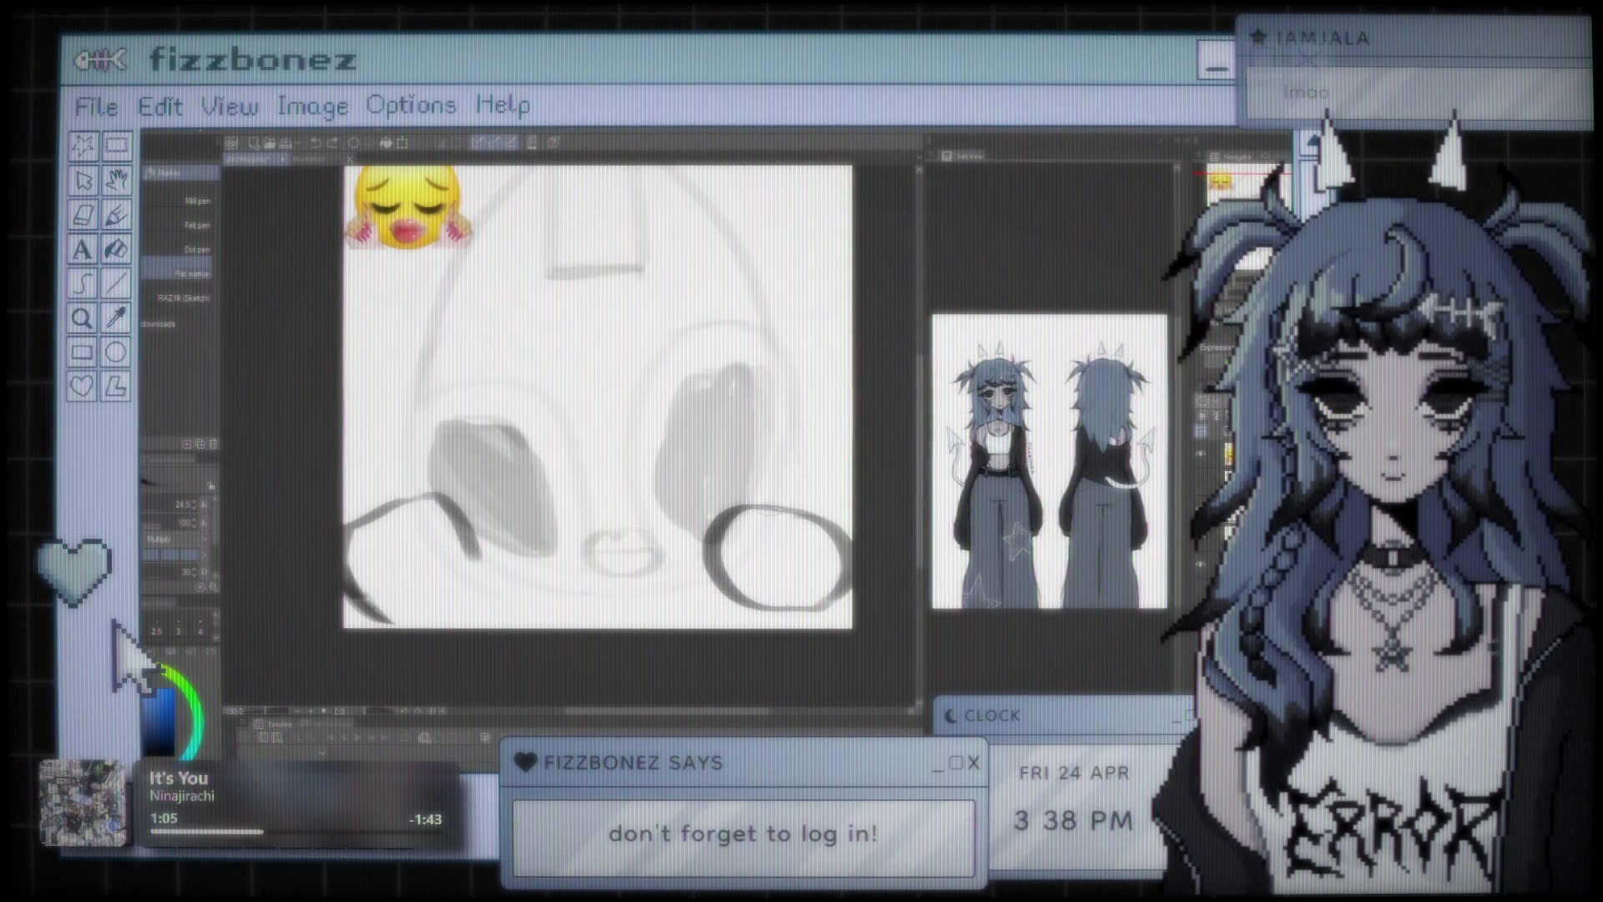
{"action": "key", "text": "ctrl+z"}
{"action": "key", "text": "ctrl+z"}
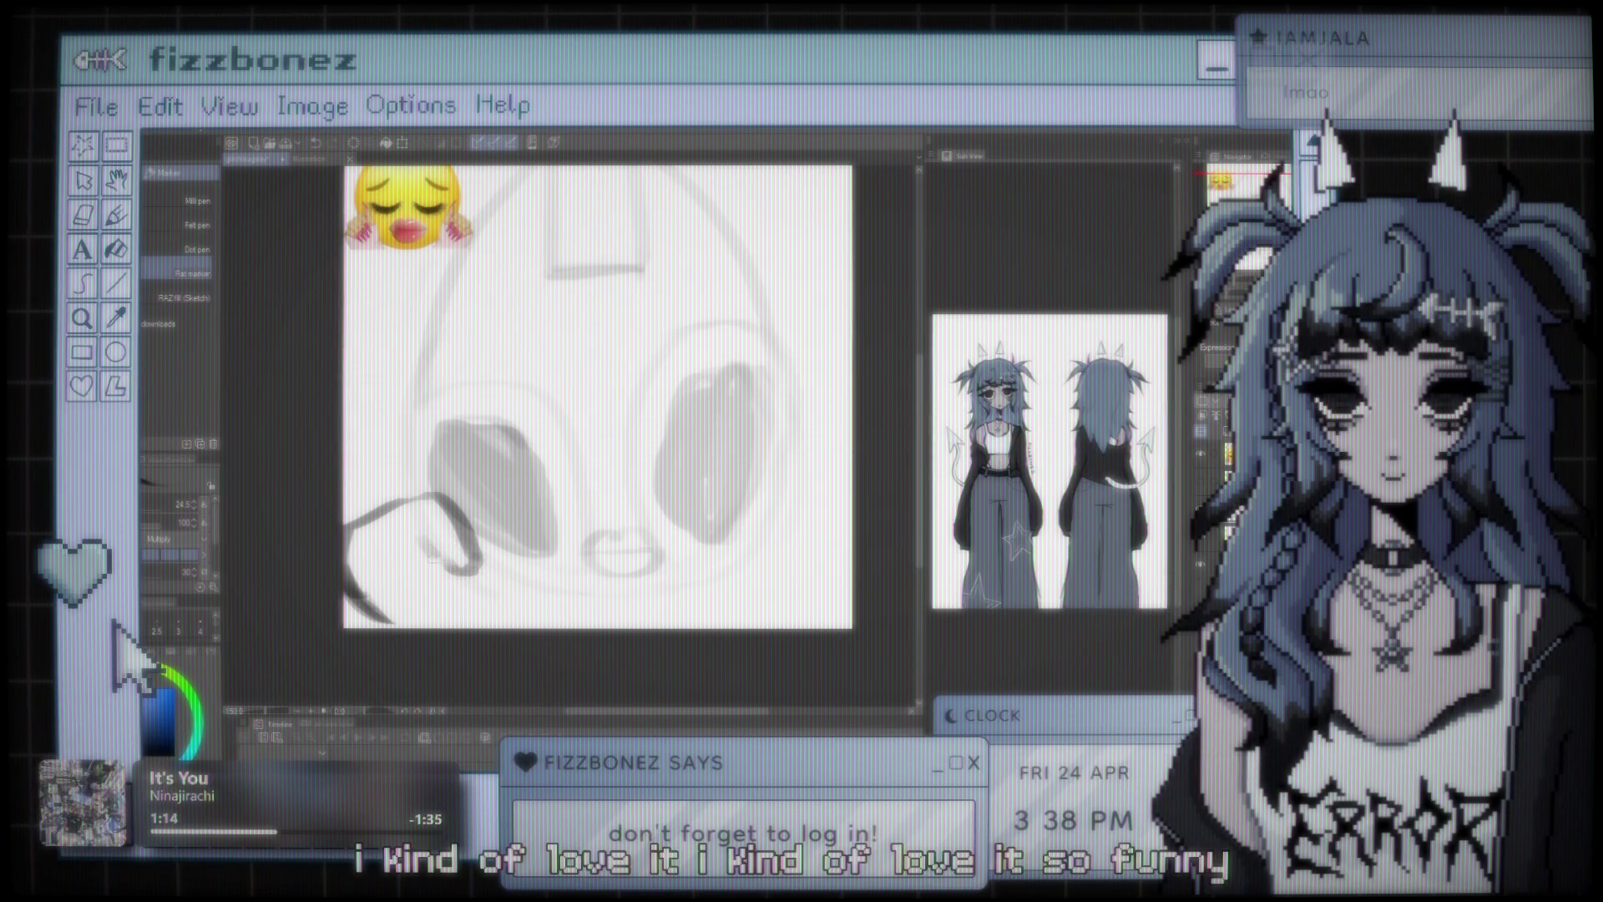
{"action": "left_click_drag", "start_coordinate": [397, 558], "coordinate": [385, 619]}
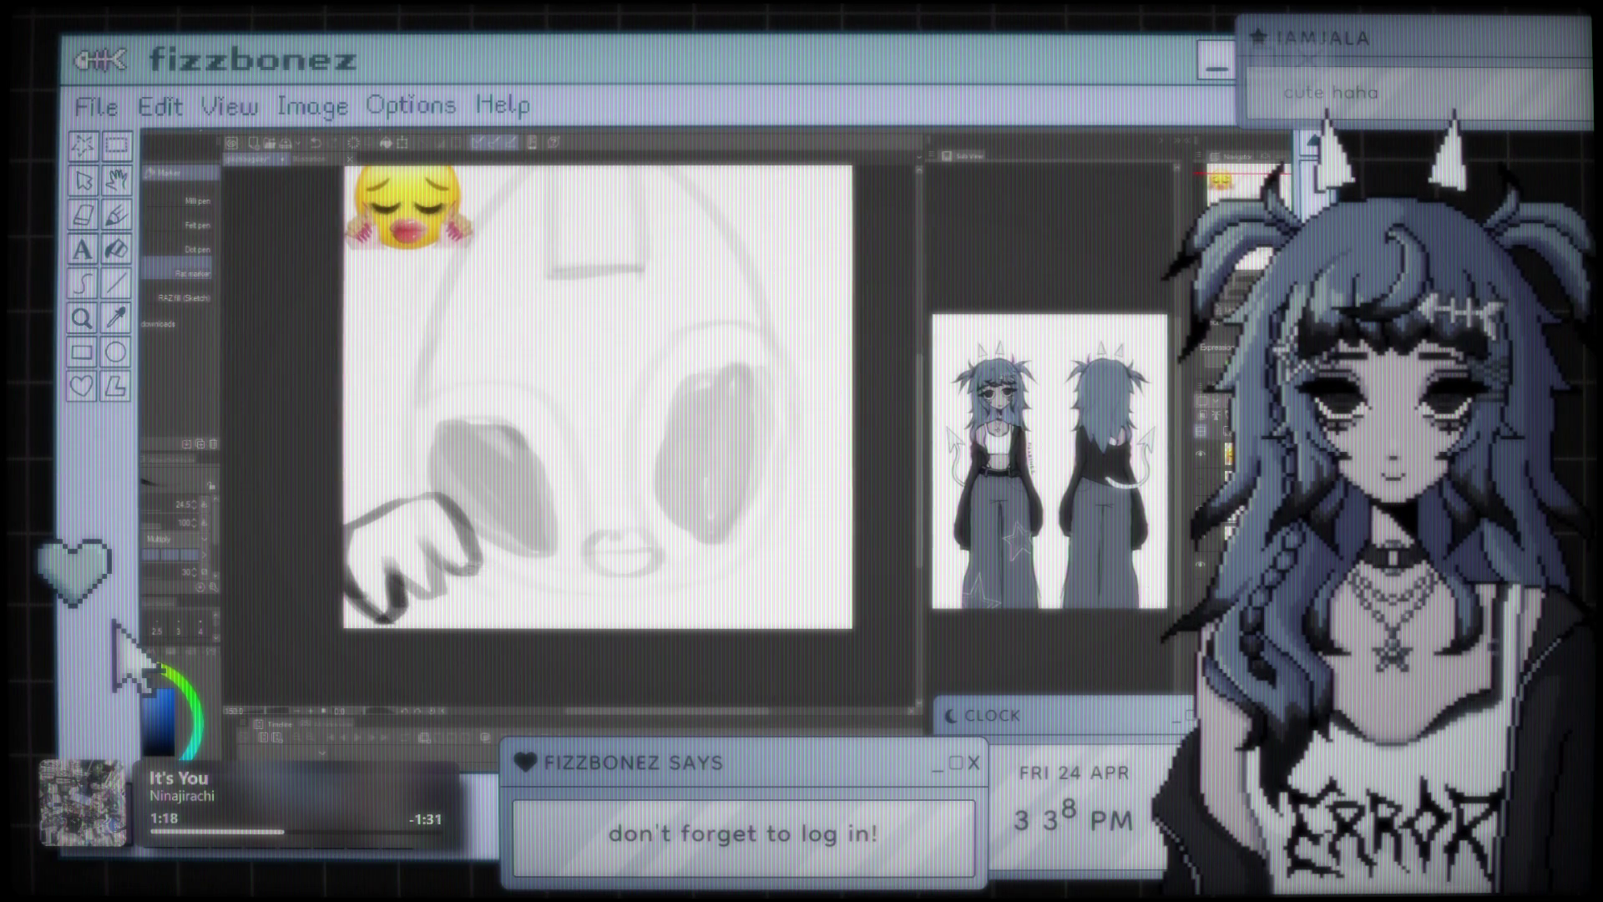
{"action": "left_click_drag", "start_coordinate": [452, 558], "coordinate": [484, 582]}
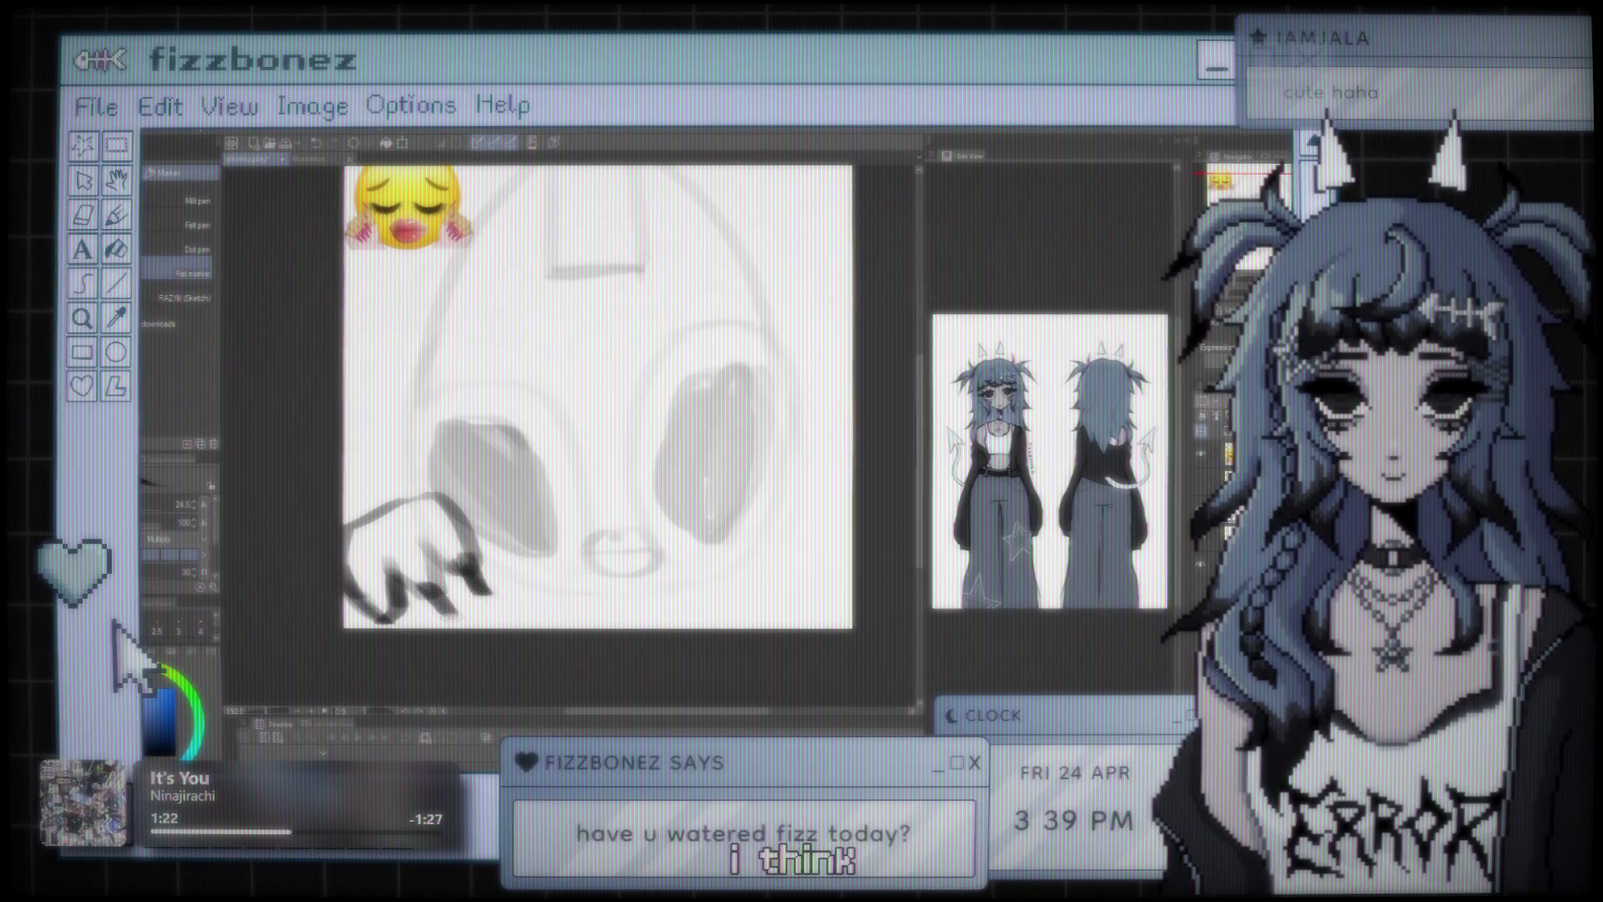
{"action": "left_click_drag", "start_coordinate": [374, 605], "coordinate": [395, 621]}
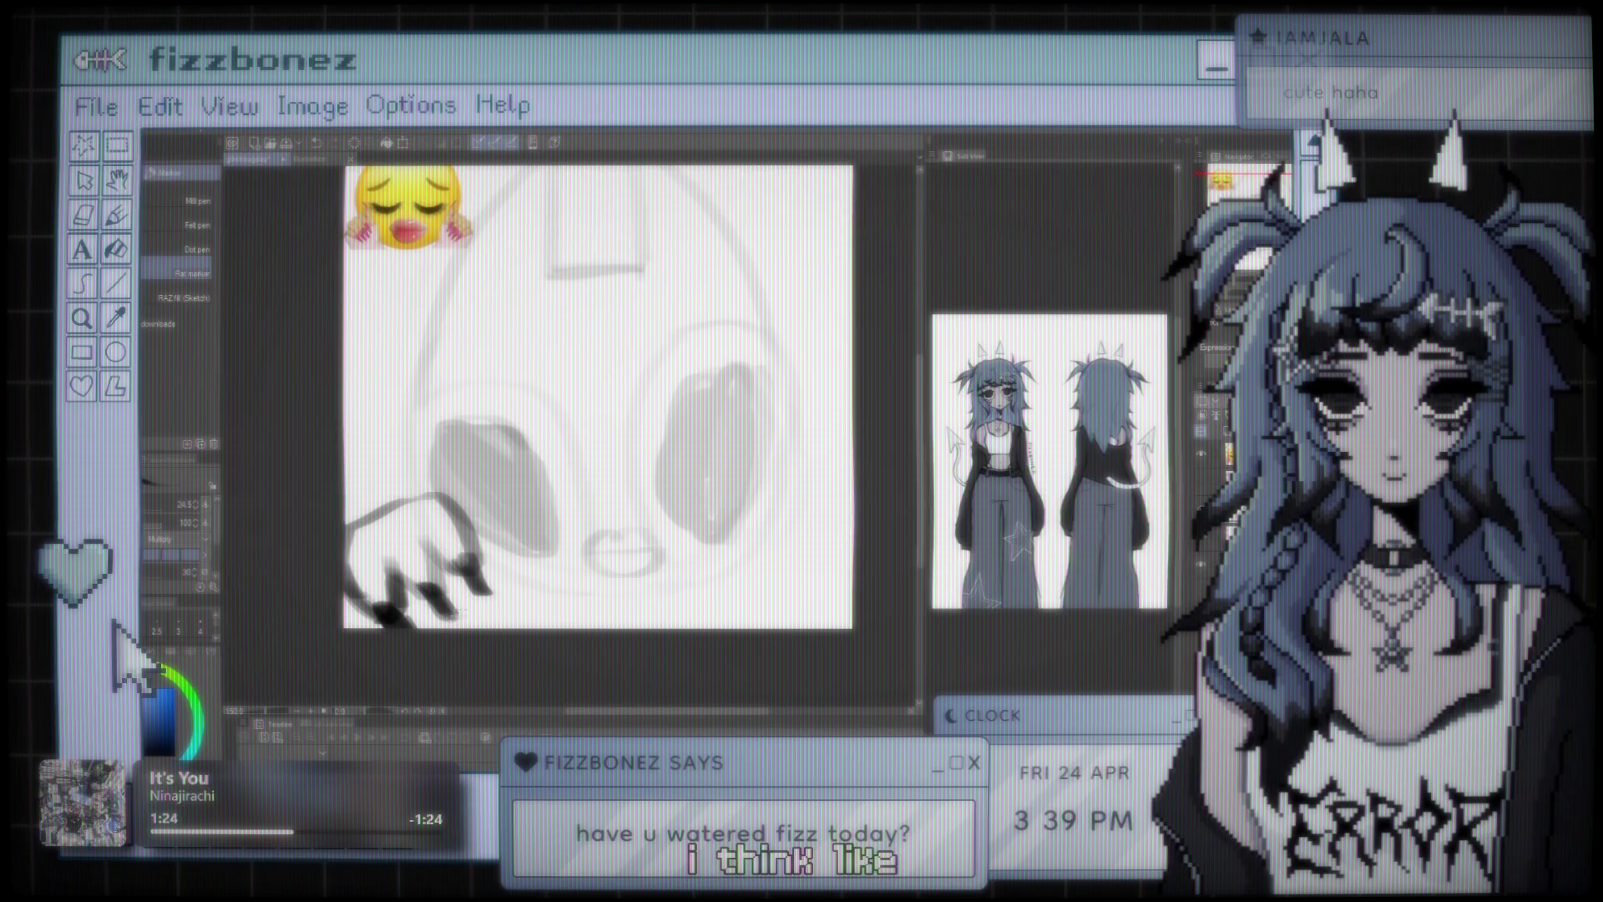
{"action": "scroll", "coordinate": [478, 333], "scroll_direction": "down", "scroll_amount": 3}
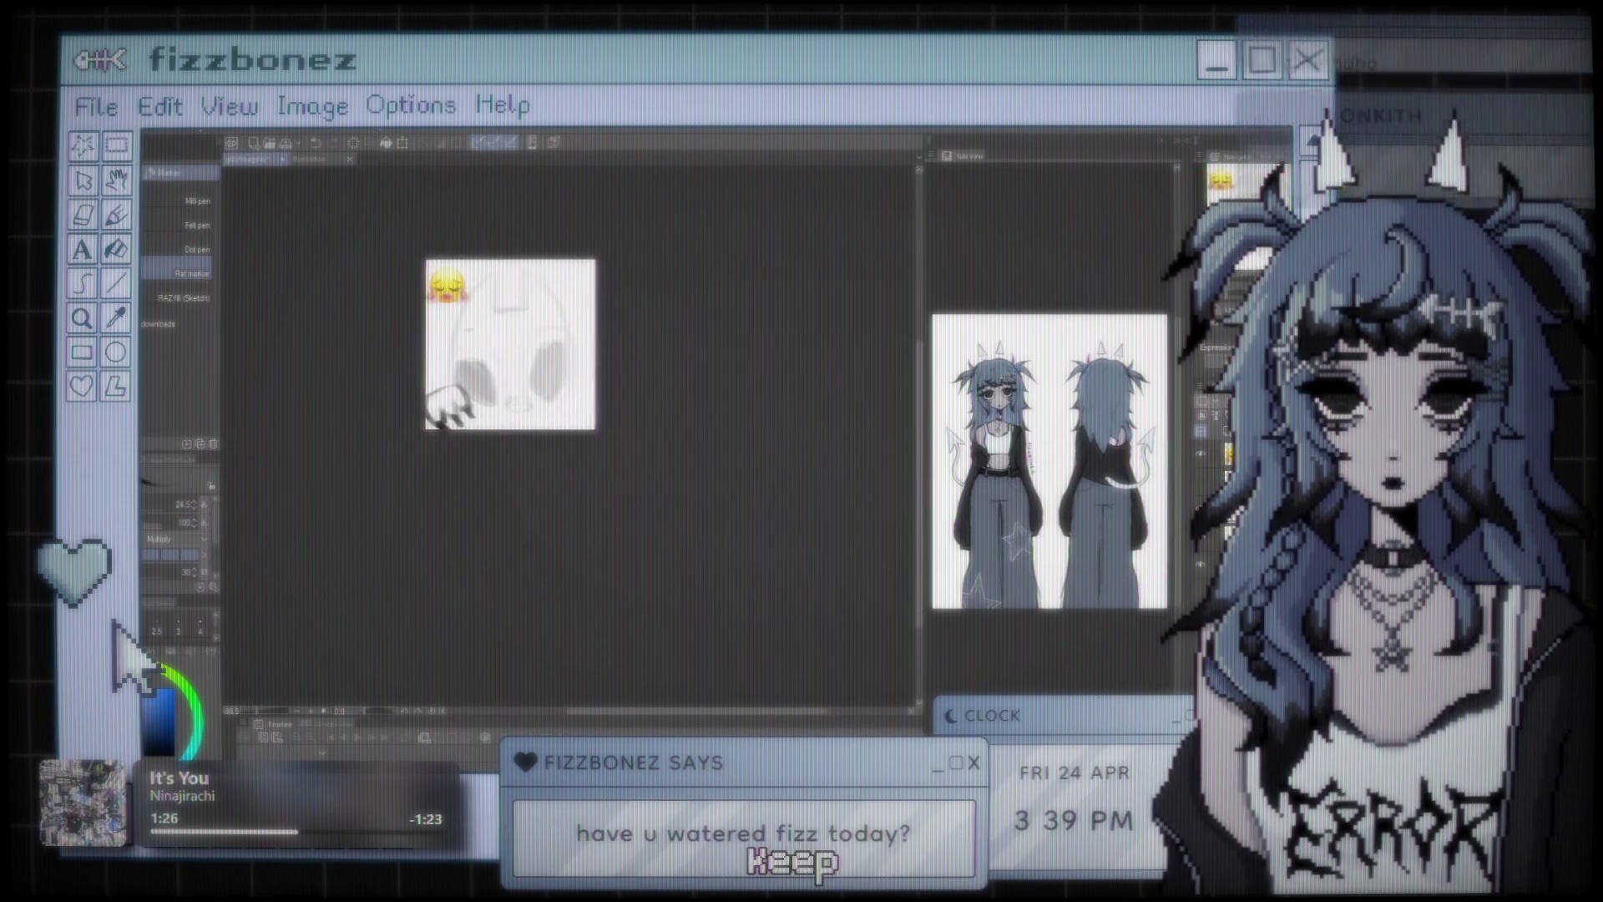
{"action": "scroll", "coordinate": [480, 350], "scroll_direction": "up", "scroll_amount": 3}
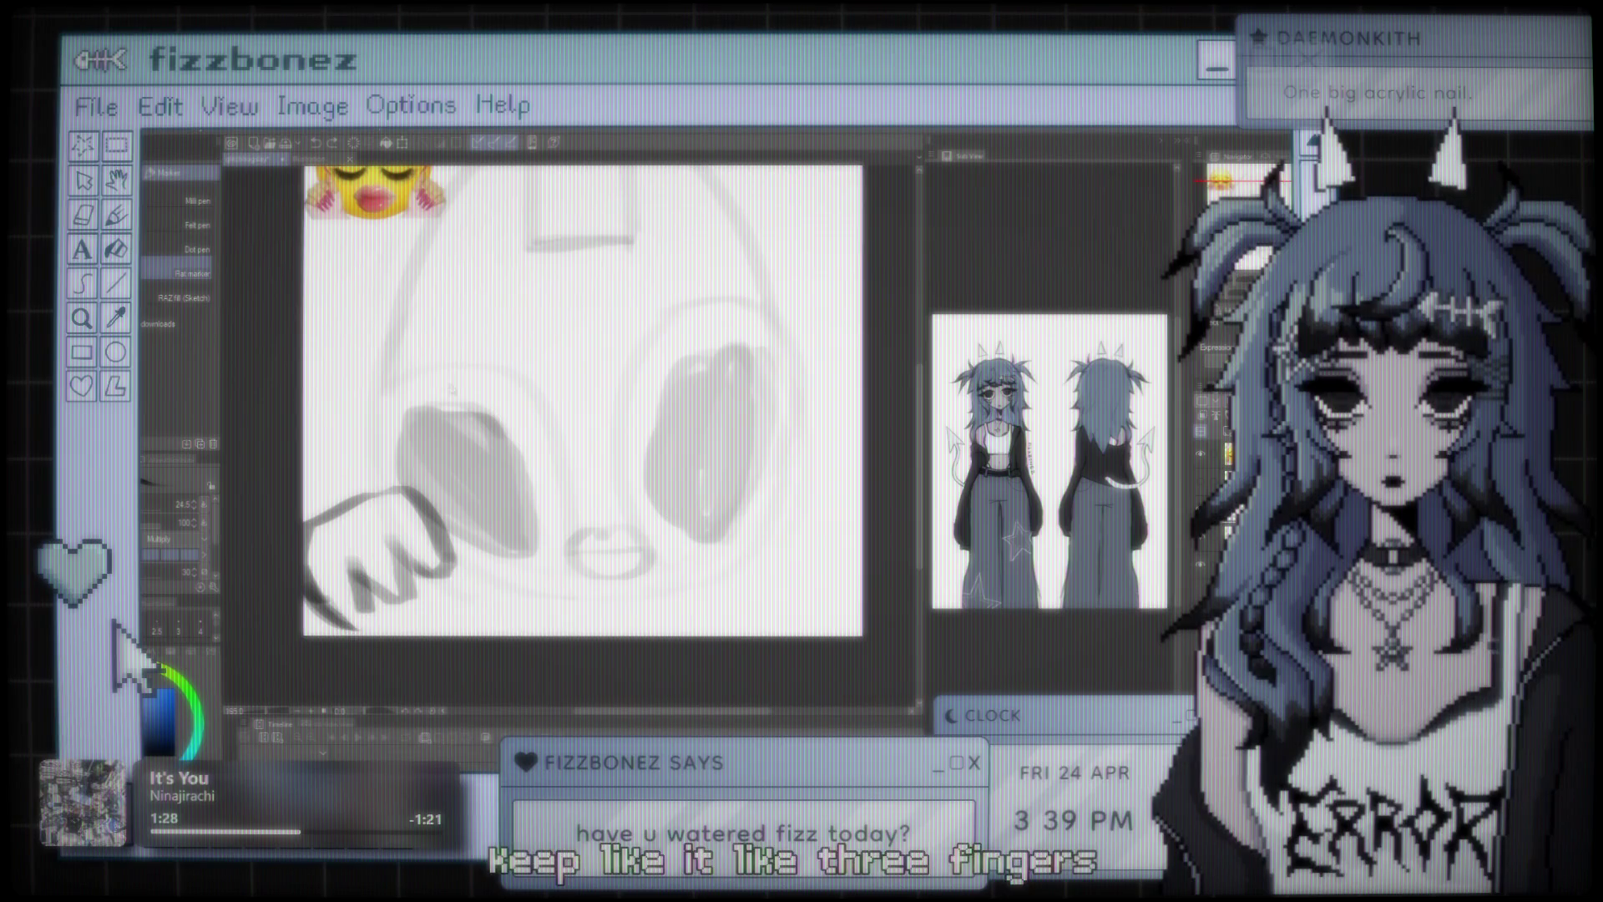
{"action": "left_click_drag", "start_coordinate": [321, 391], "coordinate": [492, 619]}
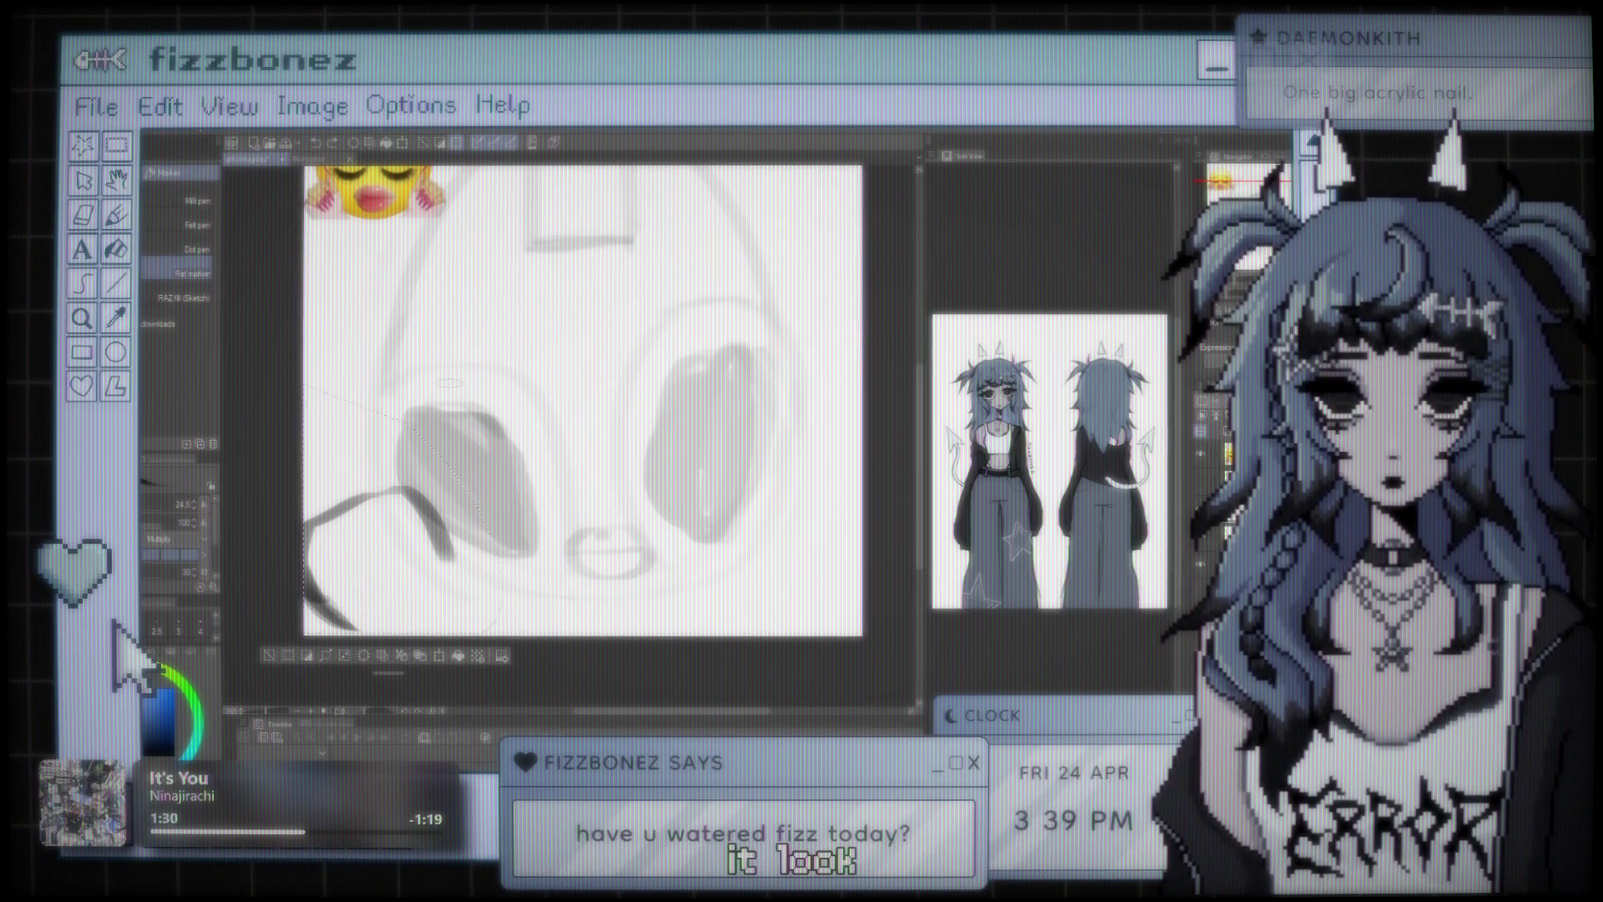
{"action": "key", "text": "ctrl+d"}
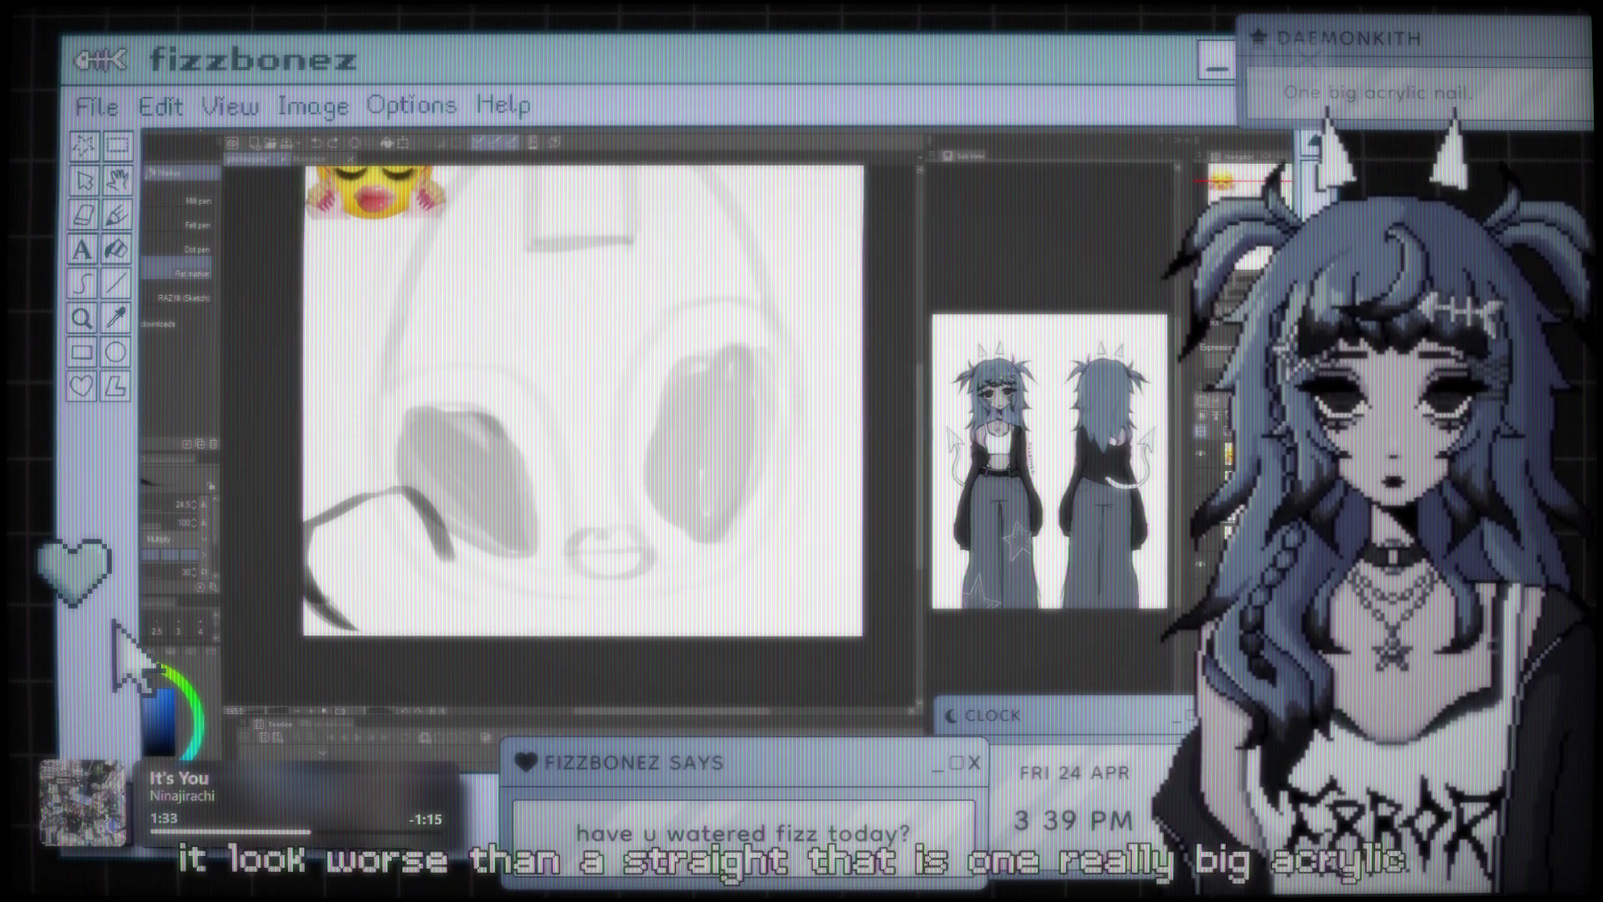
{"action": "scroll", "coordinate": [142, 484], "scroll_direction": "down", "scroll_amount": 1}
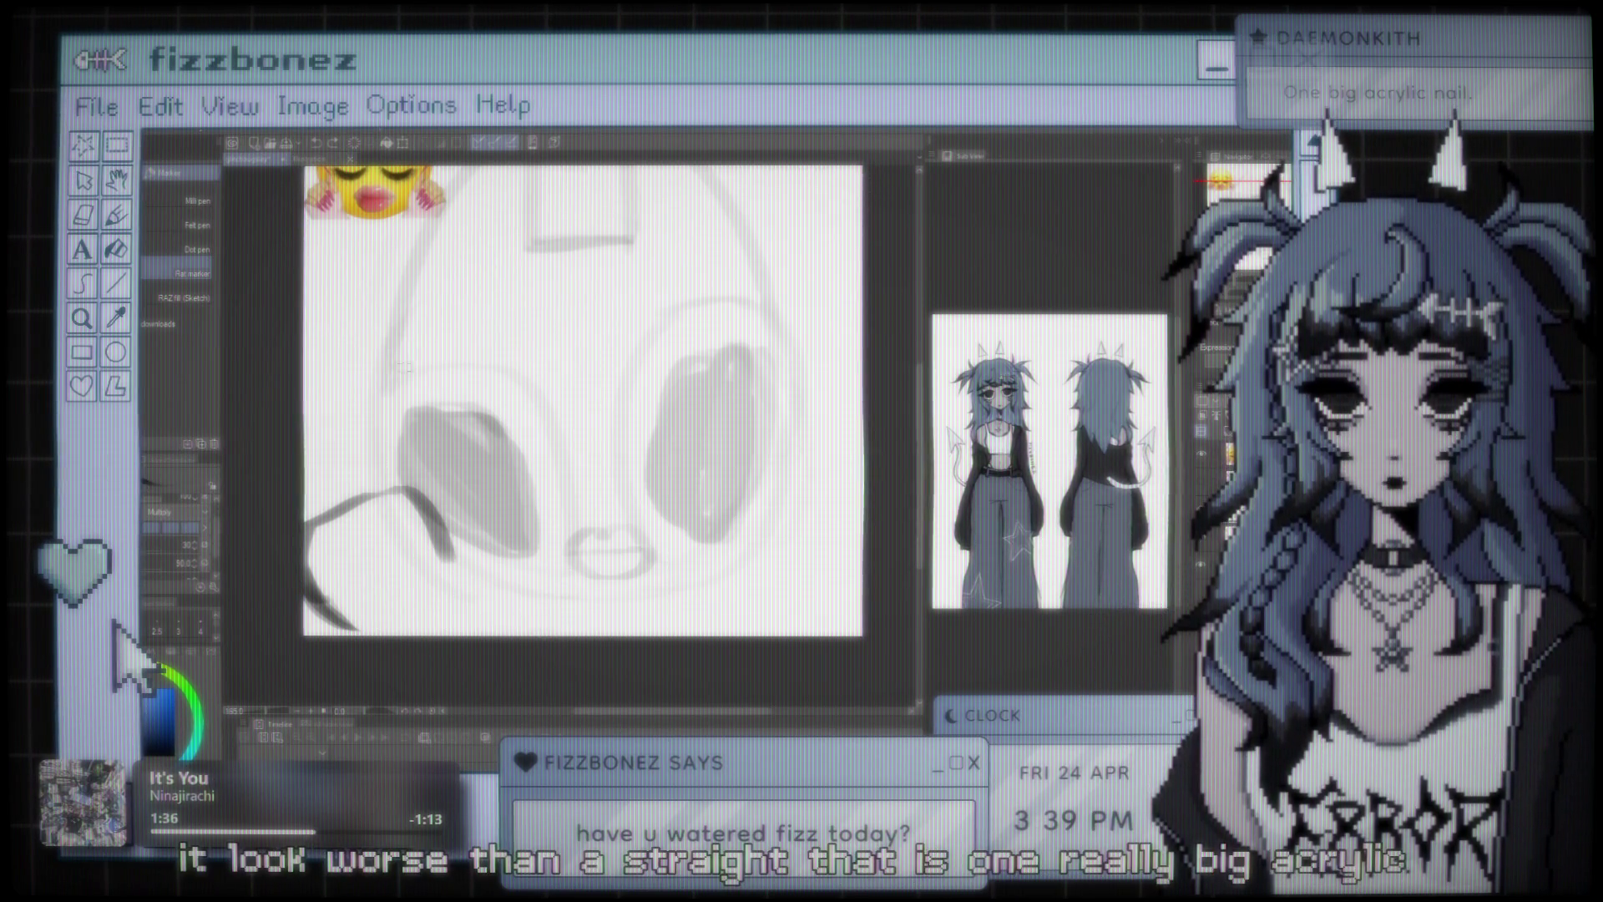
{"action": "scroll", "coordinate": [584, 400], "scroll_direction": "up", "scroll_amount": 2}
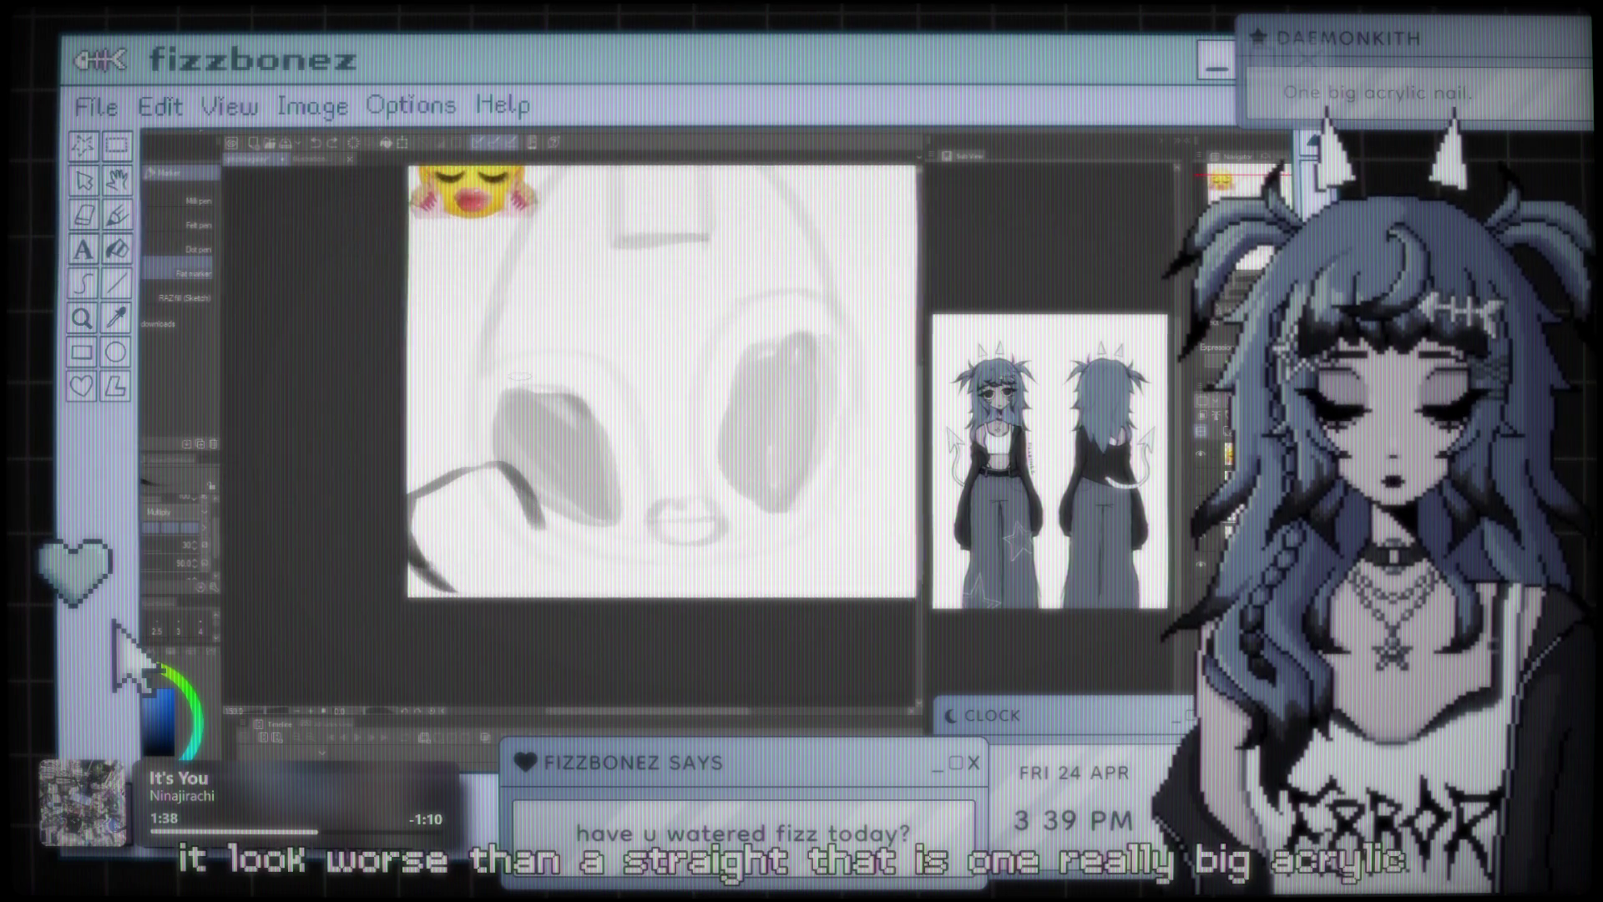
{"action": "scroll", "coordinate": [584, 375], "scroll_direction": "down", "scroll_amount": 1}
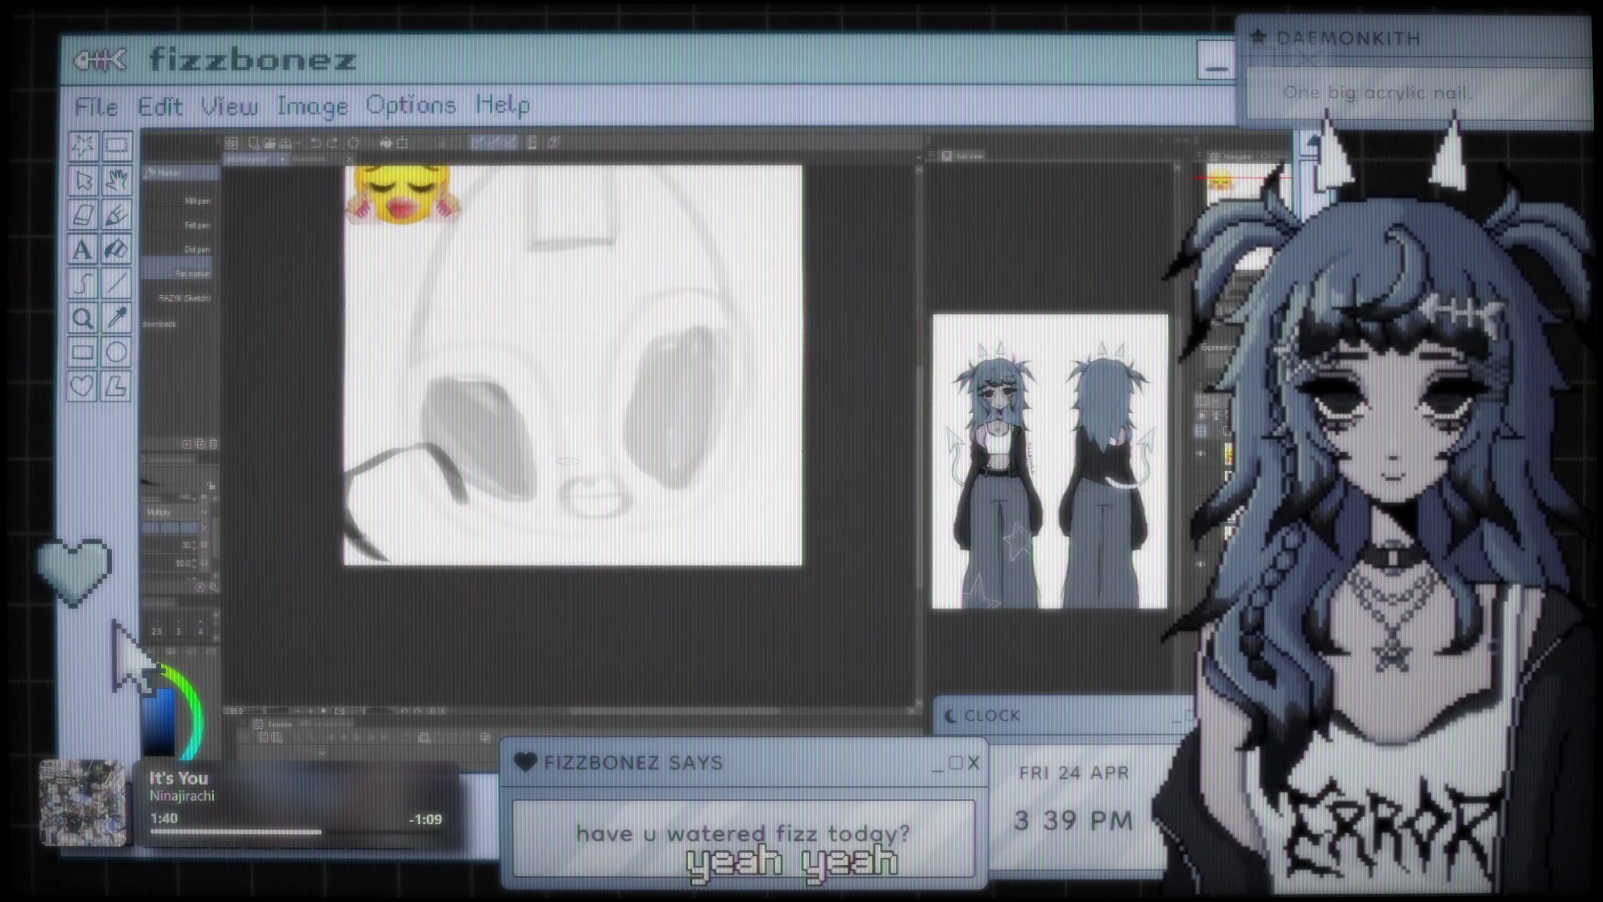
{"action": "scroll", "coordinate": [573, 400], "scroll_direction": "up", "scroll_amount": 2}
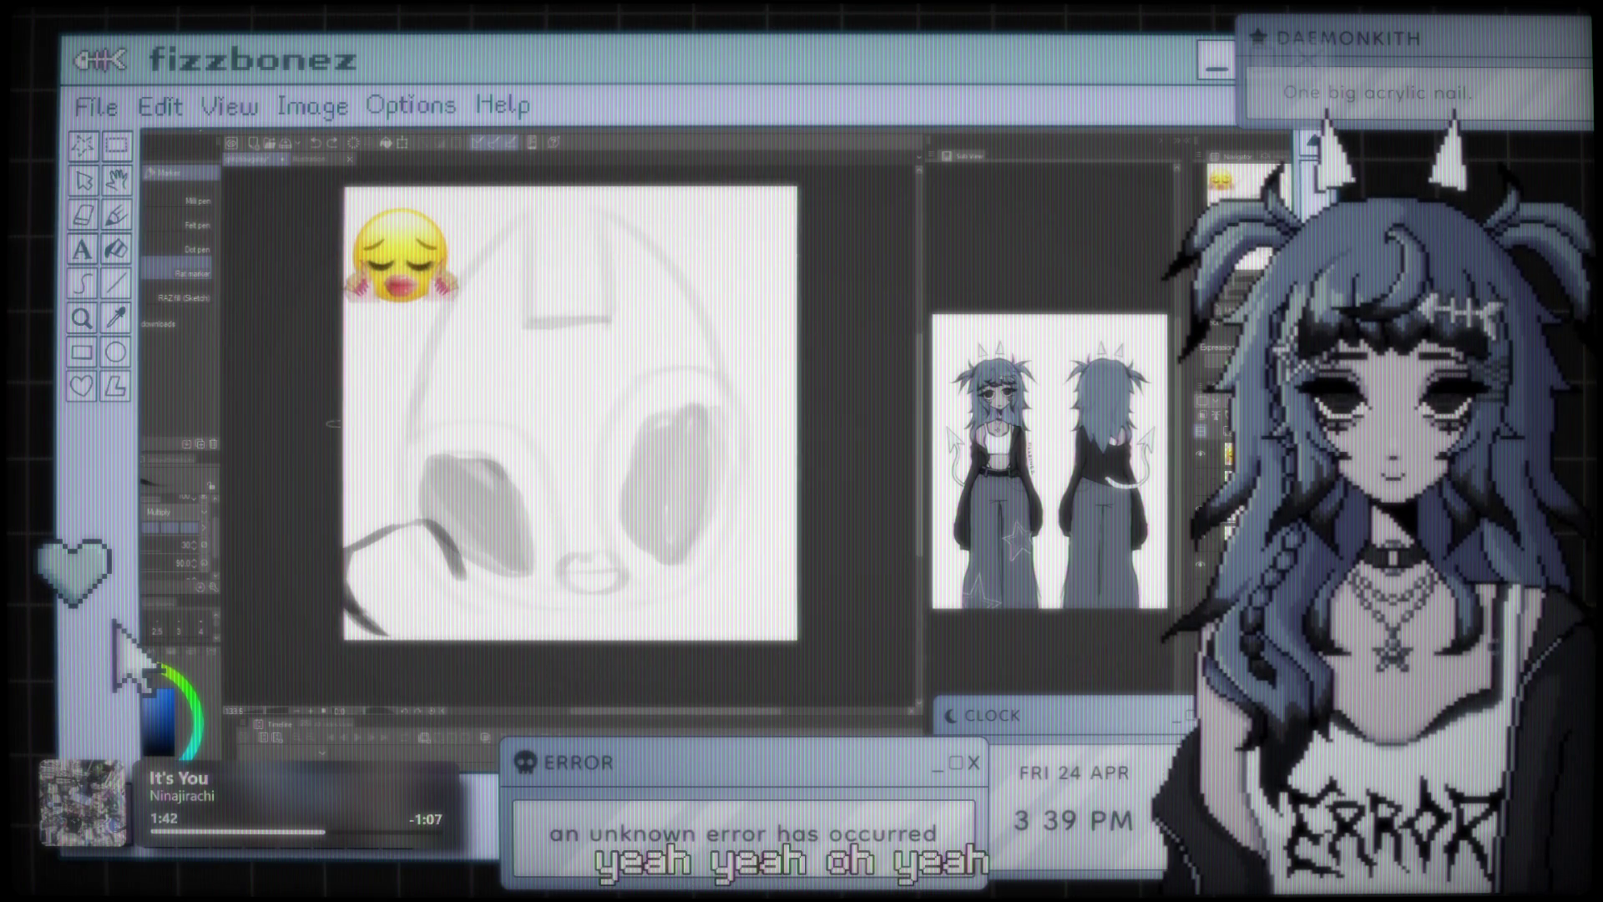
{"action": "key", "text": "e"}
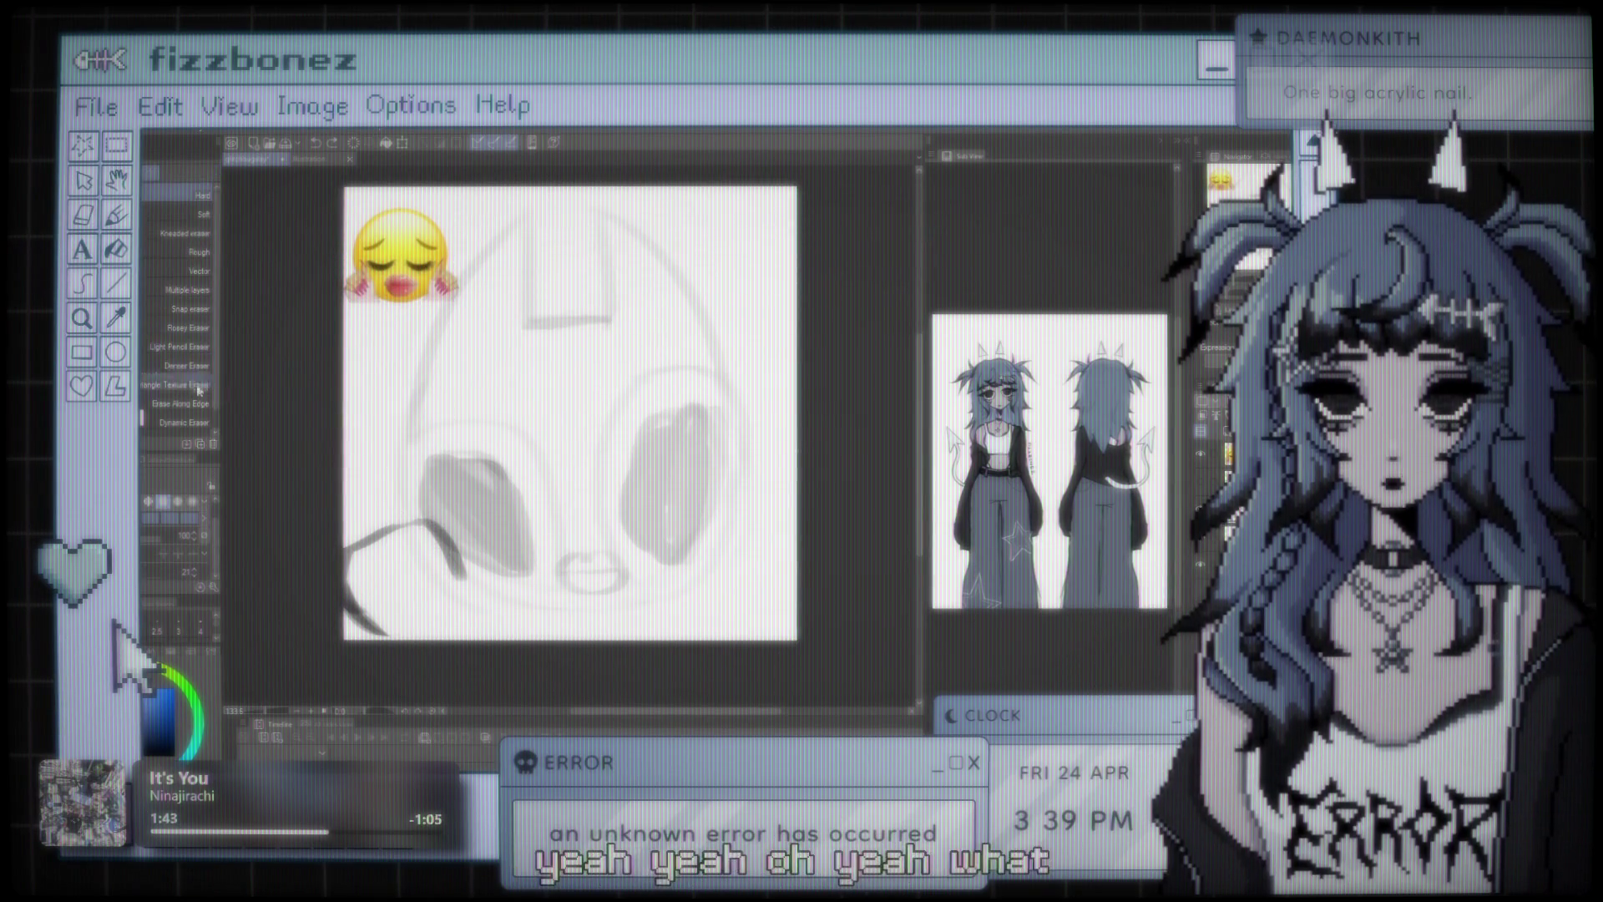
- Erase the stray dark curve at the lower left of the head sketch
{"action": "left_click_drag", "start_coordinate": [372, 533], "coordinate": [464, 576]}
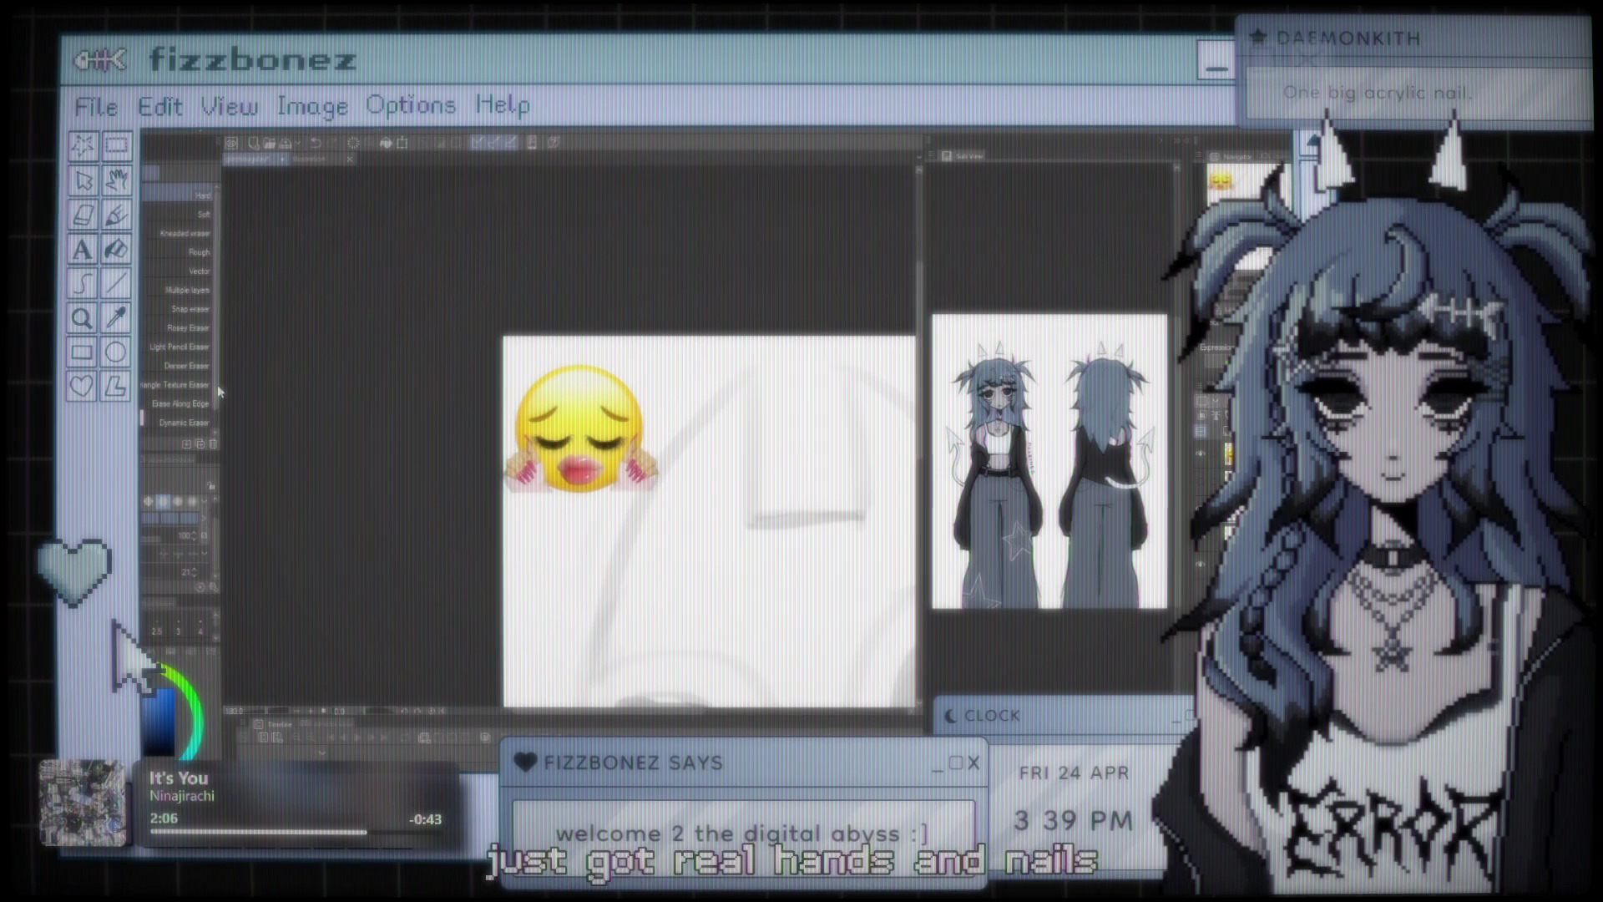
{"action": "scroll", "coordinate": [220, 393], "scroll_direction": "down", "scroll_amount": 1}
{"action": "scroll", "coordinate": [501, 384], "scroll_direction": "down", "scroll_amount": 2}
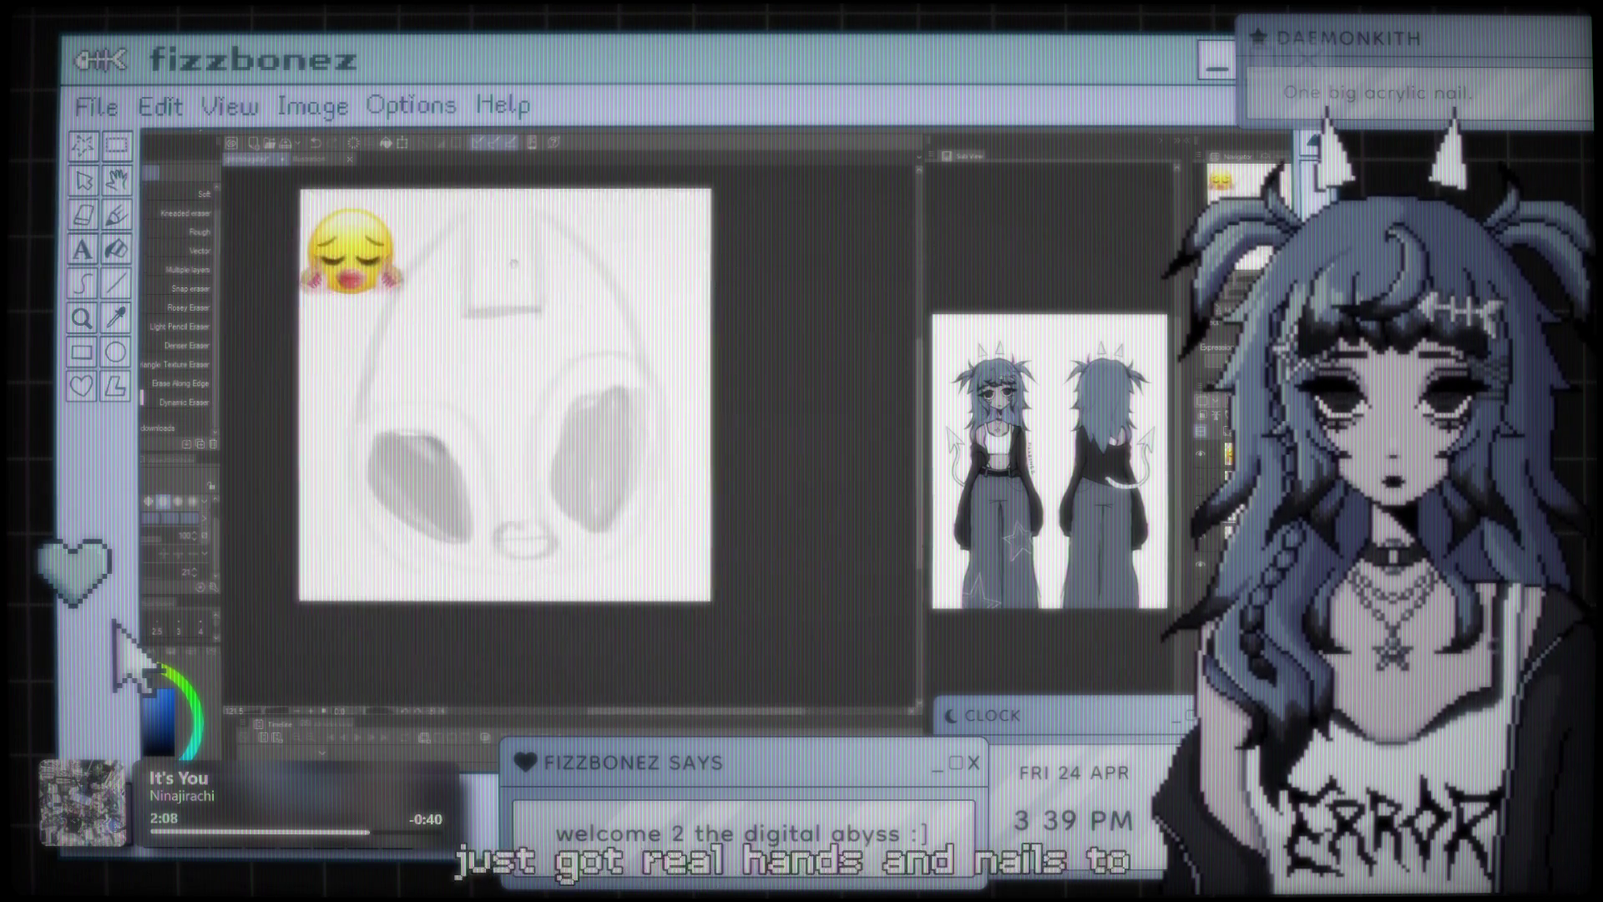
- Touch up the lips with a horizontal stroke across the mouth
{"action": "scroll", "coordinate": [569, 340], "scroll_direction": "up", "scroll_amount": 1}
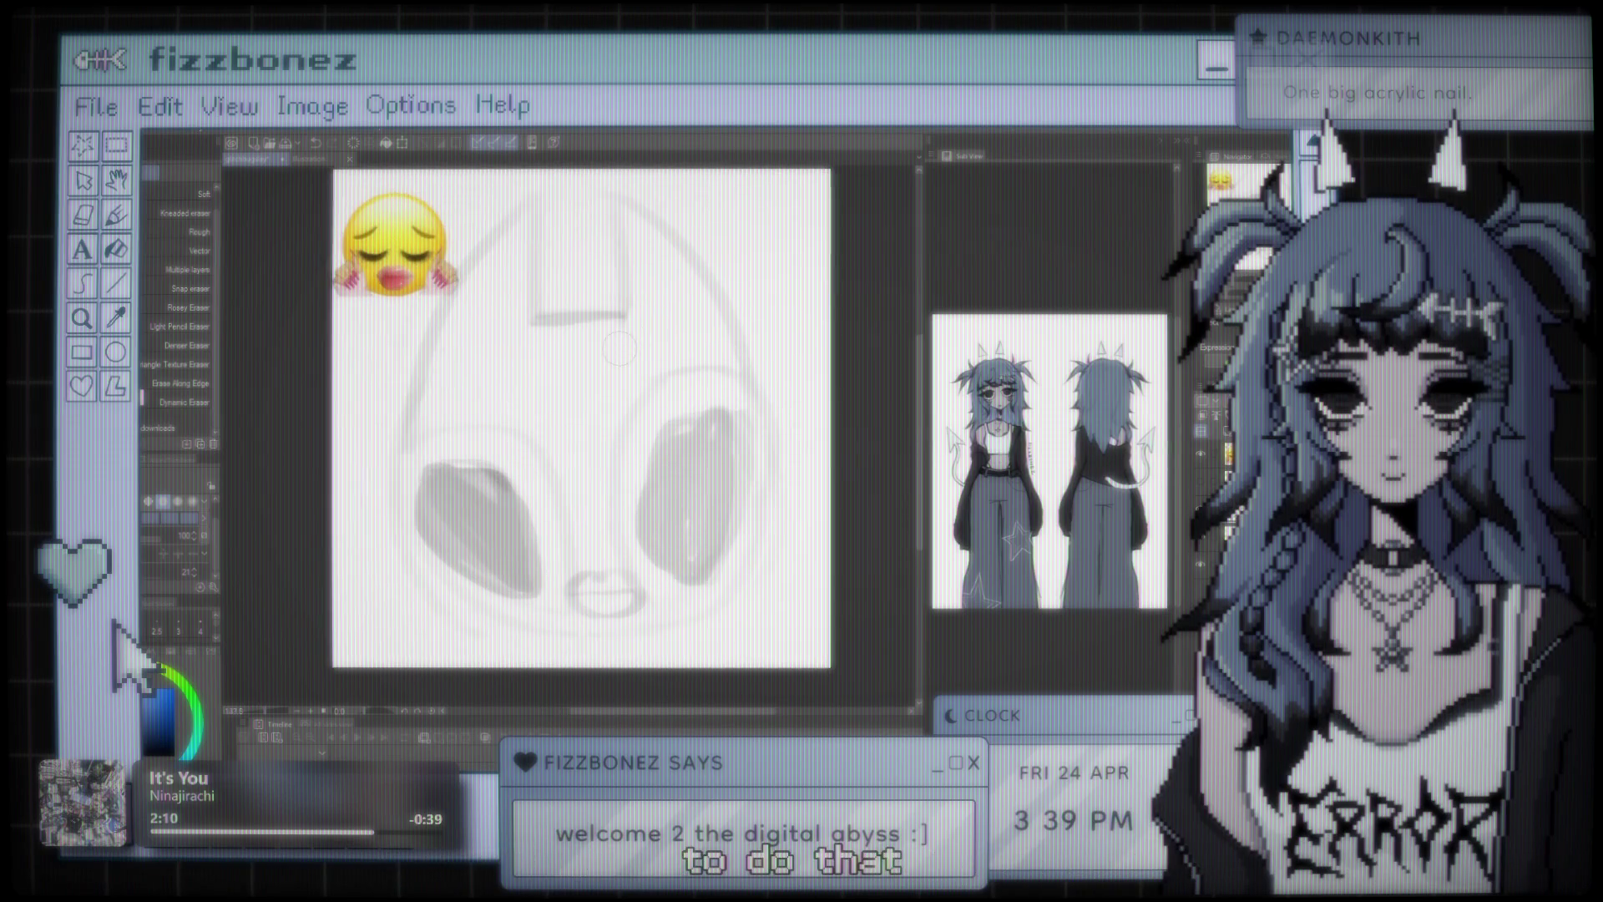
{"action": "scroll", "coordinate": [618, 351], "scroll_direction": "up", "scroll_amount": 1}
{"action": "scroll", "coordinate": [179, 333], "scroll_direction": "up", "scroll_amount": 1}
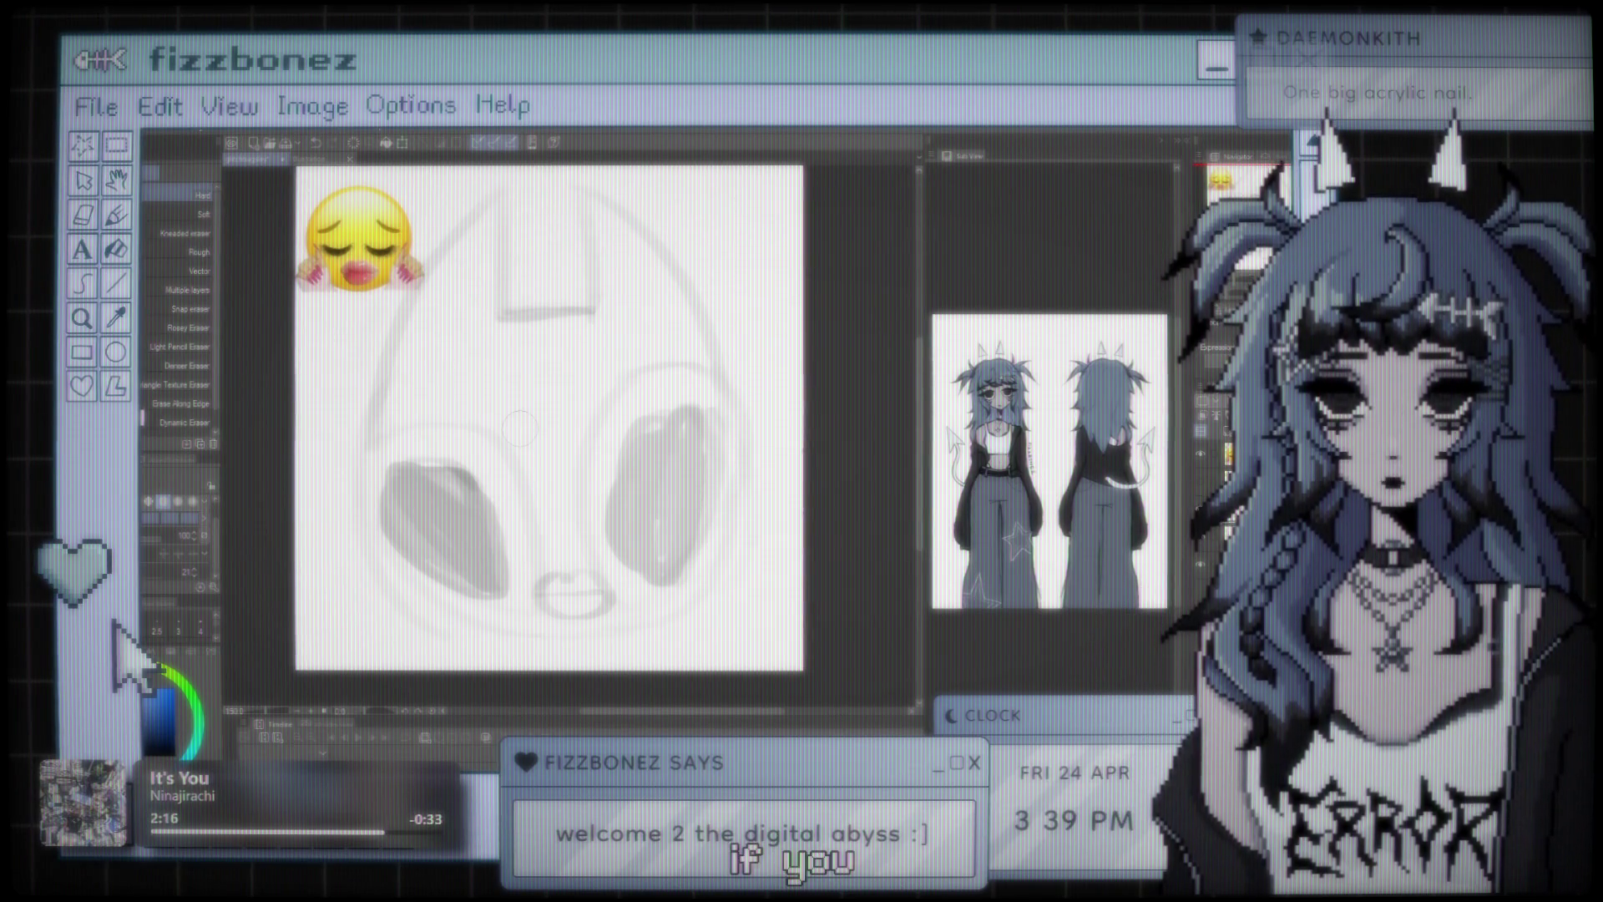
{"action": "scroll", "coordinate": [519, 428], "scroll_direction": "down", "scroll_amount": 3}
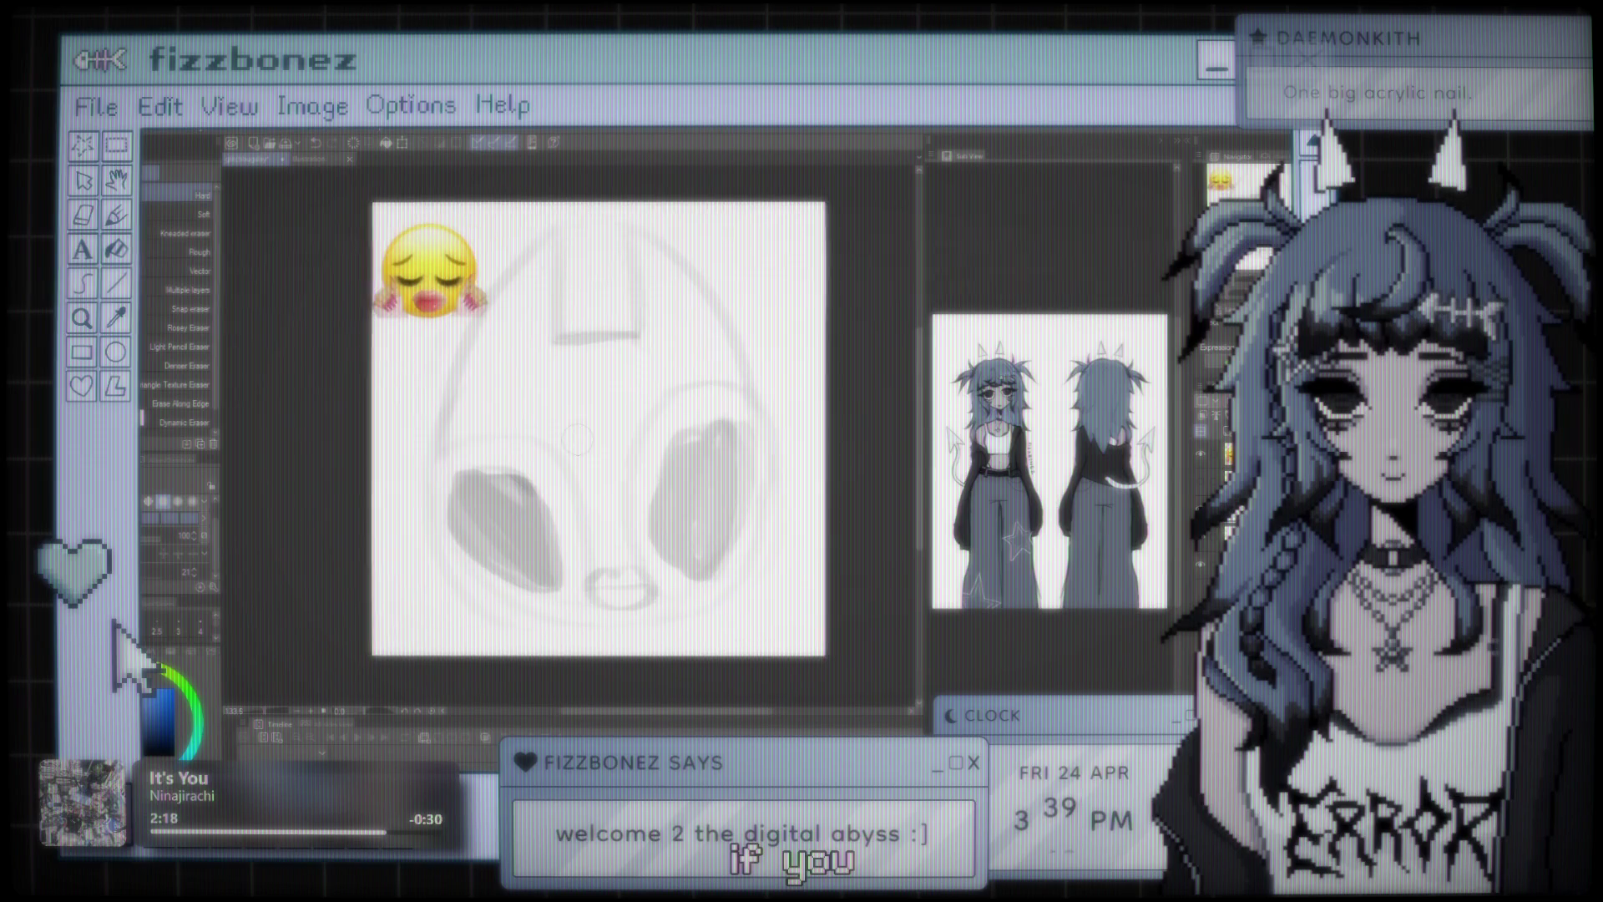
{"action": "scroll", "coordinate": [480, 406], "scroll_direction": "up", "scroll_amount": 2}
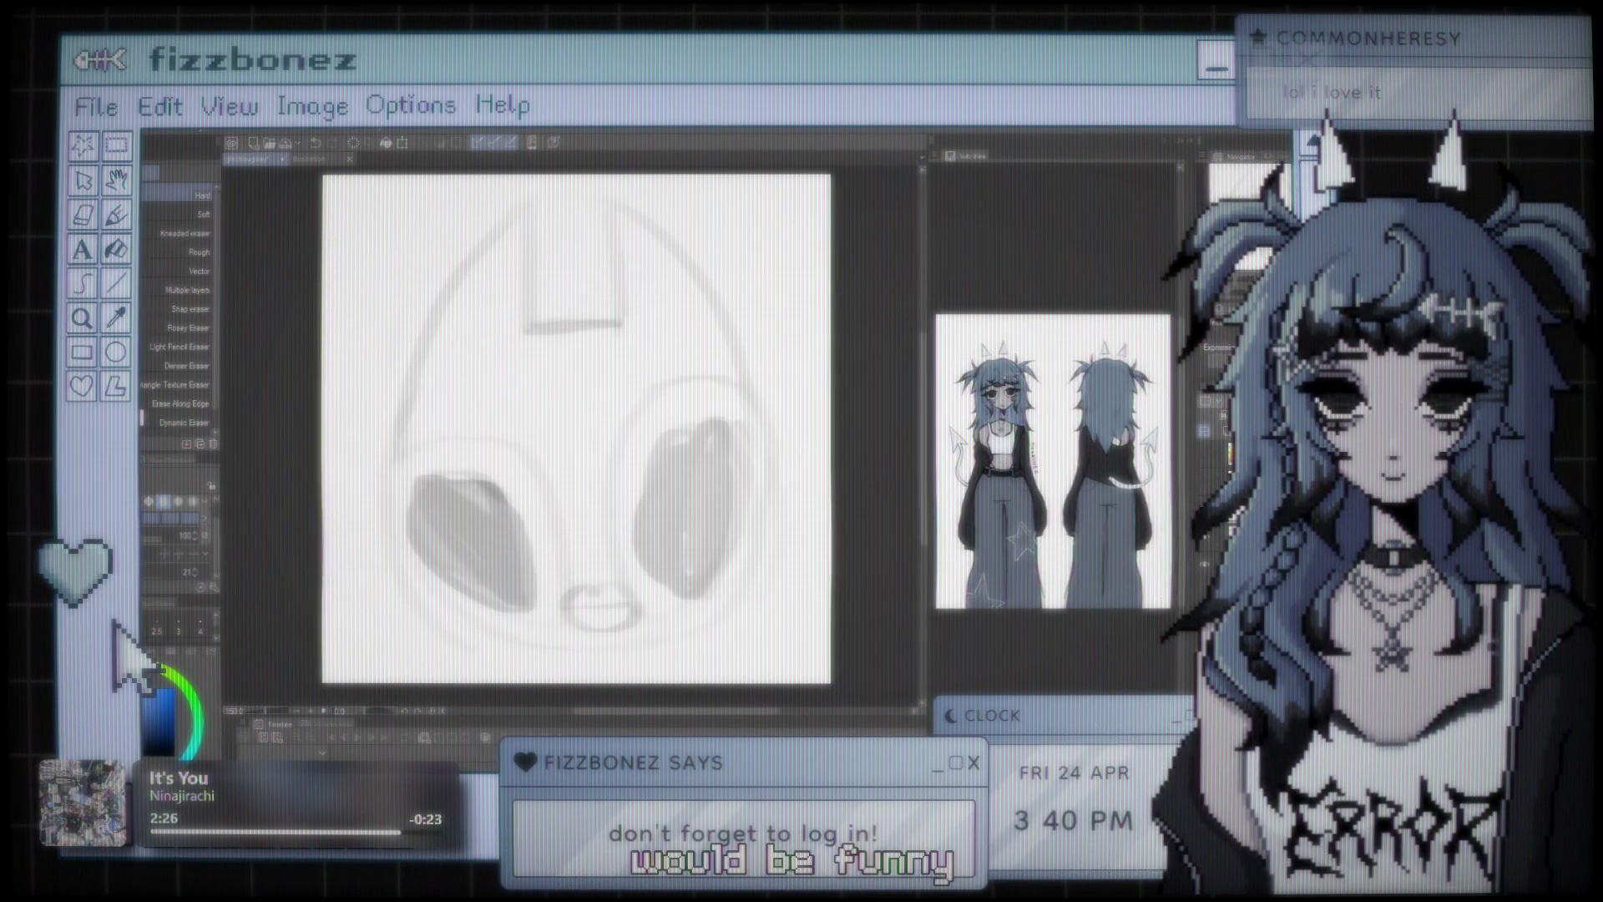
{"action": "left_click_drag", "start_coordinate": [561, 599], "coordinate": [641, 602]}
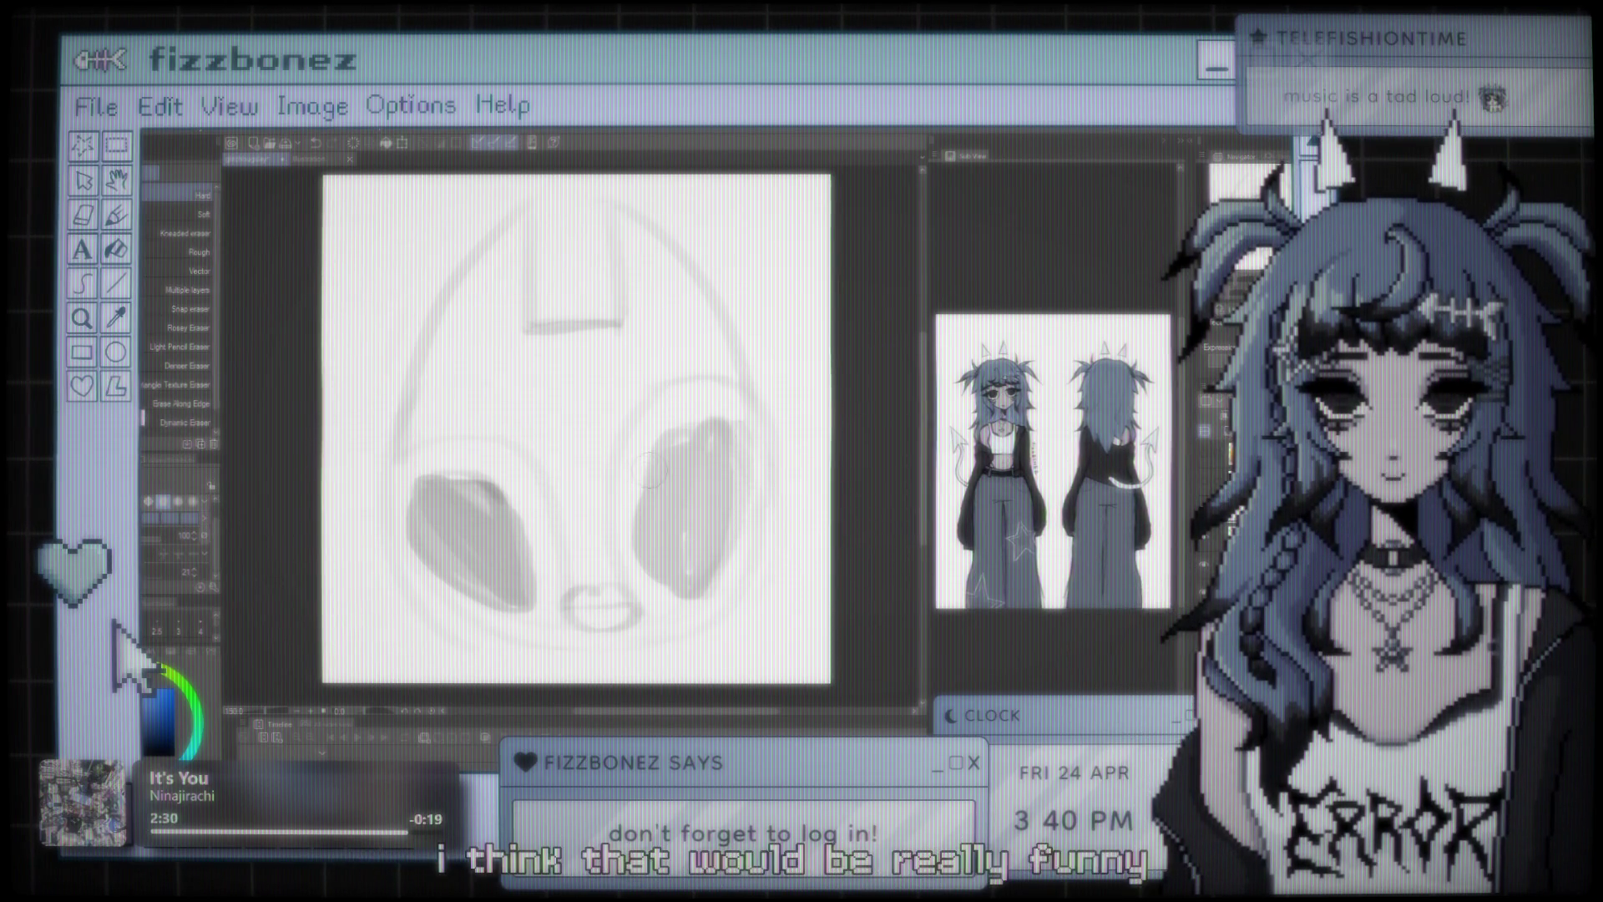
{"action": "scroll", "coordinate": [649, 470], "scroll_direction": "down", "scroll_amount": 1}
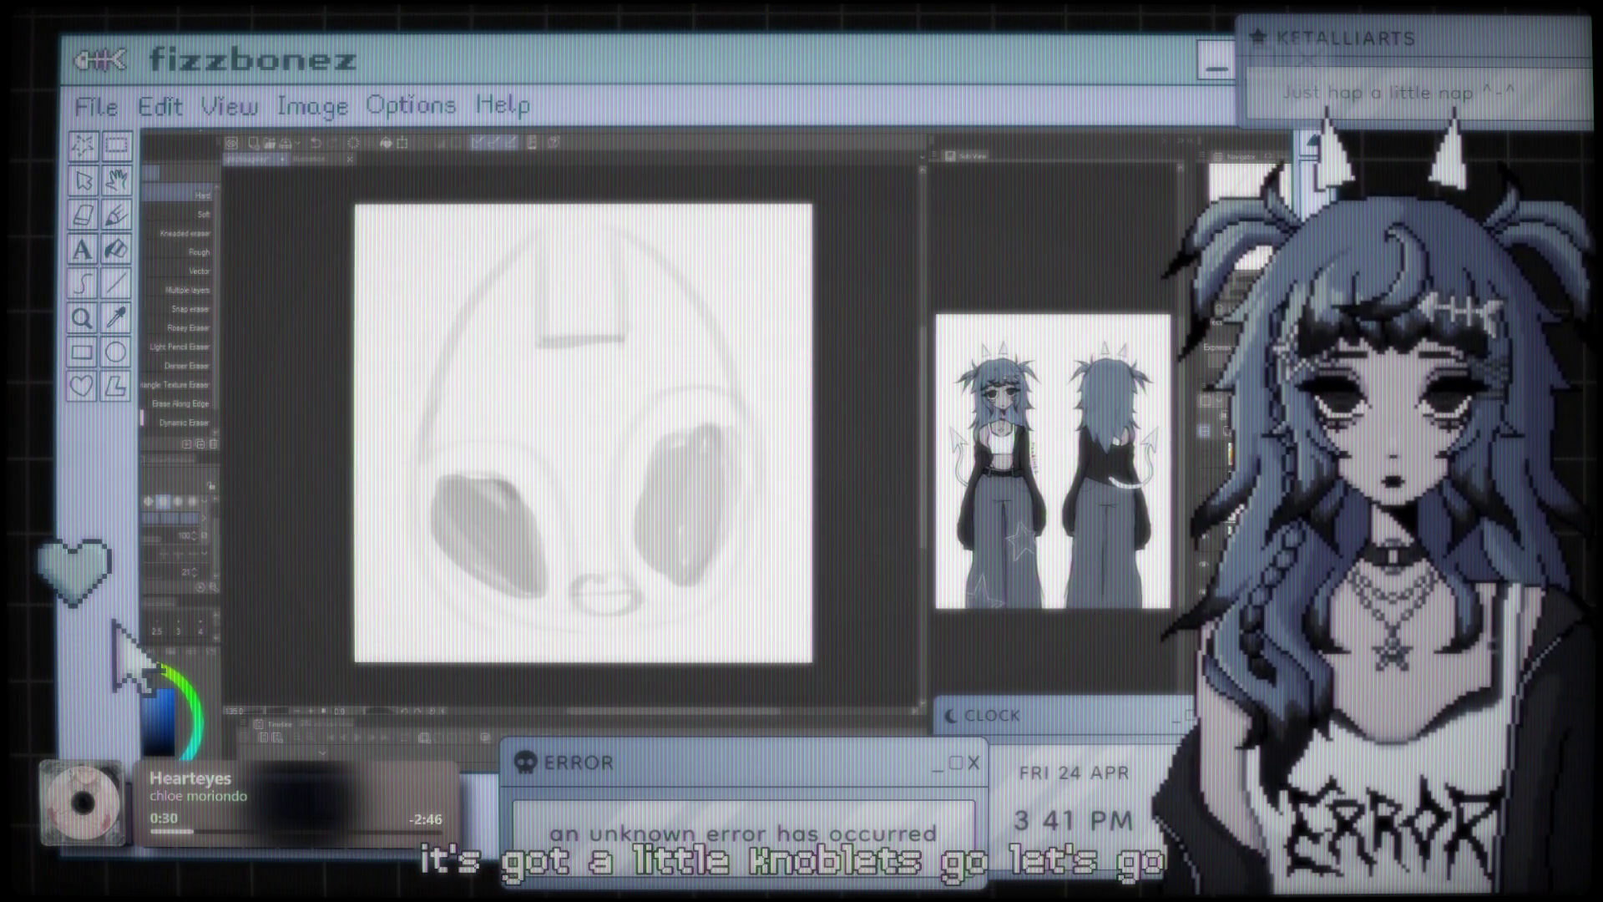
- Cycle through Eraser, Marker and Pencil tools, settle on the Brush and test-scribble with it
{"action": "scroll", "coordinate": [615, 447], "scroll_direction": "up", "scroll_amount": 2}
{"action": "scroll", "coordinate": [615, 447], "scroll_direction": "down", "scroll_amount": 1}
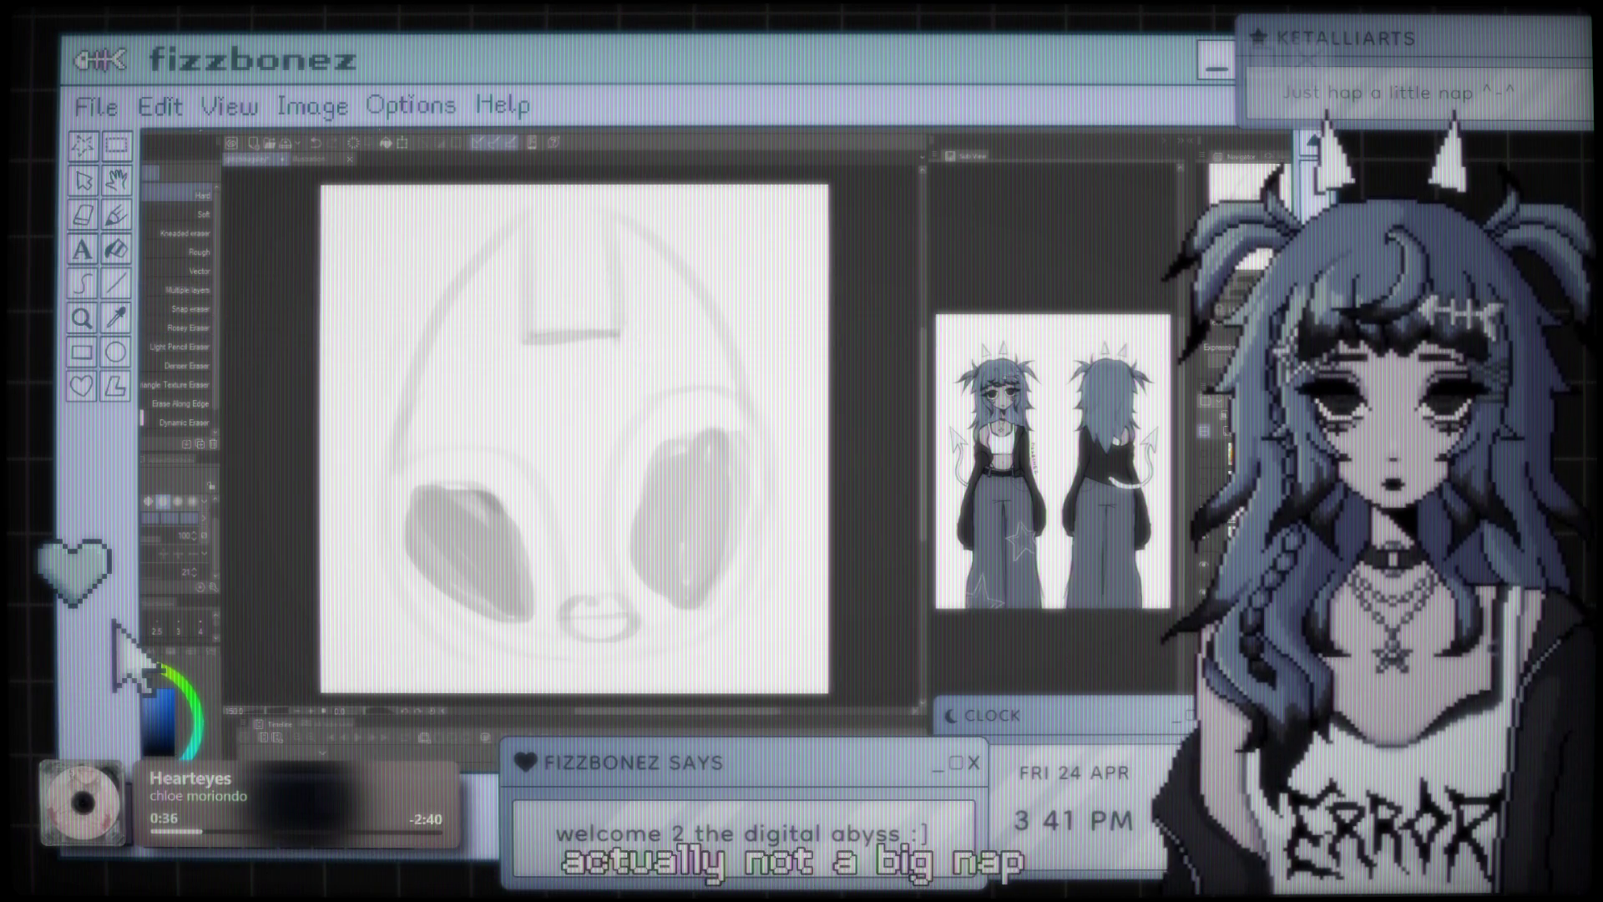
{"action": "key", "text": "b"}
{"action": "key", "text": "e"}
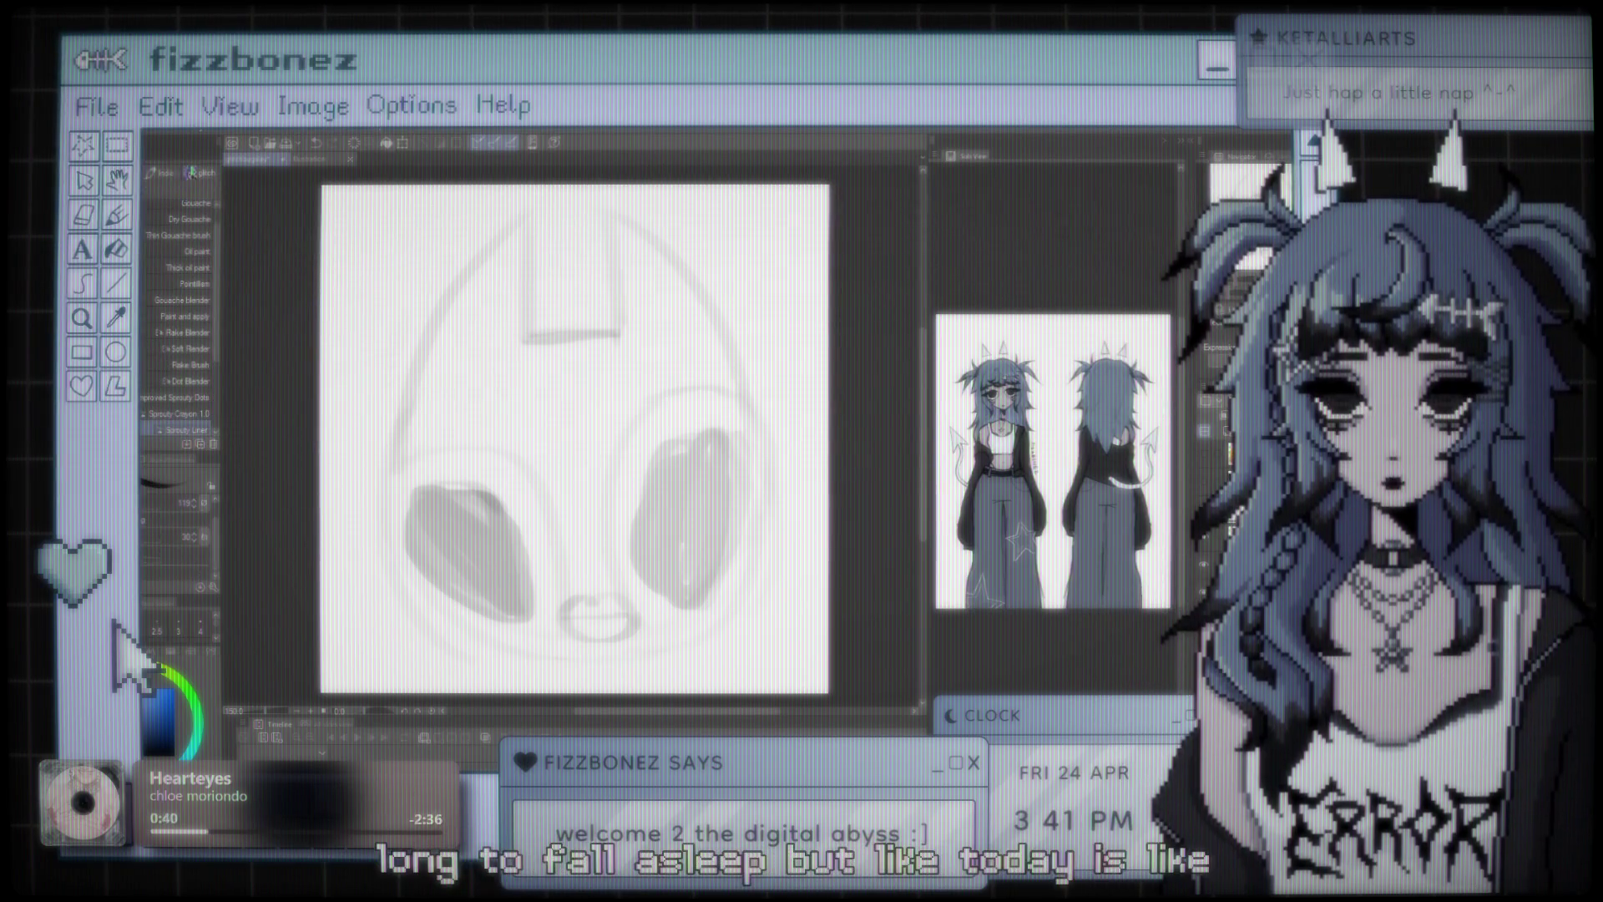
{"action": "key", "text": "p"}
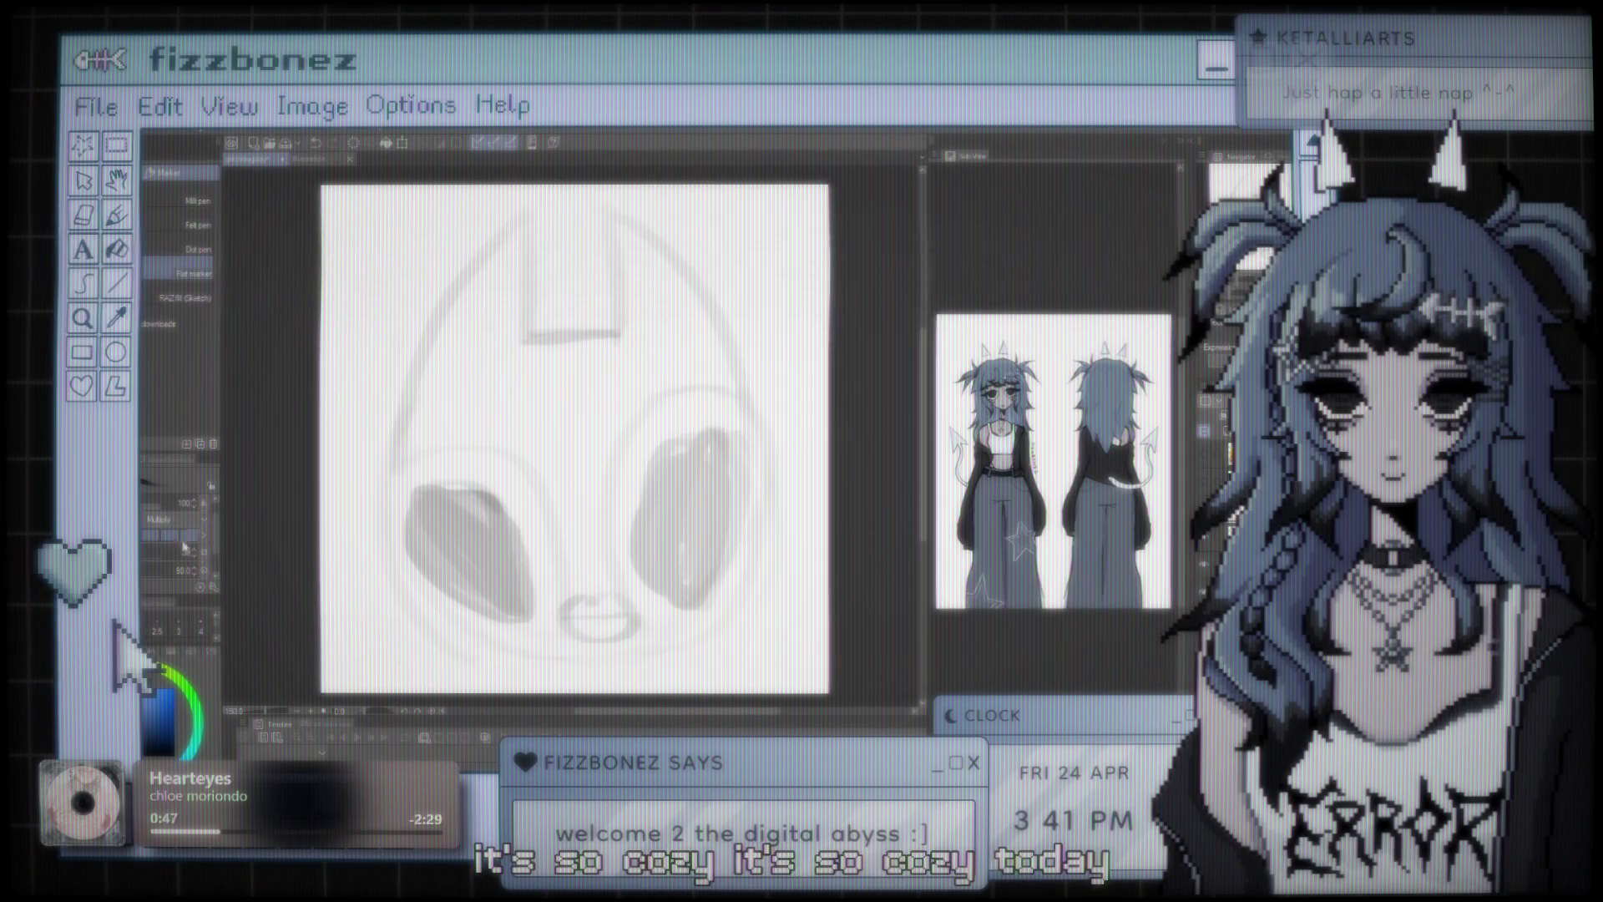
{"action": "key", "text": "p"}
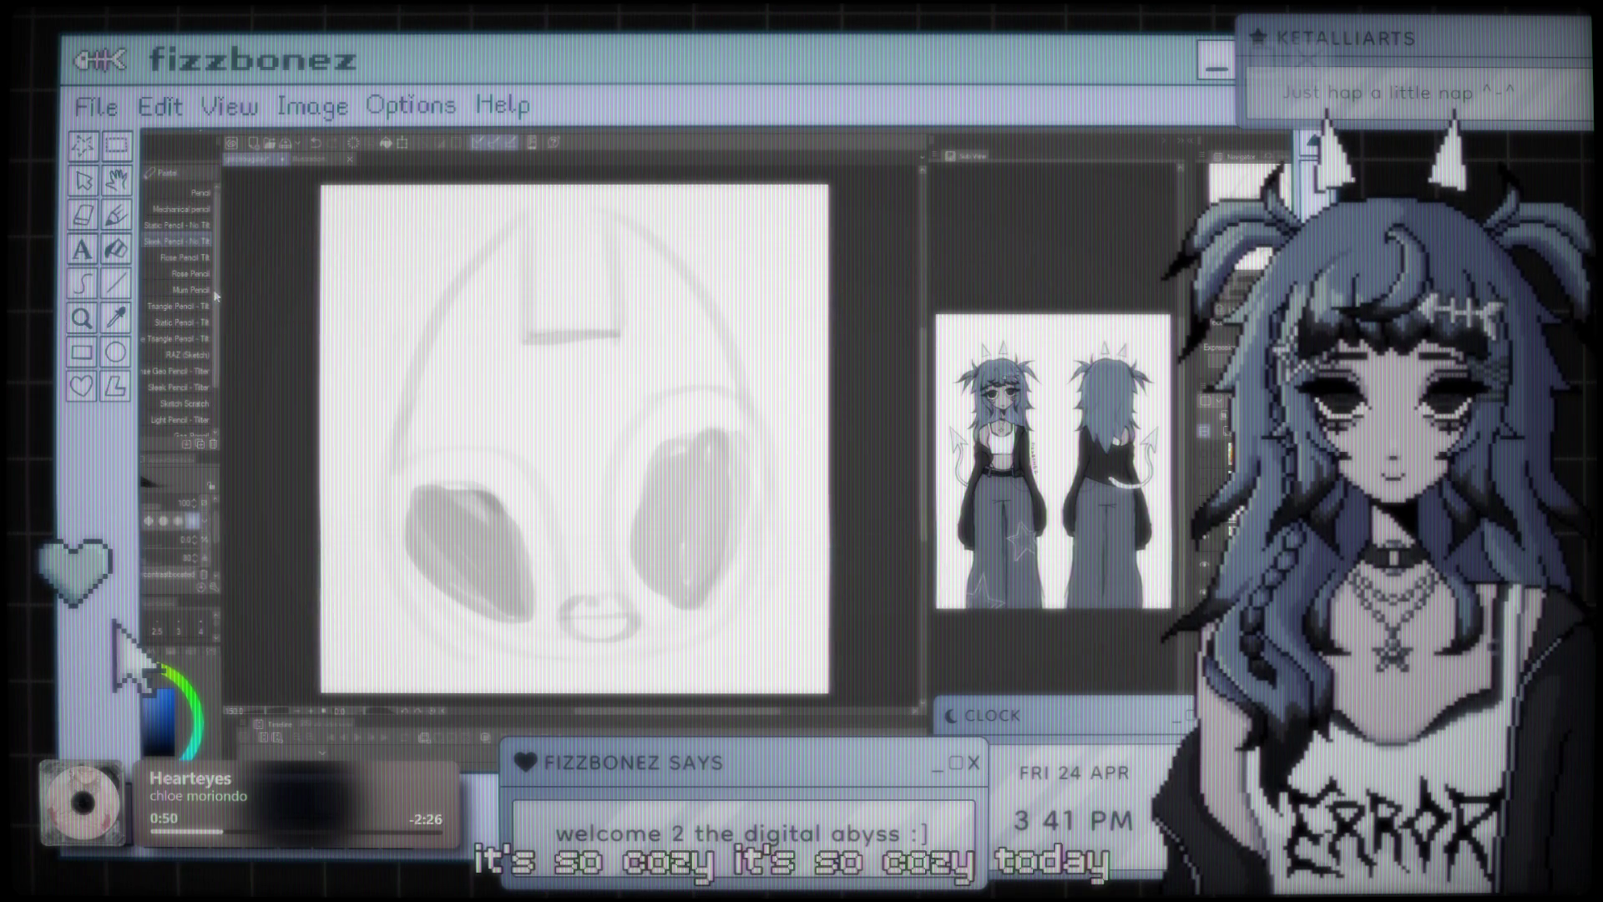
{"action": "scroll", "coordinate": [216, 301], "scroll_direction": "down", "scroll_amount": 1}
{"action": "key", "text": "b"}
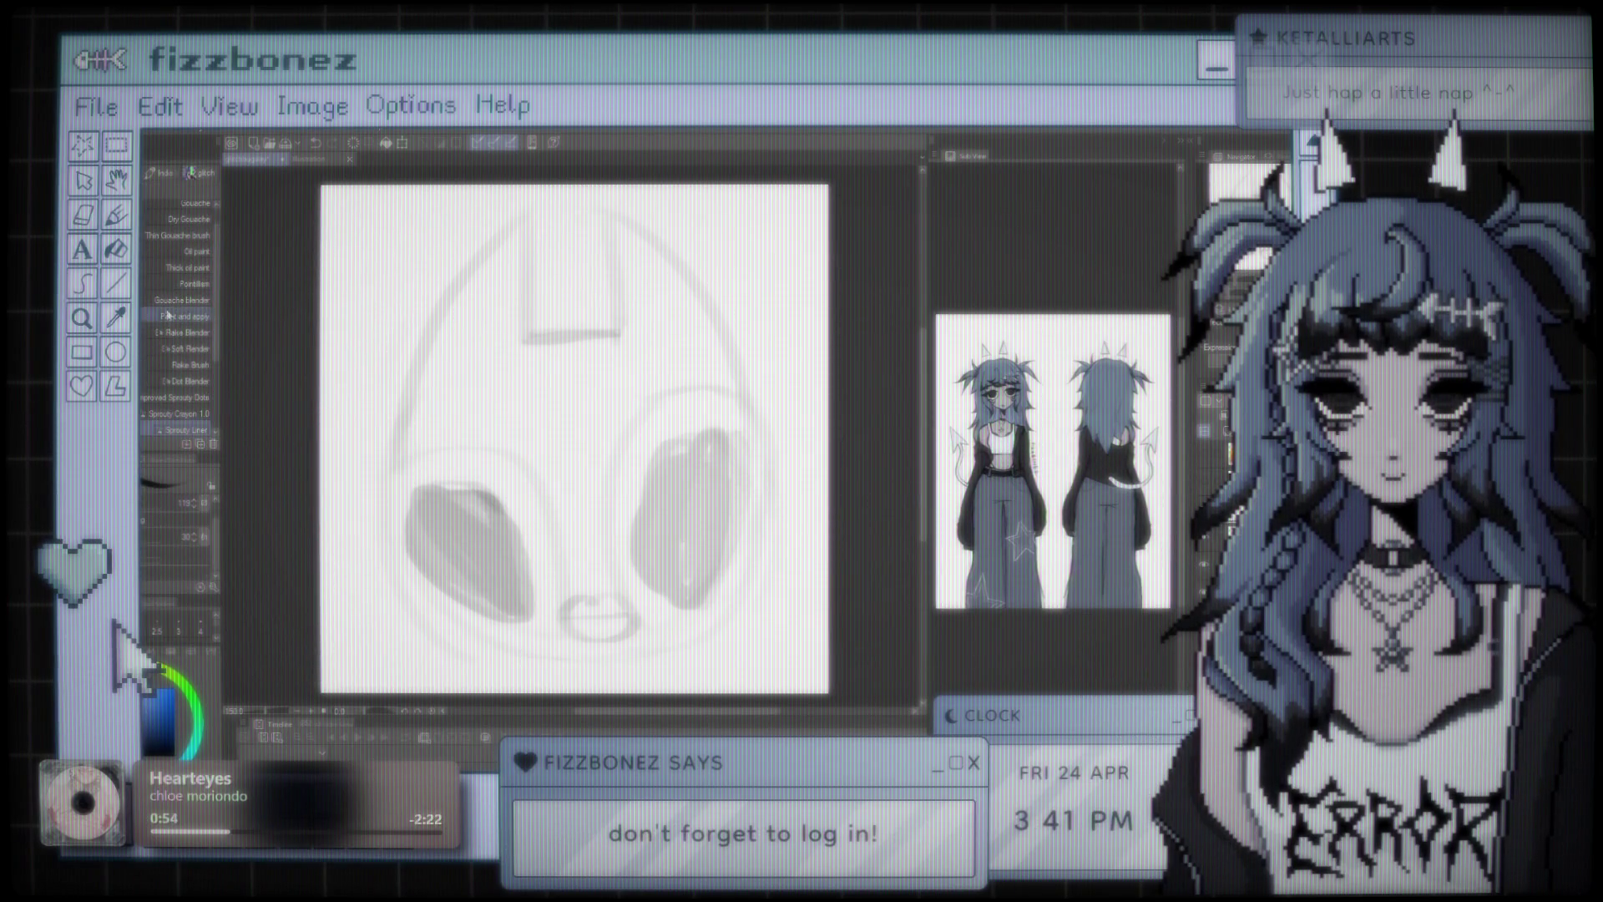
{"action": "mouse_move", "coordinate": [409, 405]}
{"action": "left_mouse_down"}
{"action": "mouse_move", "coordinate": [372, 491]}
{"action": "mouse_move", "coordinate": [501, 442]}
{"action": "left_mouse_up"}
- Ink the top notch's left vertical side and a shorter right side, redrawing strokes after undos
{"action": "key", "text": "ctrl+z"}
{"action": "left_click_drag", "start_coordinate": [530, 213], "coordinate": [530, 330]}
{"action": "key", "text": "ctrl+z"}
{"action": "mouse_move", "coordinate": [530, 213]}
{"action": "left_mouse_down"}
{"action": "mouse_move", "coordinate": [530, 330]}
{"action": "mouse_move", "coordinate": [622, 328]}
{"action": "left_mouse_up"}
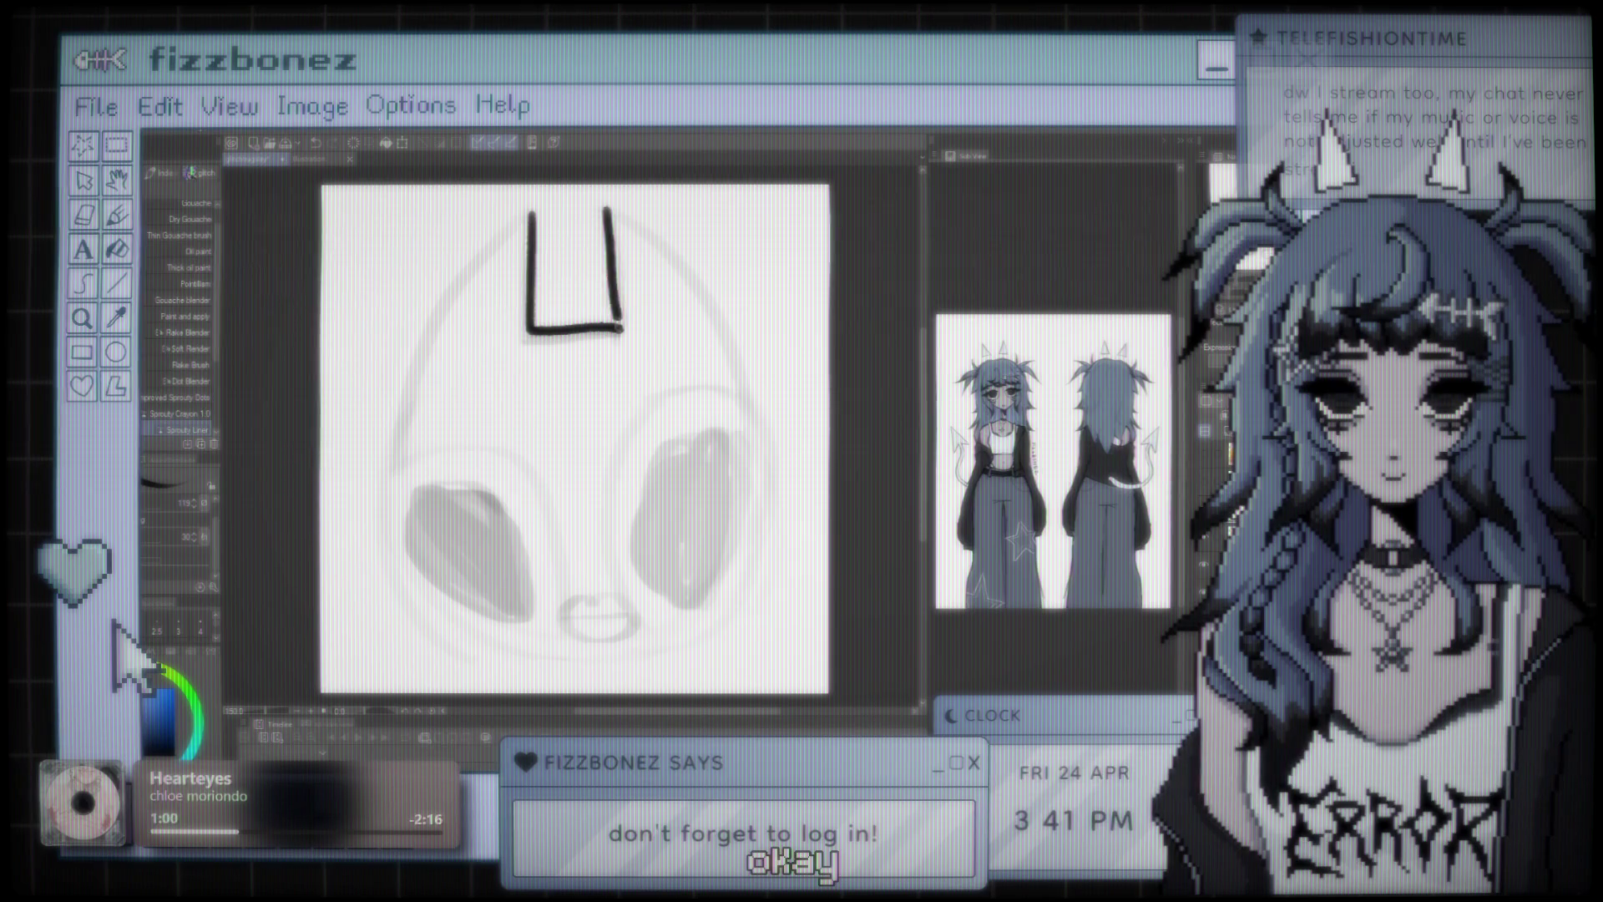
{"action": "key", "text": "ctrl+z"}
{"action": "left_click_drag", "start_coordinate": [608, 208], "coordinate": [622, 329]}
{"action": "key", "text": "ctrl+z"}
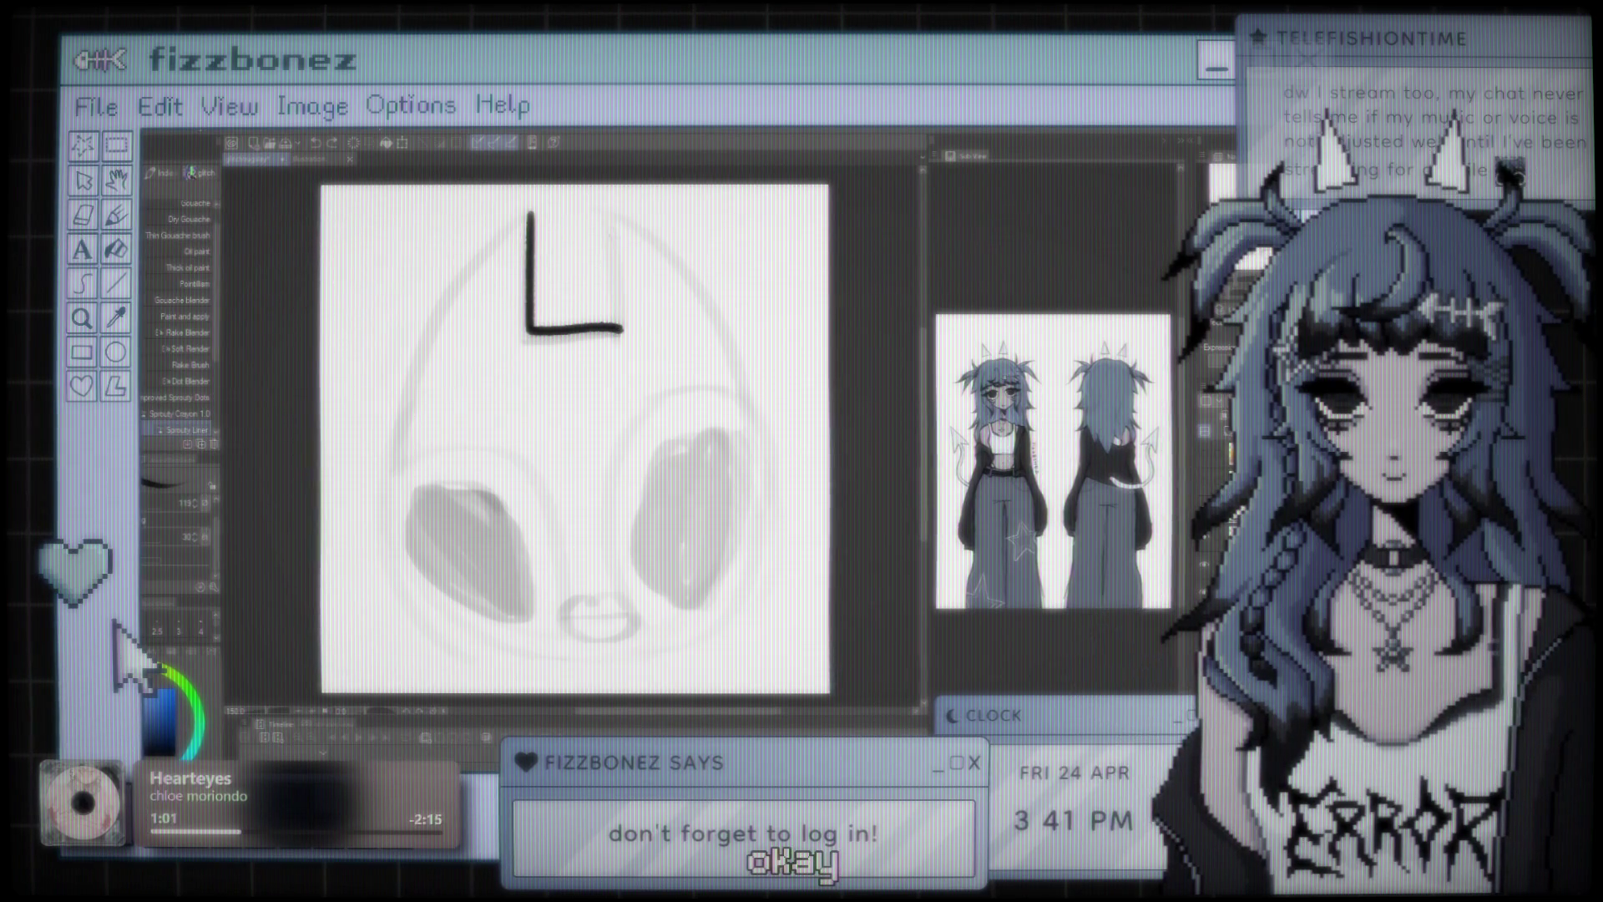
{"action": "left_click_drag", "start_coordinate": [612, 209], "coordinate": [616, 255]}
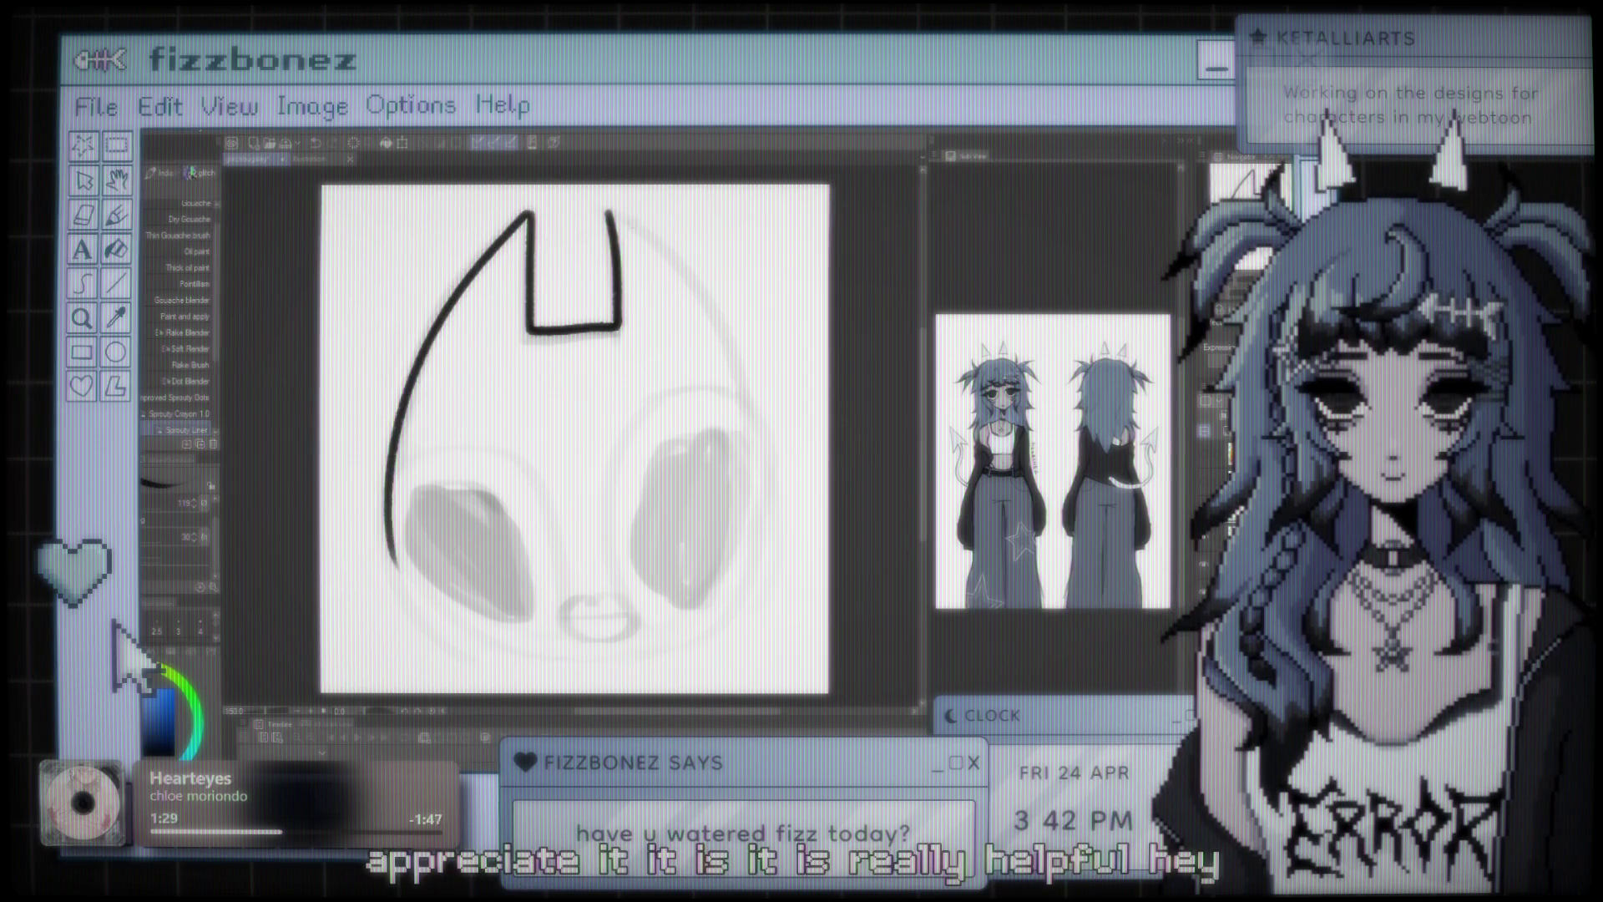
- Redraw the long left curve of the head outline from the squared top notch
{"action": "key", "text": "ctrl+z"}
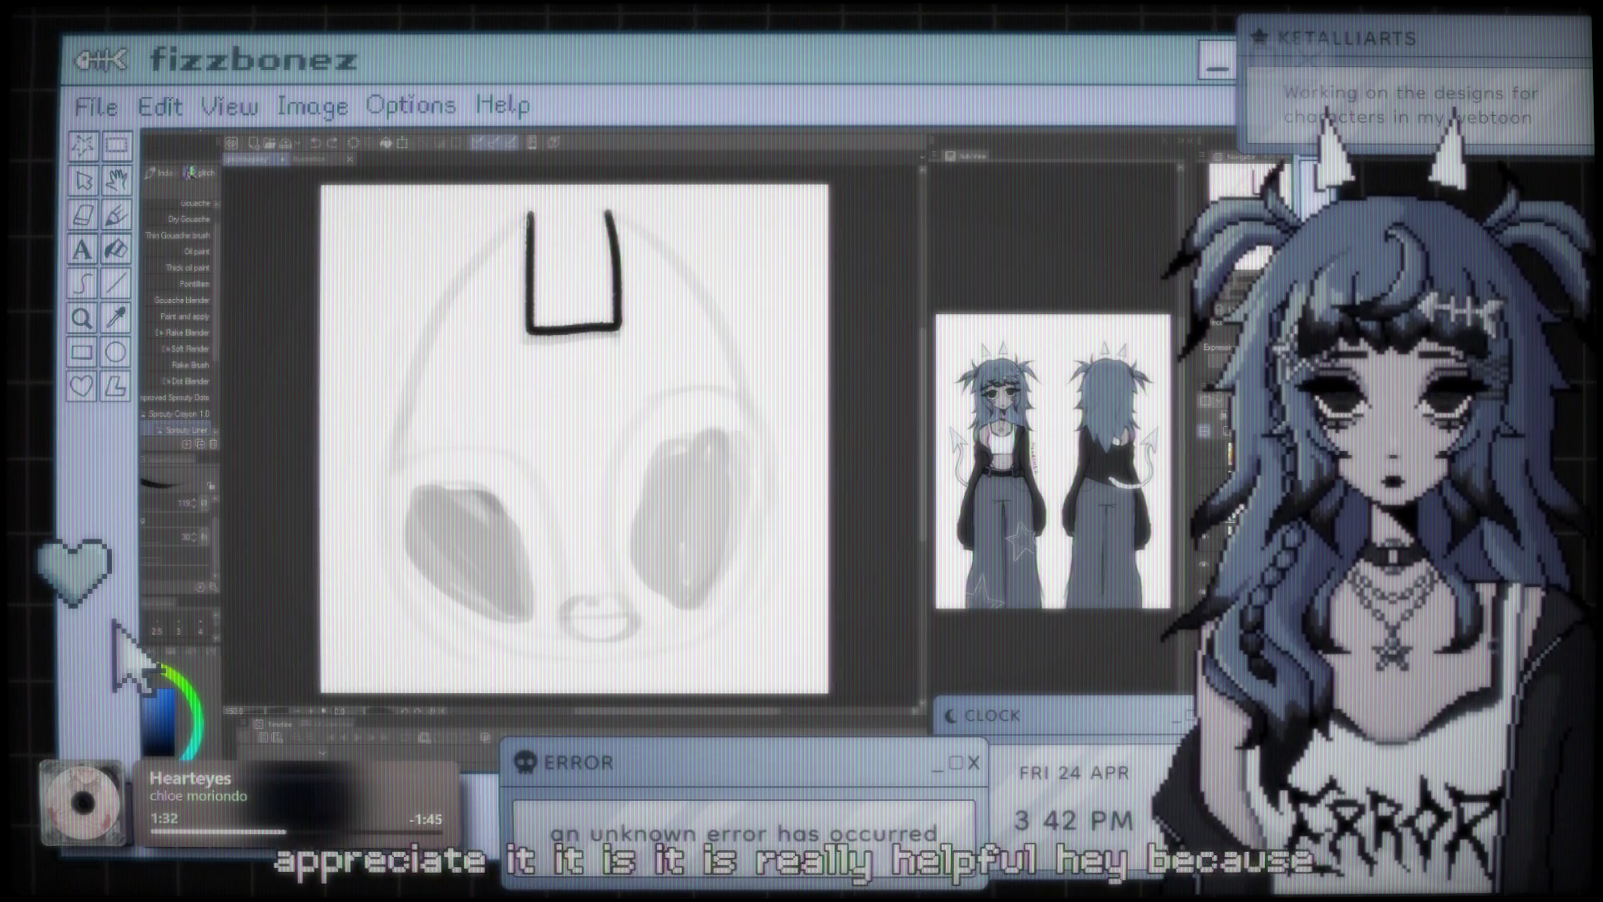
{"action": "left_click_drag", "start_coordinate": [534, 216], "coordinate": [380, 585]}
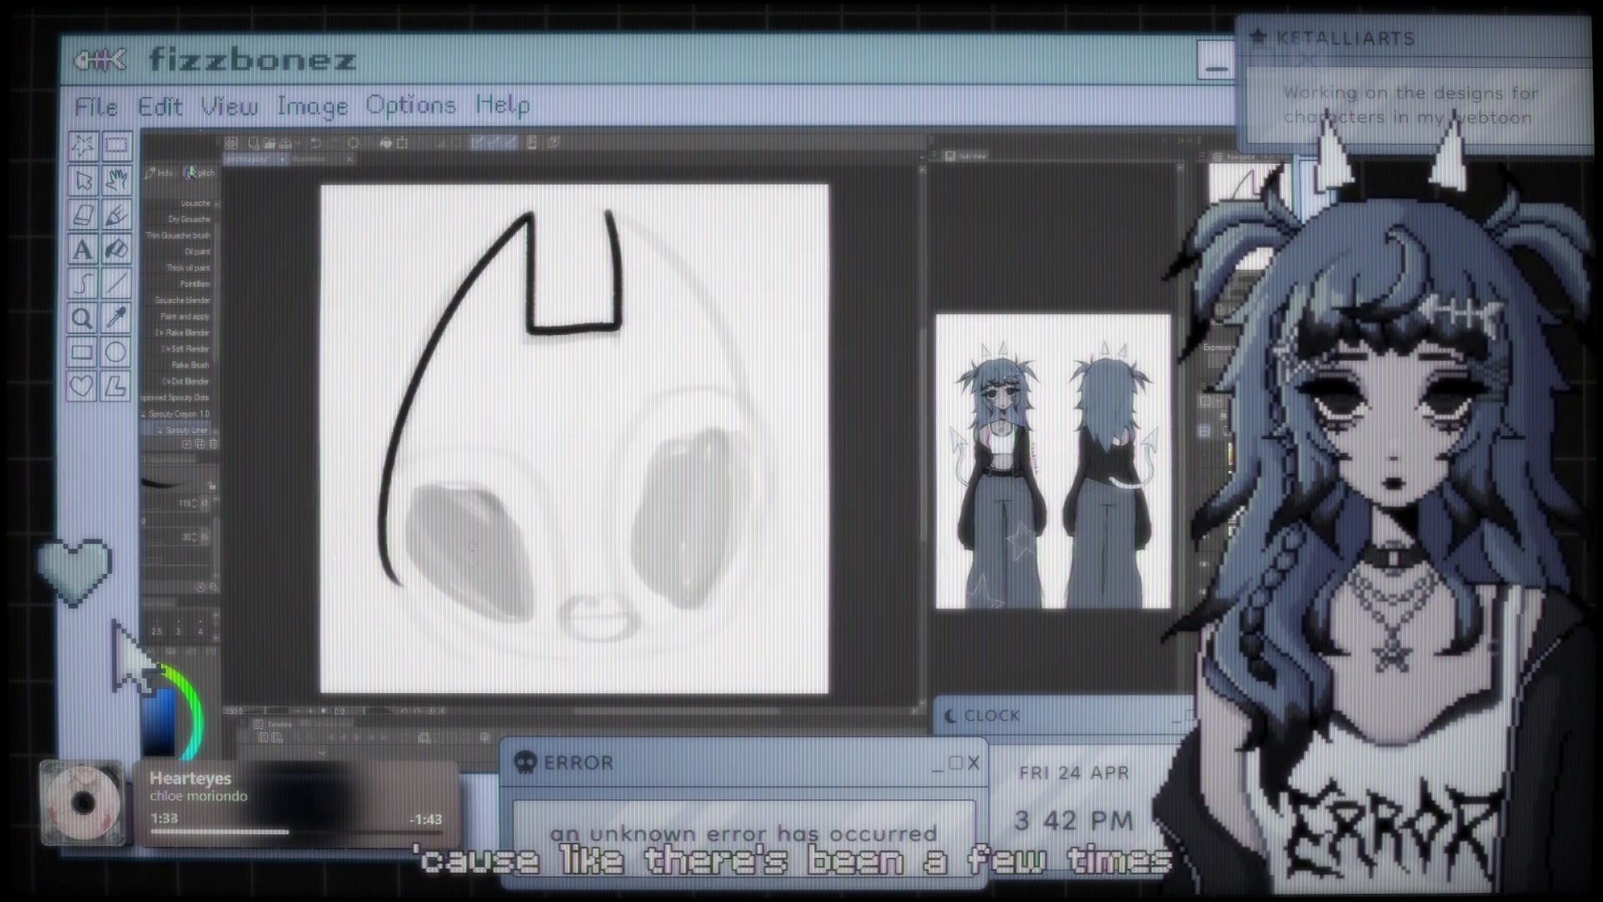
{"action": "key", "text": "ctrl+z"}
{"action": "left_click_drag", "start_coordinate": [528, 211], "coordinate": [390, 481]}
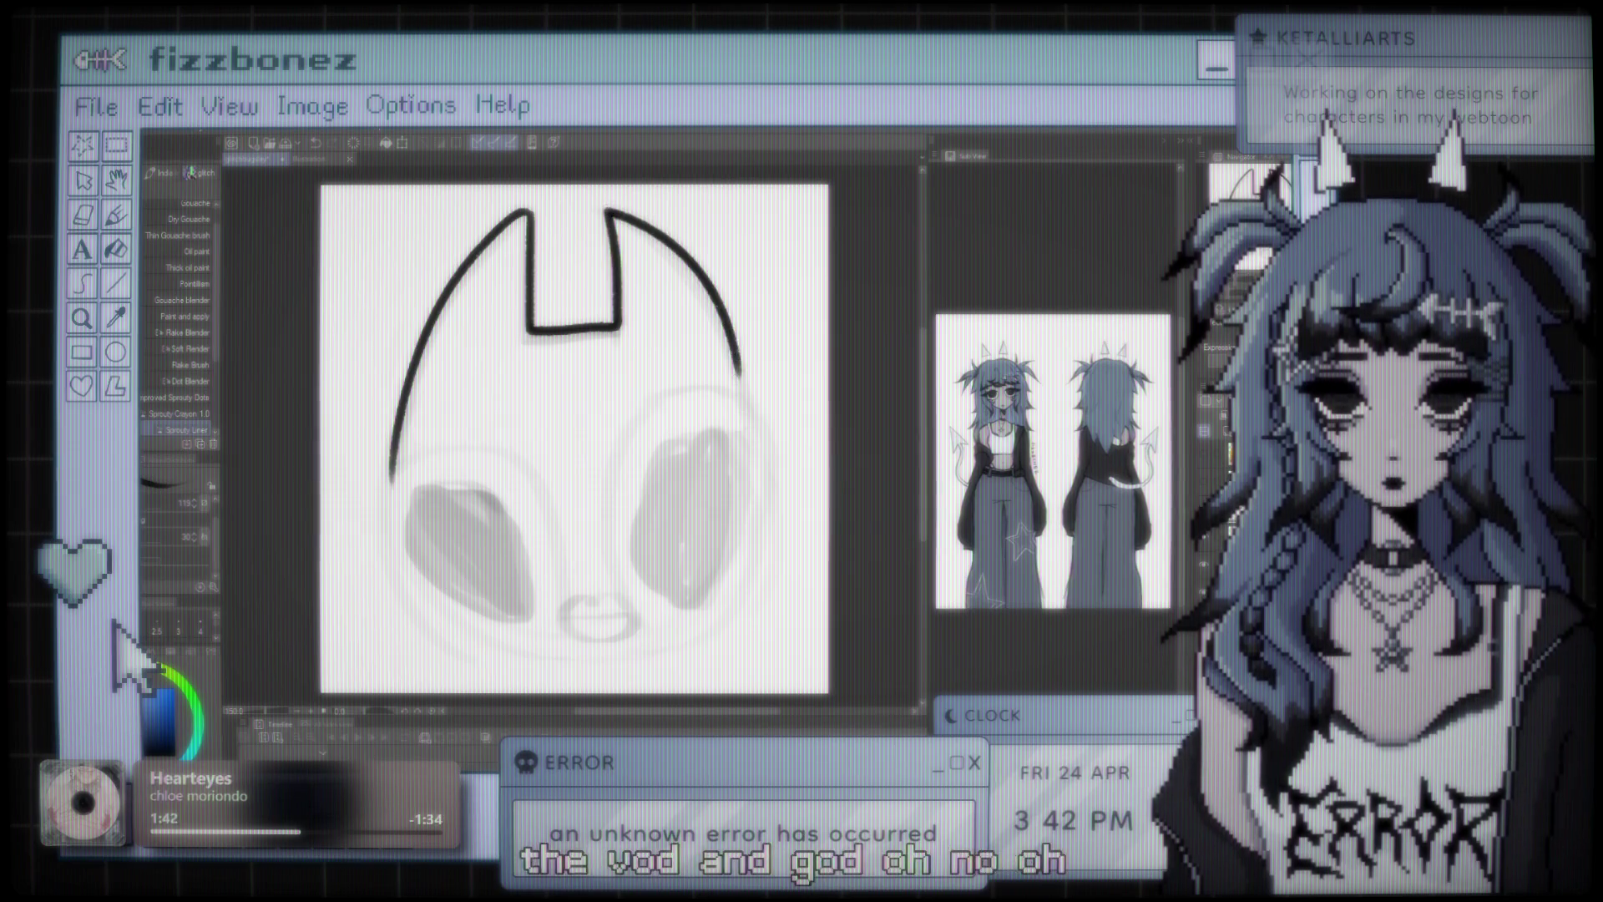
- Ink a short right-side curve of the head outline starting at the notch
{"action": "key", "text": "ctrl+z"}
{"action": "key", "text": "ctrl+z"}
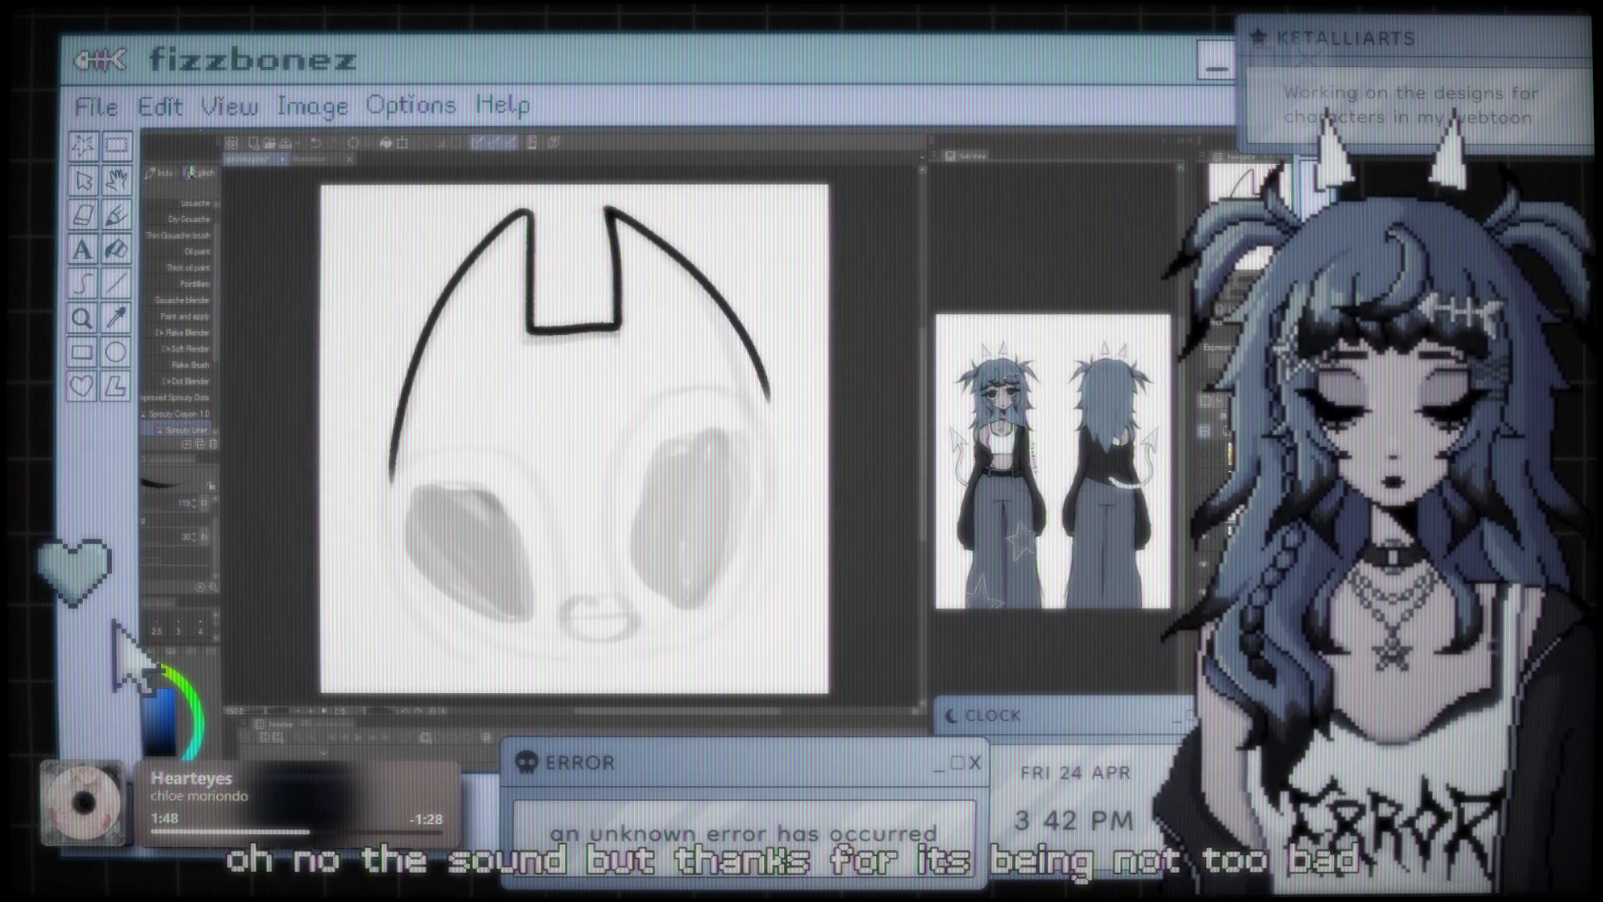
{"action": "key", "text": "ctrl+z"}
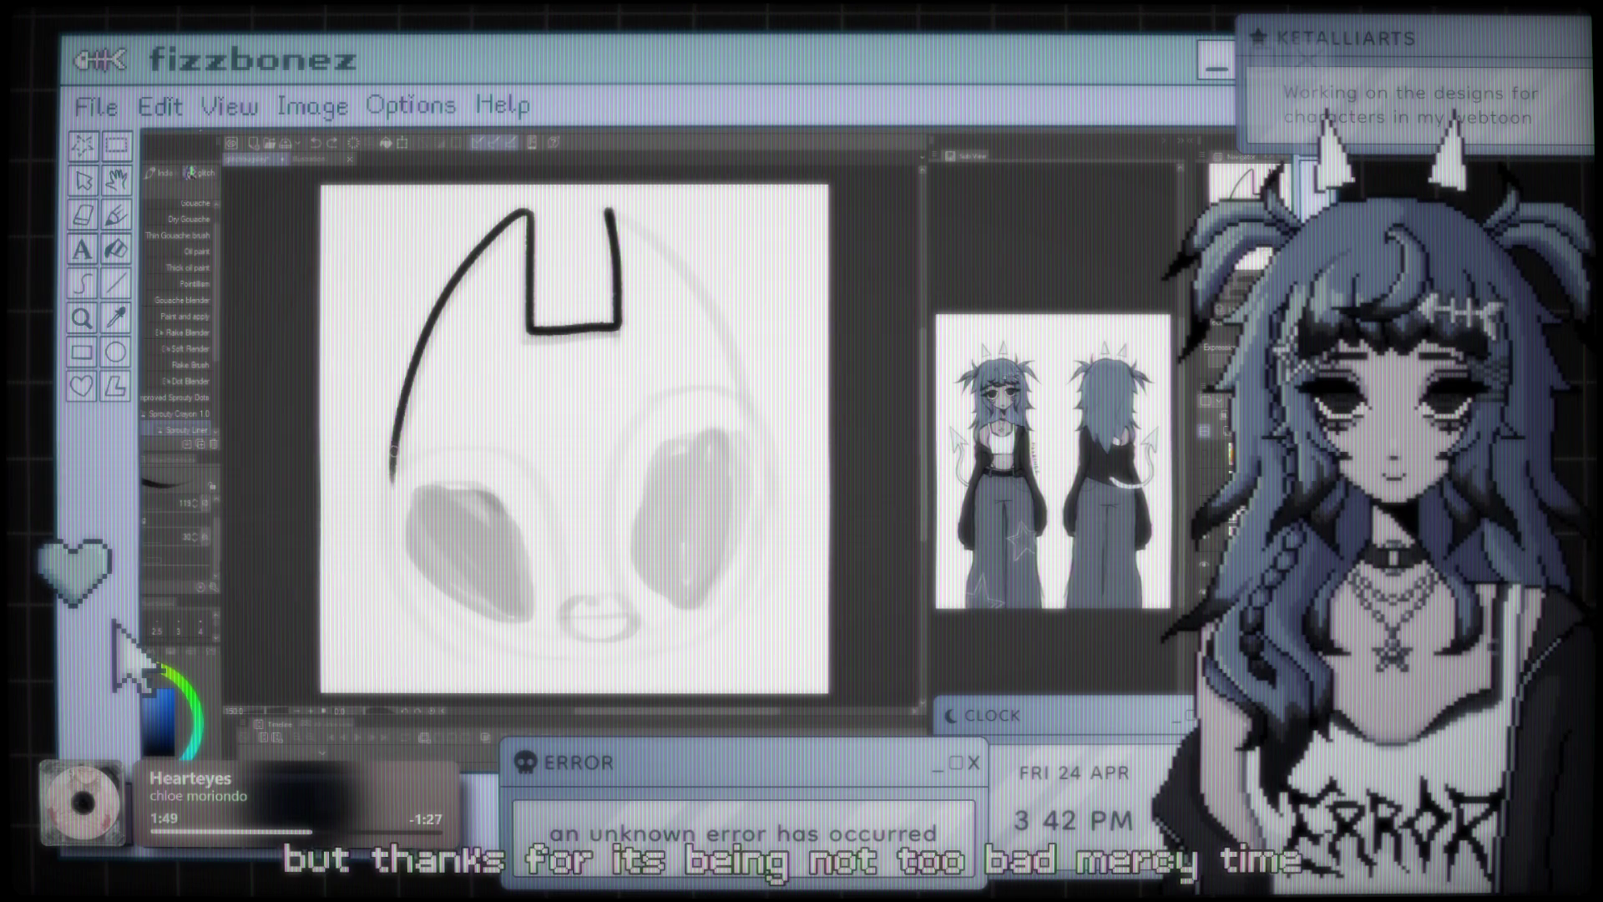
{"action": "key", "text": "ctrl+z"}
{"action": "left_click_drag", "start_coordinate": [396, 401], "coordinate": [535, 667]}
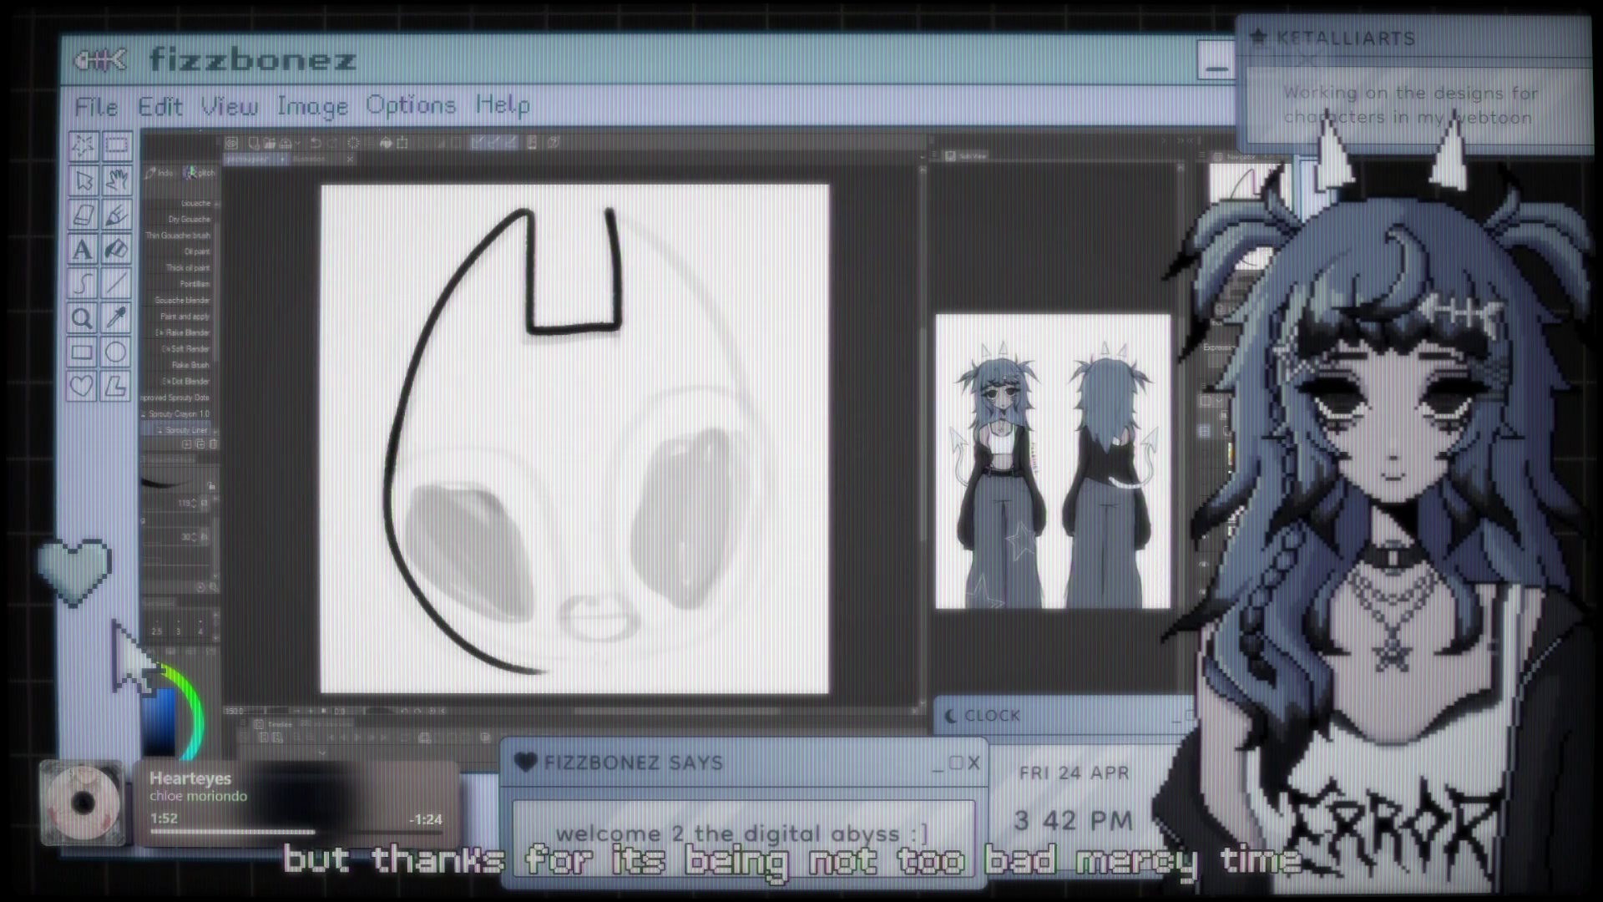
{"action": "key", "text": "ctrl+z"}
{"action": "left_click_drag", "start_coordinate": [392, 480], "coordinate": [596, 664]}
{"action": "key", "text": "ctrl+z"}
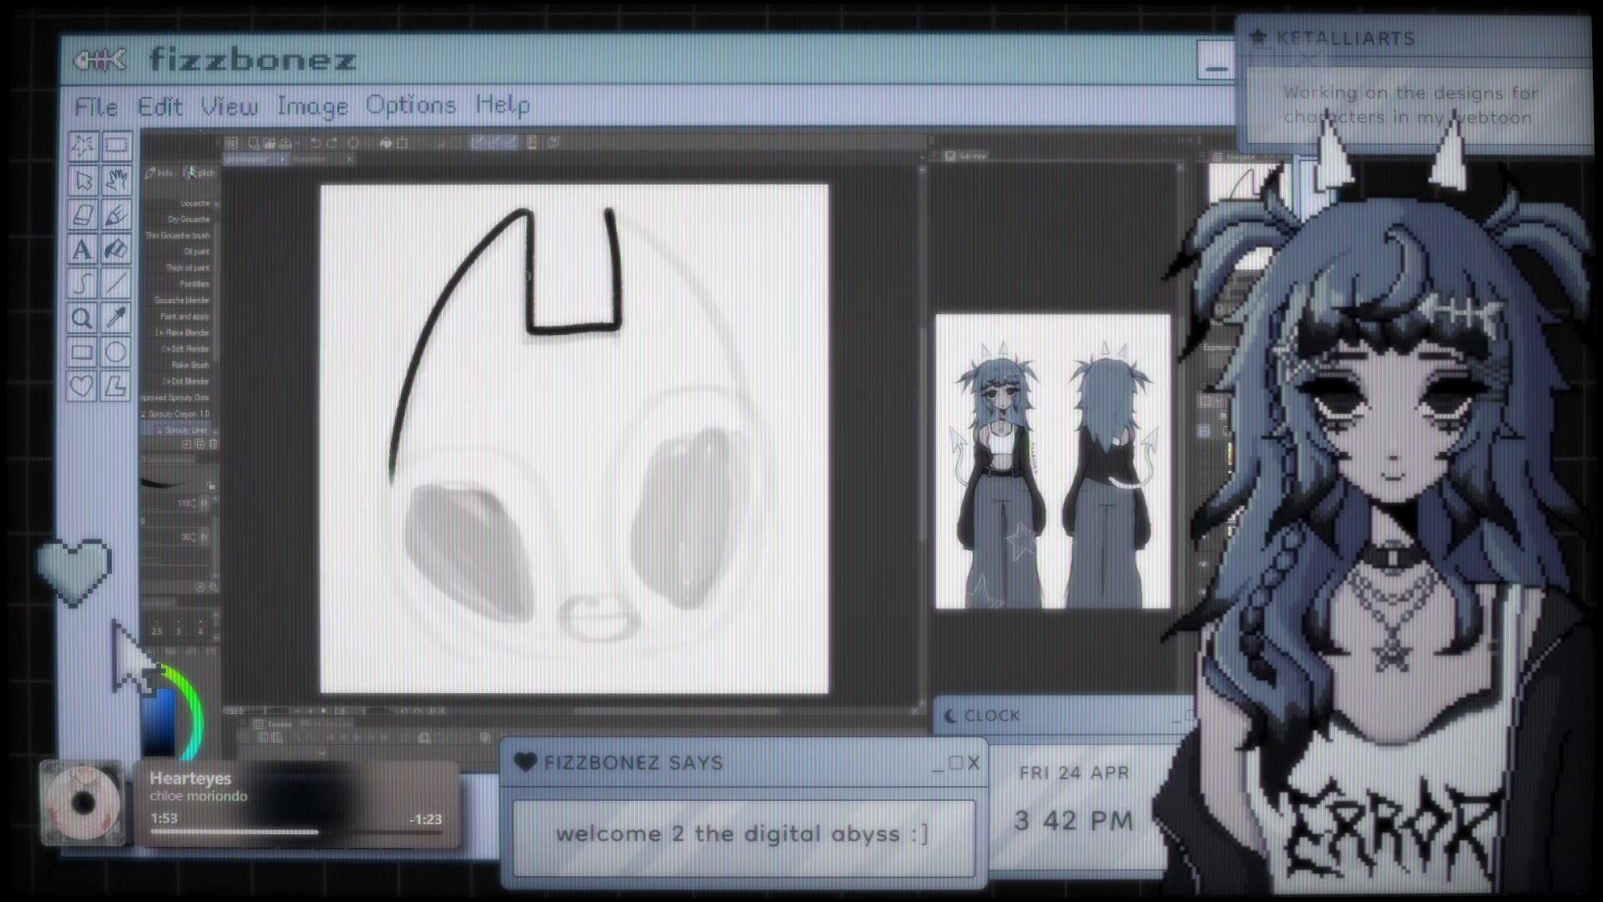
{"action": "mouse_move", "coordinate": [612, 213]}
{"action": "left_mouse_down"}
{"action": "mouse_move", "coordinate": [734, 309]}
{"action": "mouse_move", "coordinate": [784, 481]}
{"action": "left_mouse_up"}
{"action": "key", "text": "ctrl+z"}
{"action": "mouse_move", "coordinate": [609, 213]}
{"action": "left_mouse_down"}
{"action": "mouse_move", "coordinate": [746, 365]}
{"action": "mouse_move", "coordinate": [760, 474]}
{"action": "left_mouse_up"}
{"action": "key", "text": "ctrl+z"}
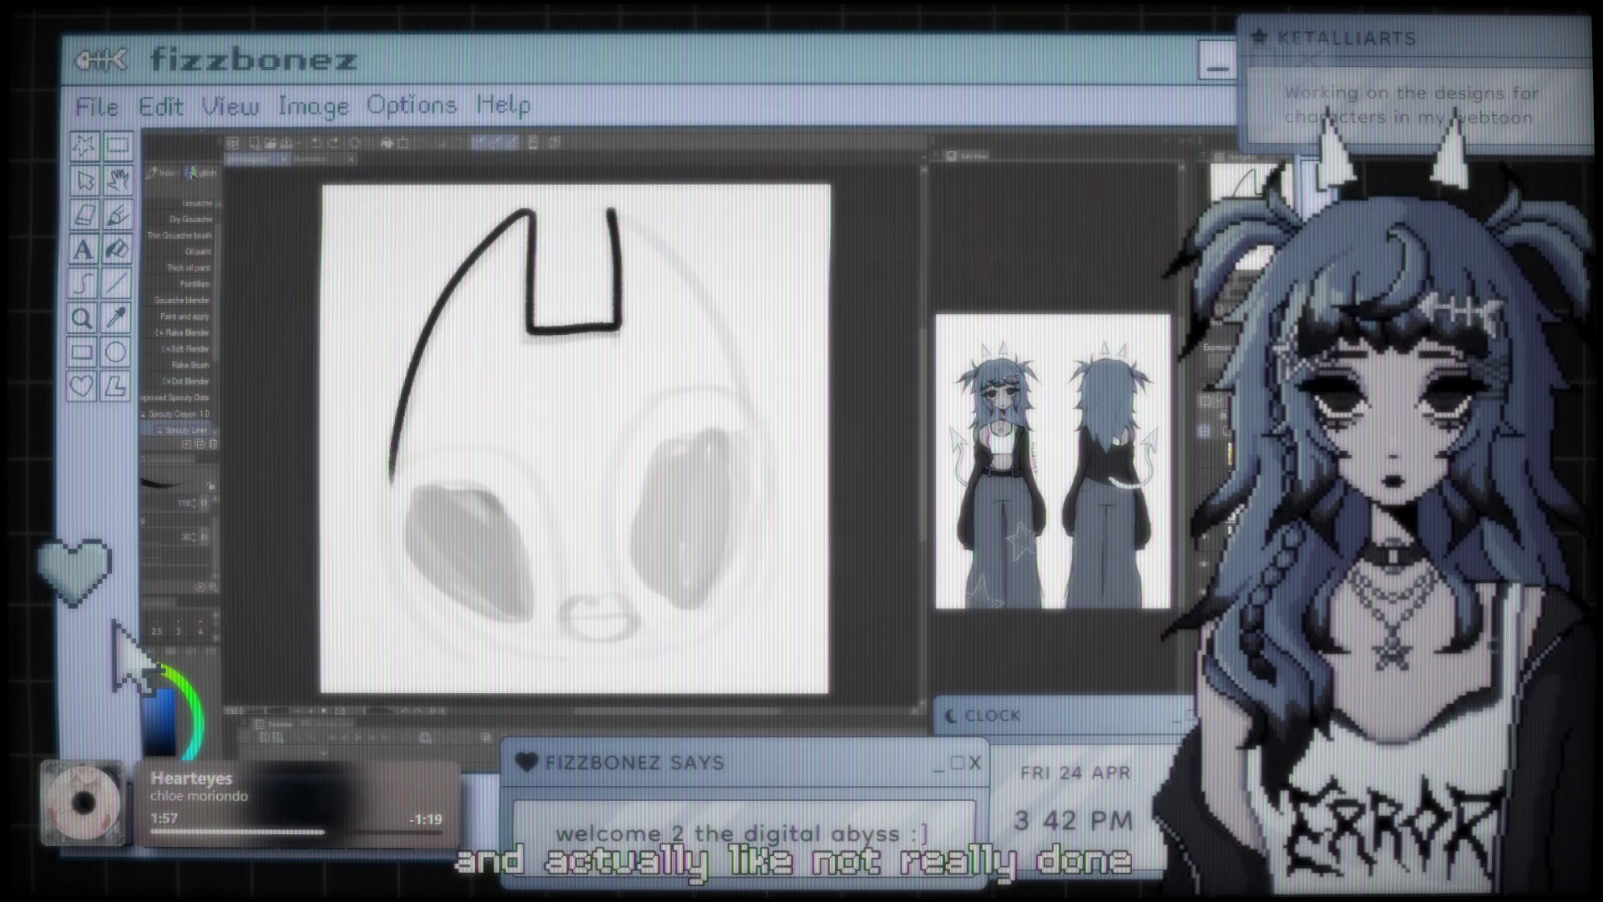
{"action": "left_click_drag", "start_coordinate": [609, 212], "coordinate": [692, 269]}
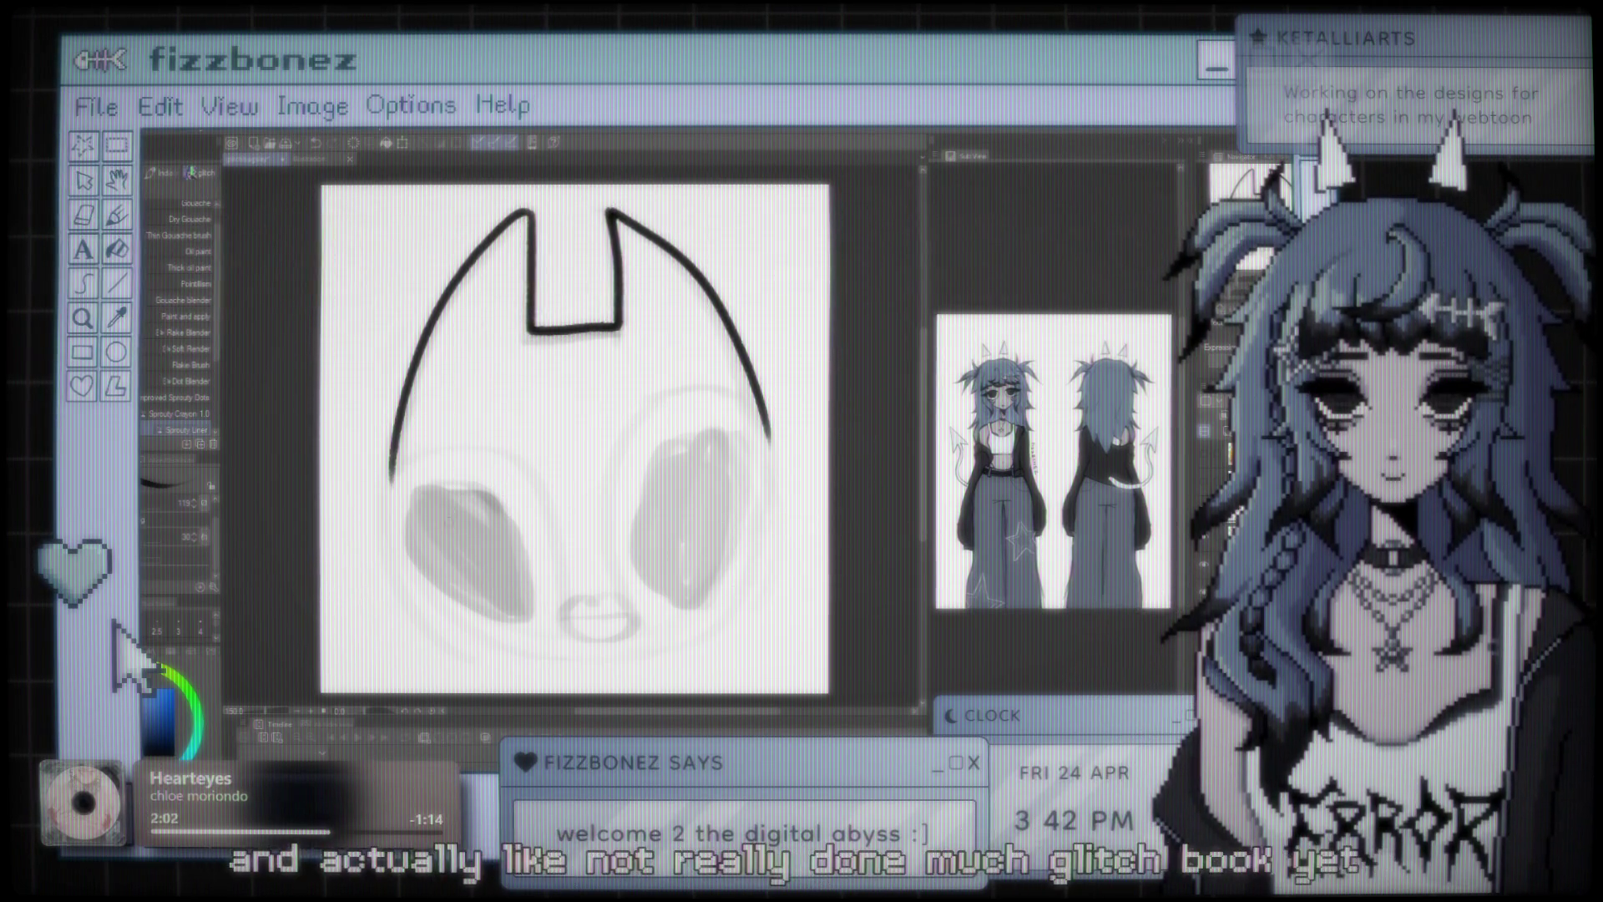
- Extend the left side of the head outline down to the bottom of the head
{"action": "left_click_drag", "start_coordinate": [393, 472], "coordinate": [451, 622]}
{"action": "mouse_move", "coordinate": [392, 480]}
{"action": "left_mouse_down"}
{"action": "mouse_move", "coordinate": [455, 622]}
{"action": "mouse_move", "coordinate": [488, 647]}
{"action": "left_mouse_up"}
{"action": "key", "text": "ctrl+z"}
{"action": "left_click_drag", "start_coordinate": [390, 480], "coordinate": [484, 651]}
{"action": "key", "text": "ctrl+z"}
{"action": "left_click_drag", "start_coordinate": [391, 480], "coordinate": [511, 668]}
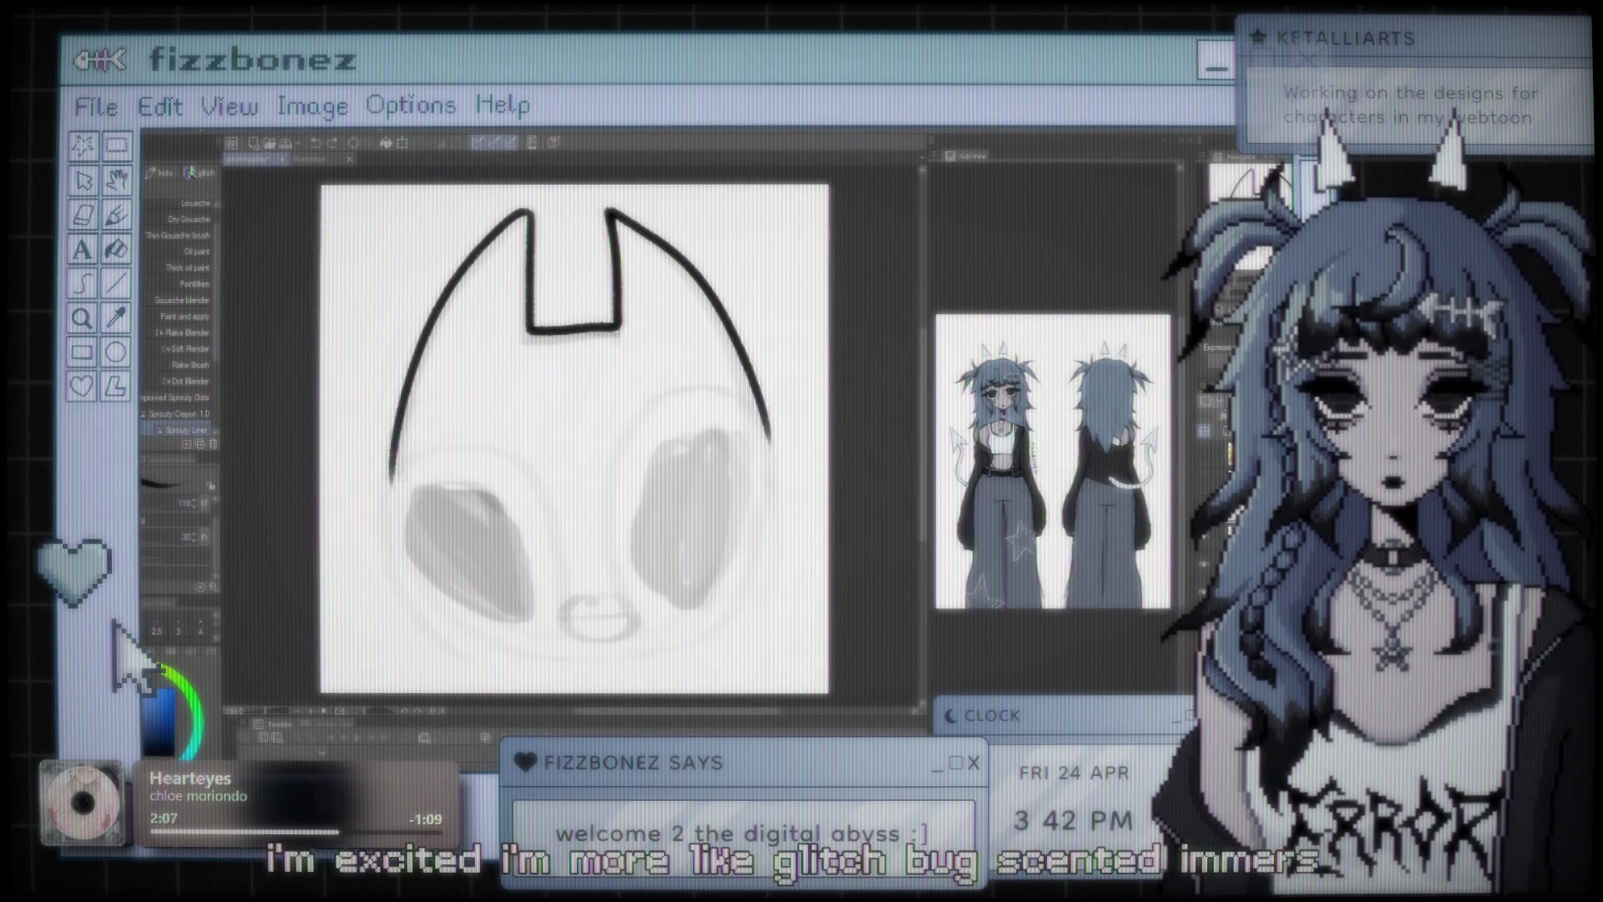
{"action": "left_click_drag", "start_coordinate": [391, 480], "coordinate": [535, 676]}
{"action": "key", "text": "ctrl+z"}
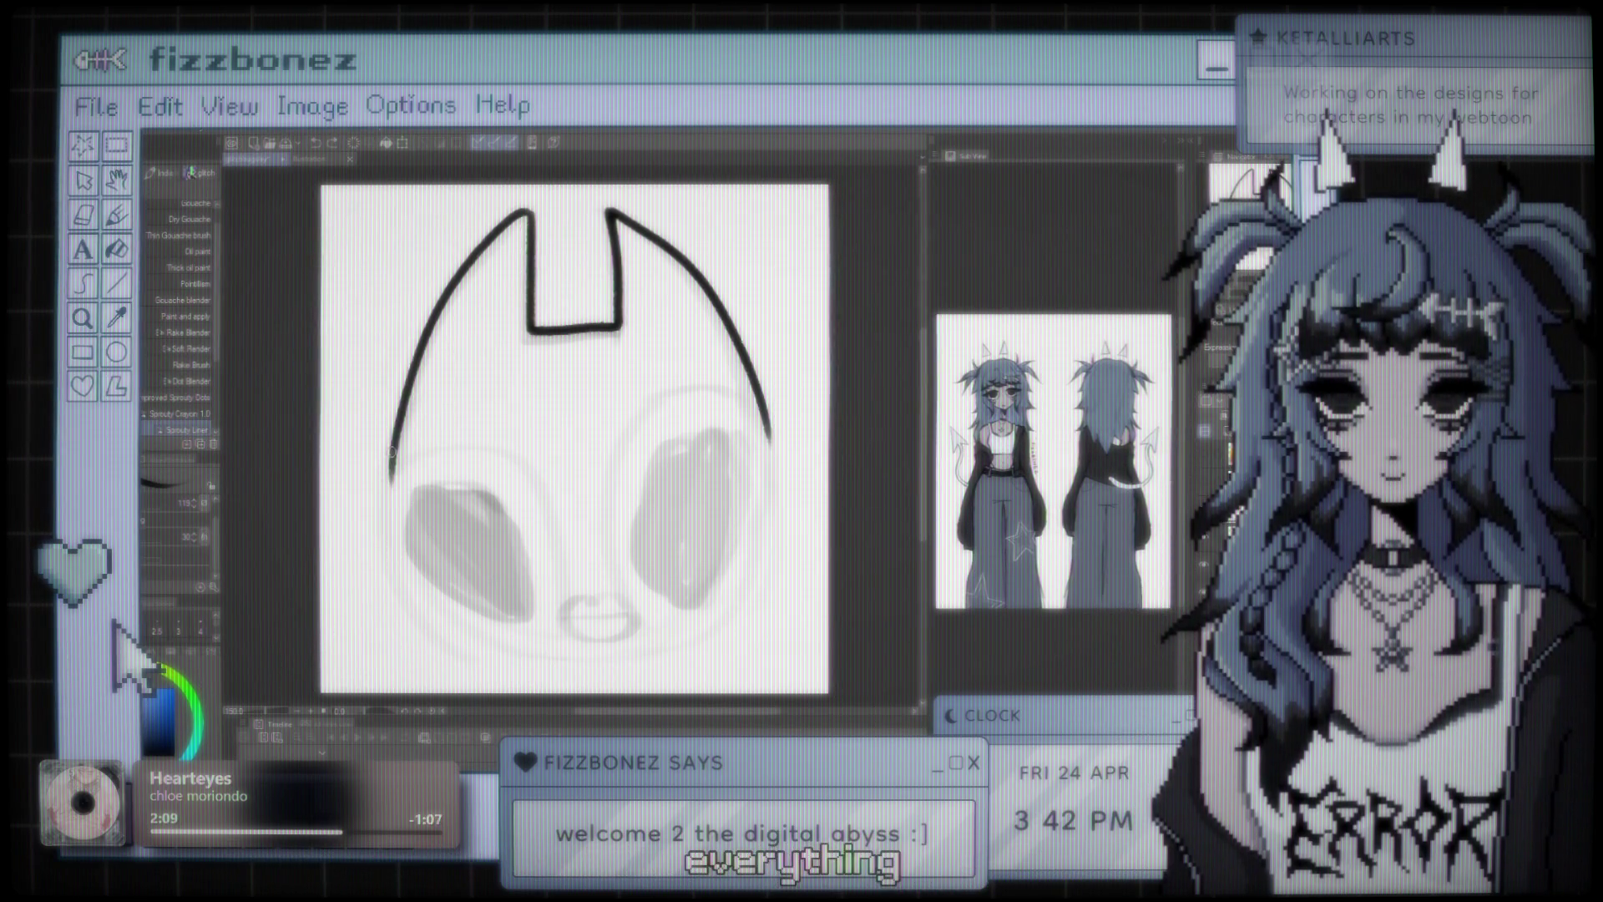
{"action": "left_click_drag", "start_coordinate": [390, 480], "coordinate": [493, 630]}
{"action": "key", "text": "ctrl+z"}
{"action": "left_click_drag", "start_coordinate": [391, 480], "coordinate": [468, 621]}
{"action": "key", "text": "ctrl+z"}
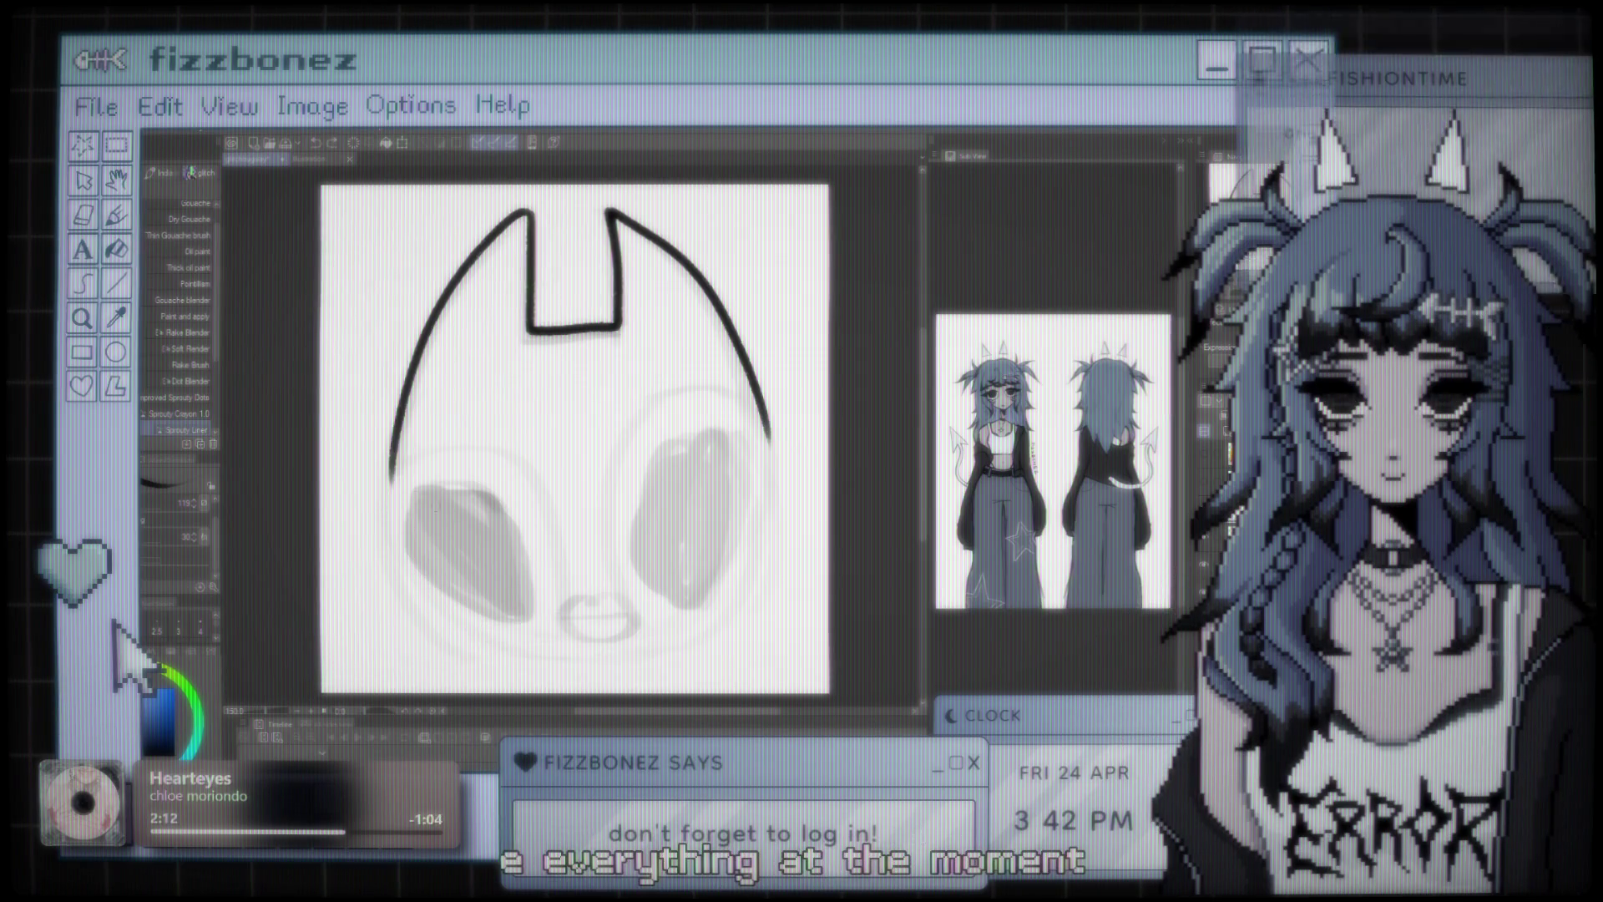
{"action": "left_click_drag", "start_coordinate": [391, 480], "coordinate": [534, 655]}
{"action": "key", "text": "ctrl+z"}
{"action": "left_click_drag", "start_coordinate": [391, 480], "coordinate": [535, 653]}
{"action": "key", "text": "ctrl+z"}
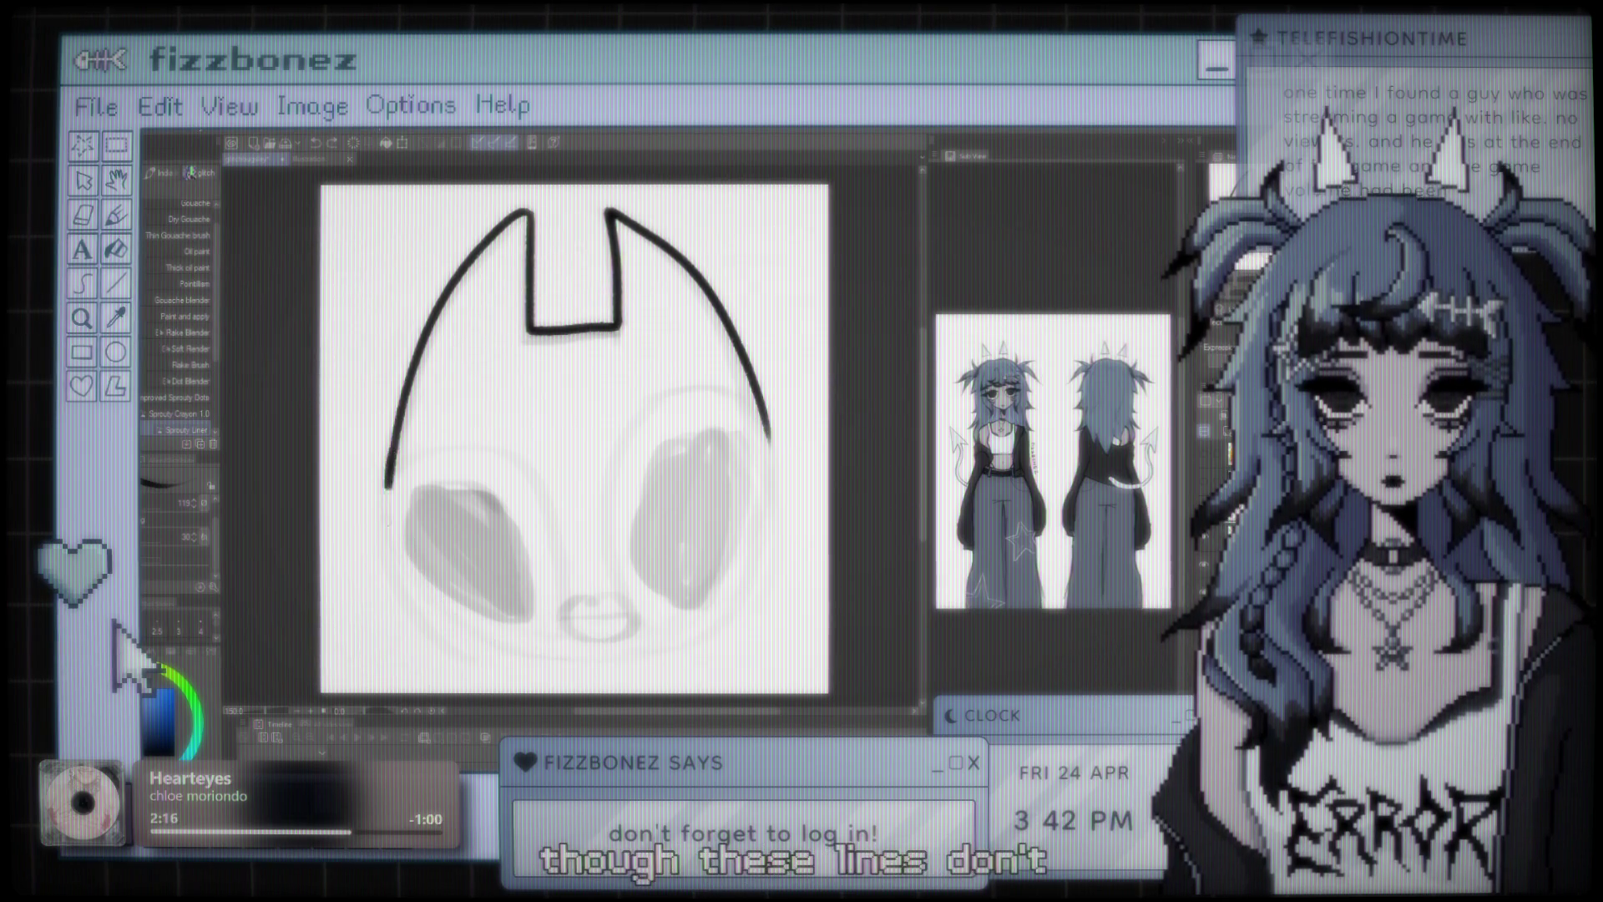
{"action": "left_click_drag", "start_coordinate": [391, 480], "coordinate": [545, 665]}
- Nudge the left outline slightly rightward with a smaller Liquify brush
{"action": "key", "text": "j"}
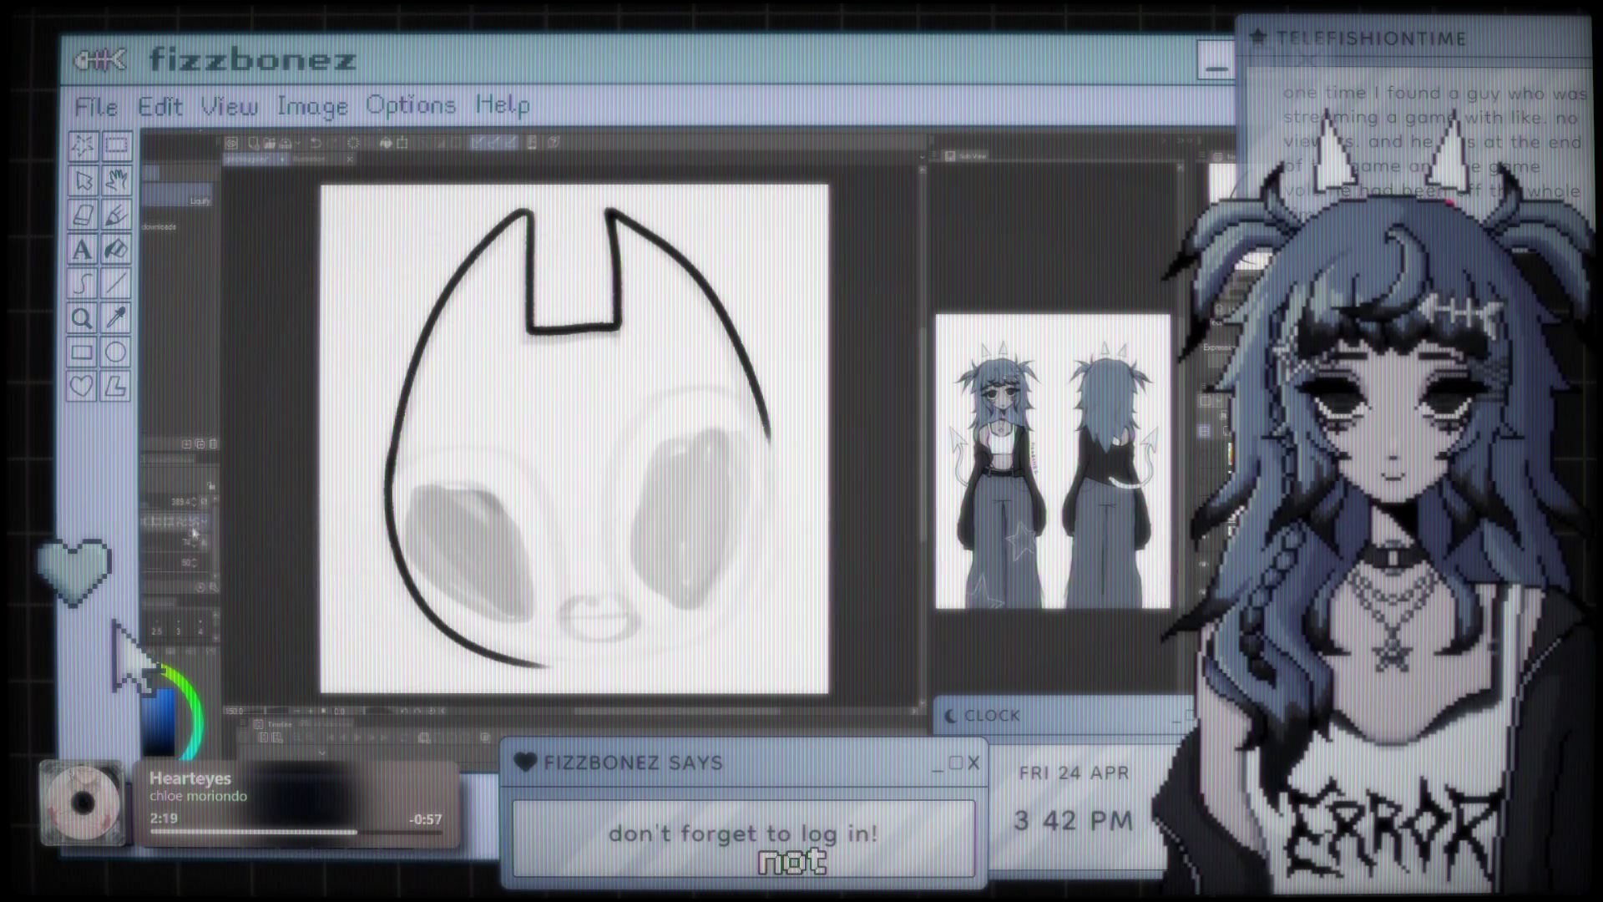
{"action": "key", "text": "bracketleft"}
{"action": "key", "text": "bracketleft"}
{"action": "key", "text": "bracketleft"}
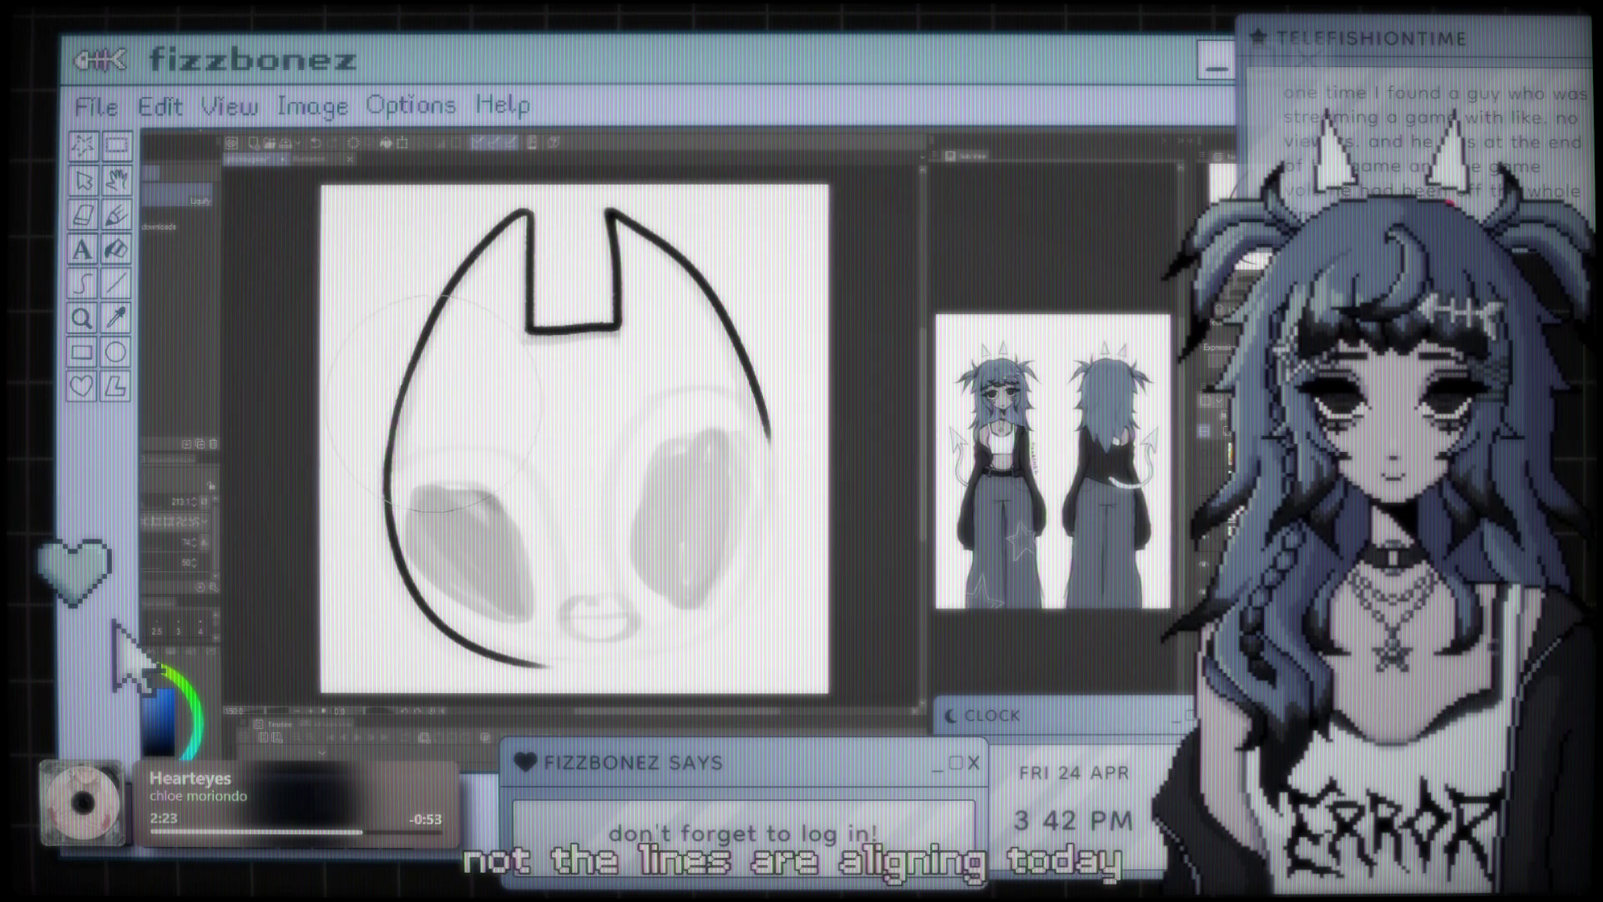
{"action": "left_click_drag", "start_coordinate": [428, 407], "coordinate": [431, 413]}
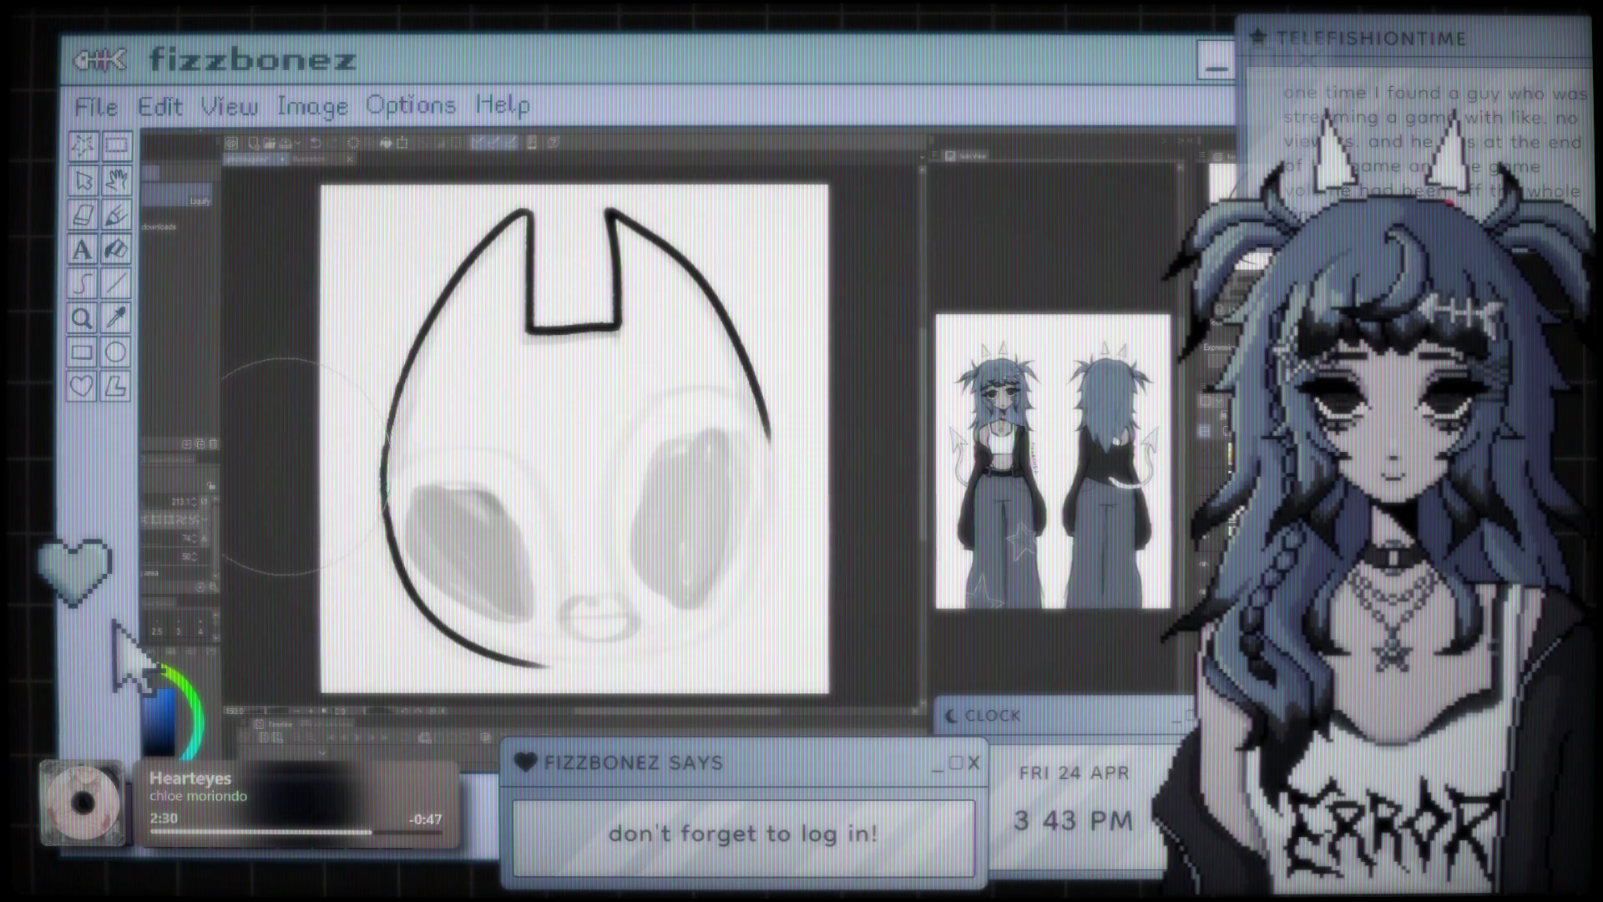
{"action": "key", "text": "b"}
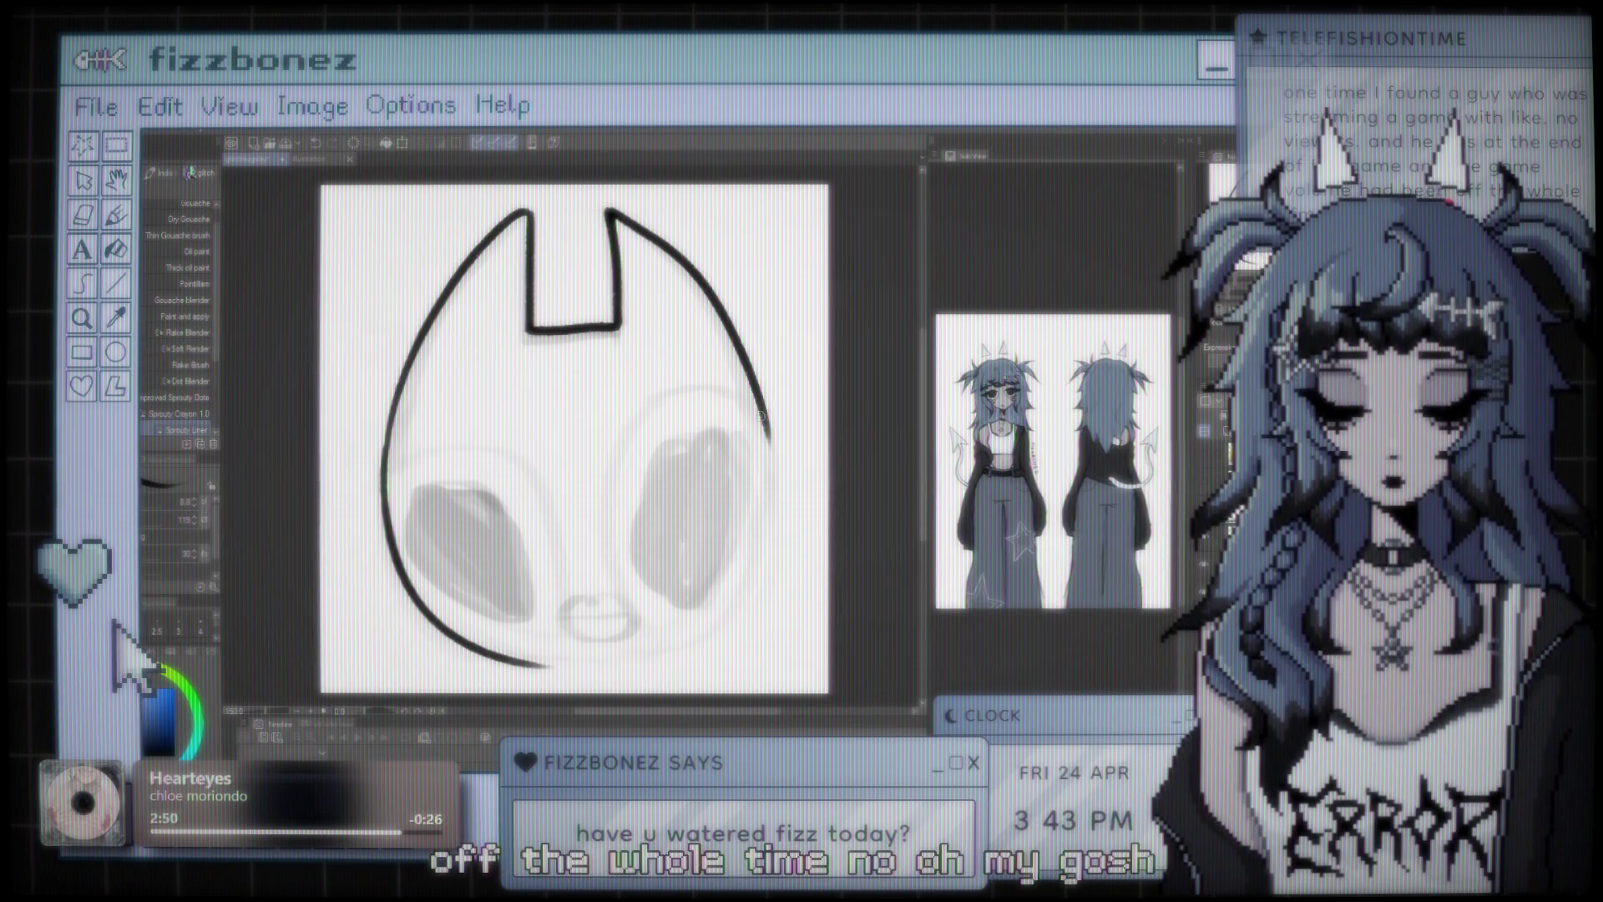
- Ink the right side of the head outline down toward the bottom
{"action": "left_click_drag", "start_coordinate": [769, 441], "coordinate": [761, 521]}
{"action": "left_click_drag", "start_coordinate": [767, 467], "coordinate": [743, 602]}
{"action": "key", "text": "ctrl+z"}
{"action": "key", "text": "ctrl+z"}
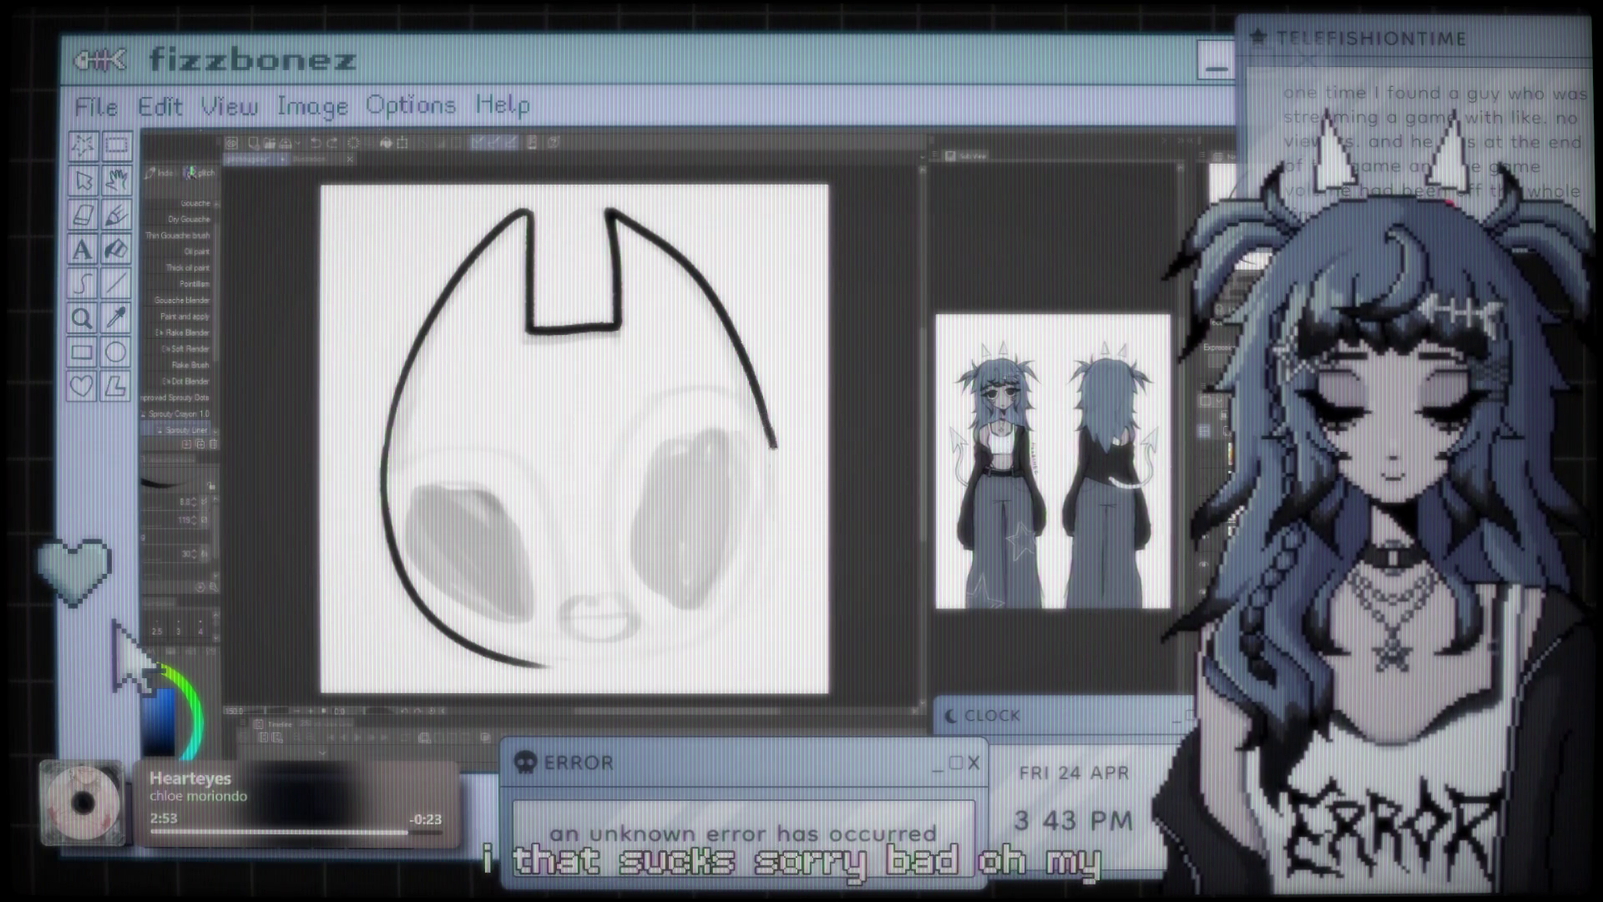
{"action": "key", "text": "ctrl+y"}
{"action": "key", "text": "ctrl+z"}
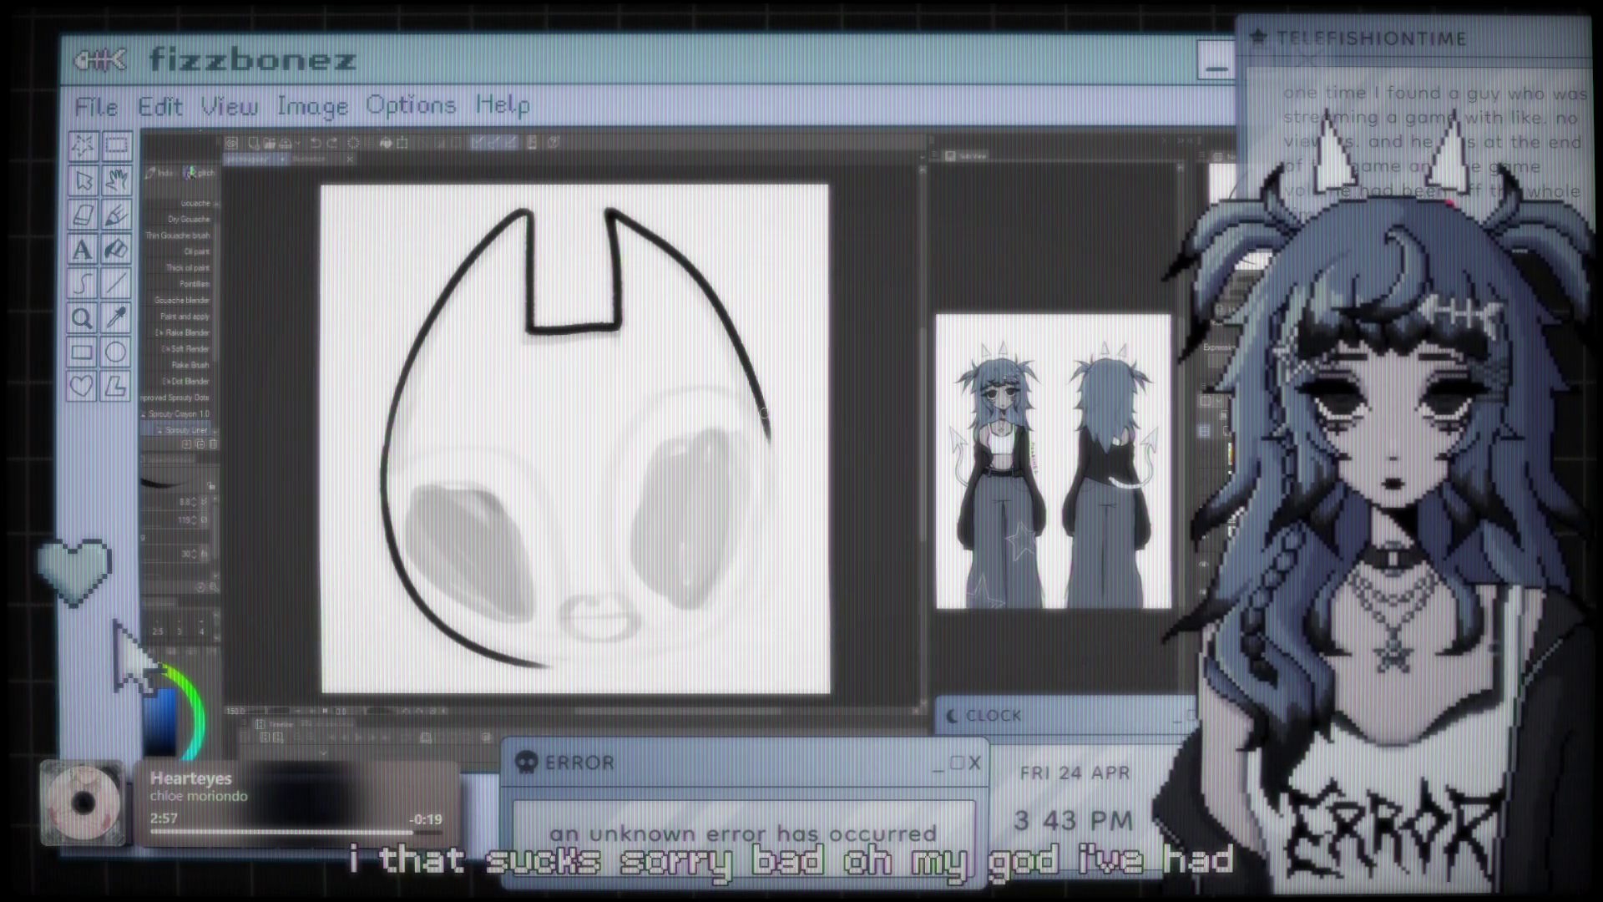
{"action": "left_click_drag", "start_coordinate": [769, 441], "coordinate": [741, 642]}
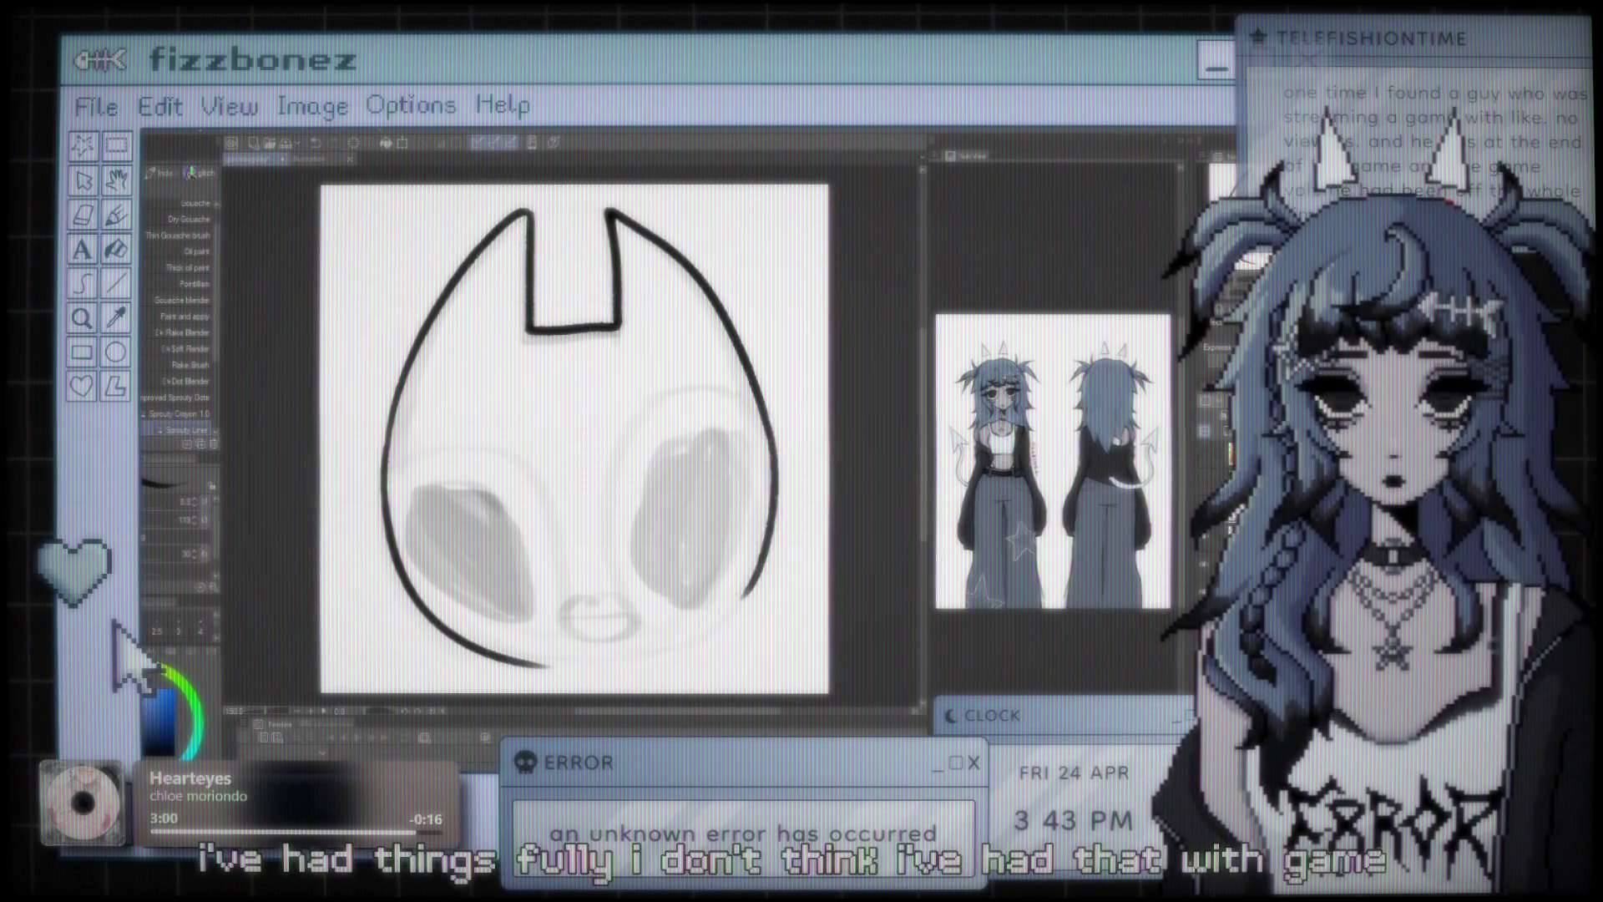
- Ink the bottom of the head rightward, comparing versions of the lower-right stroke with undo and redo
{"action": "key", "text": "ctrl+z"}
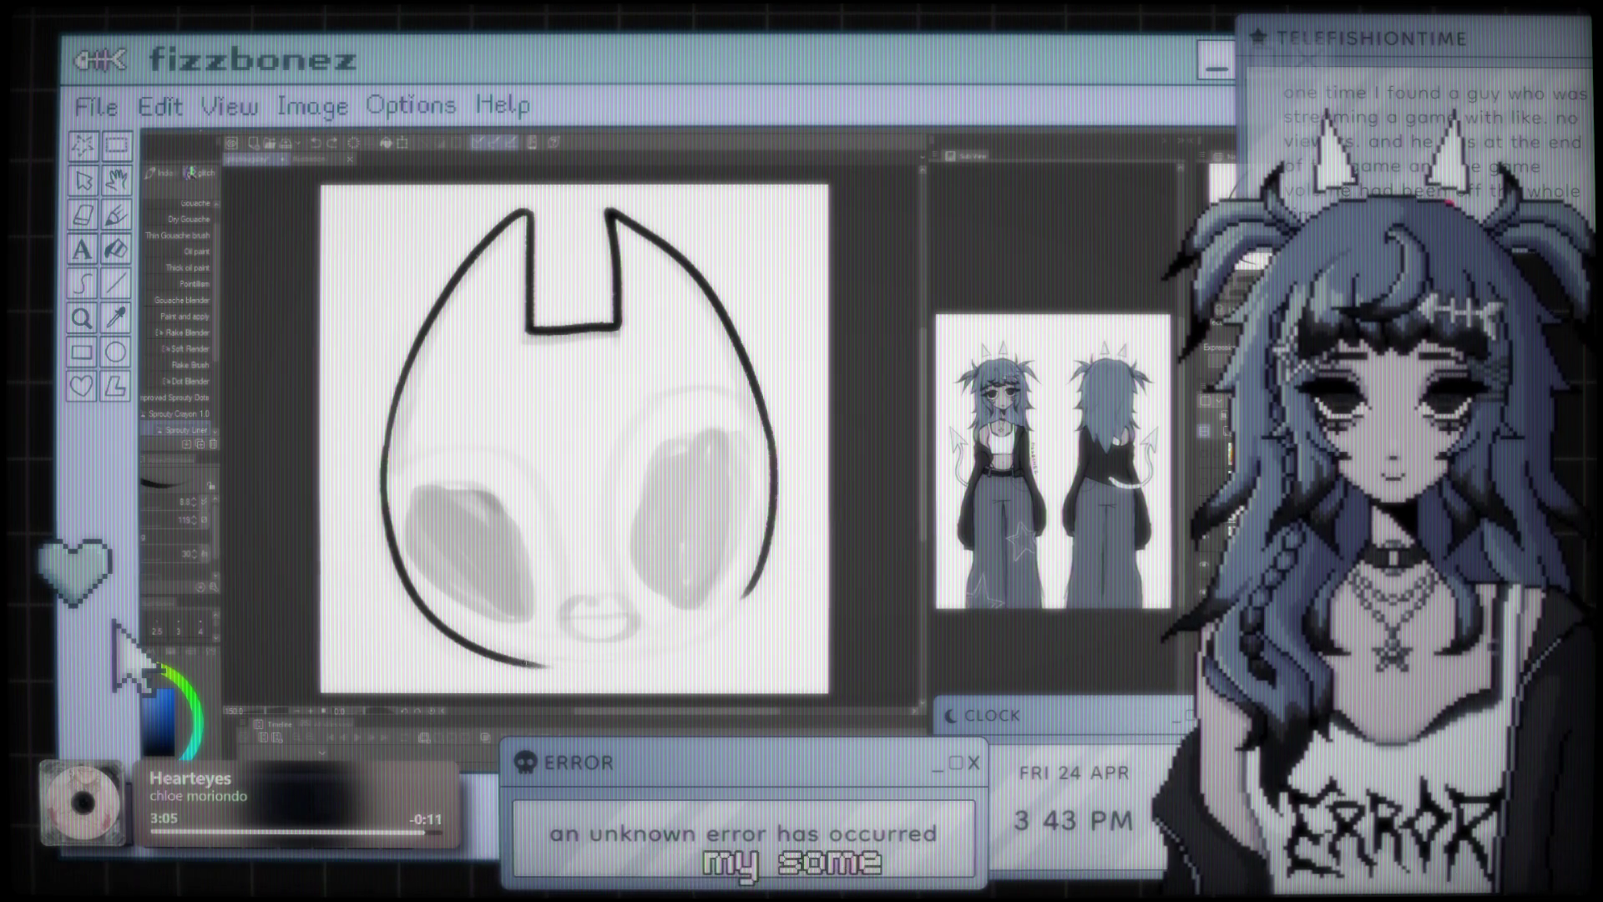
{"action": "key", "text": "ctrl+z"}
{"action": "key", "text": "ctrl+y"}
{"action": "key", "text": "ctrl+z"}
{"action": "key", "text": "ctrl+y"}
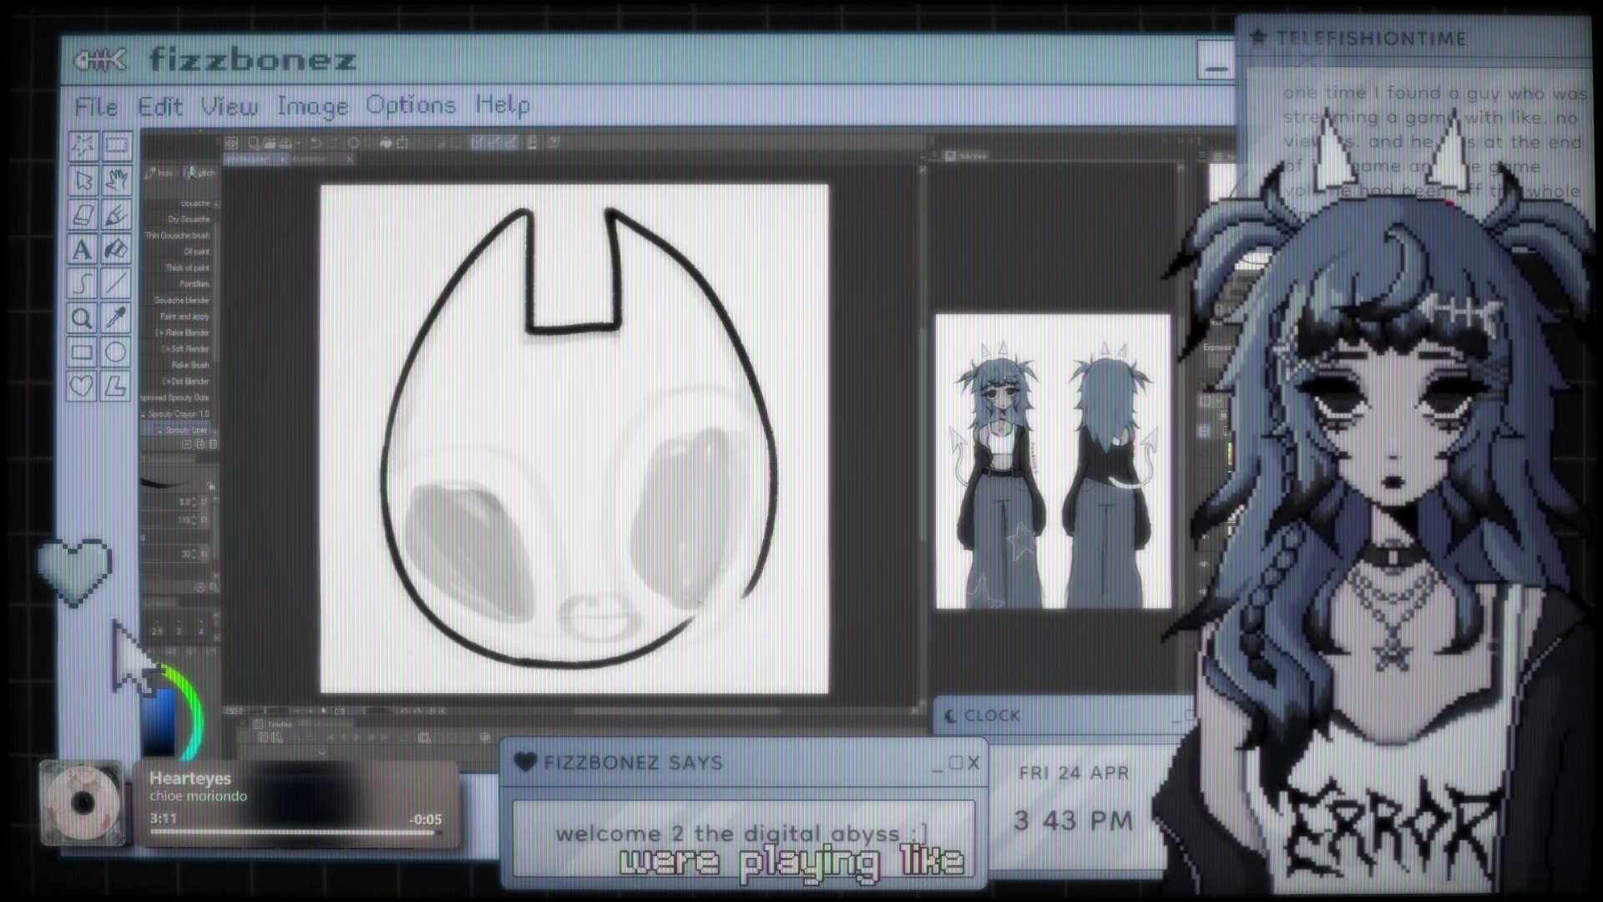
{"action": "left_click_drag", "start_coordinate": [534, 668], "coordinate": [710, 636]}
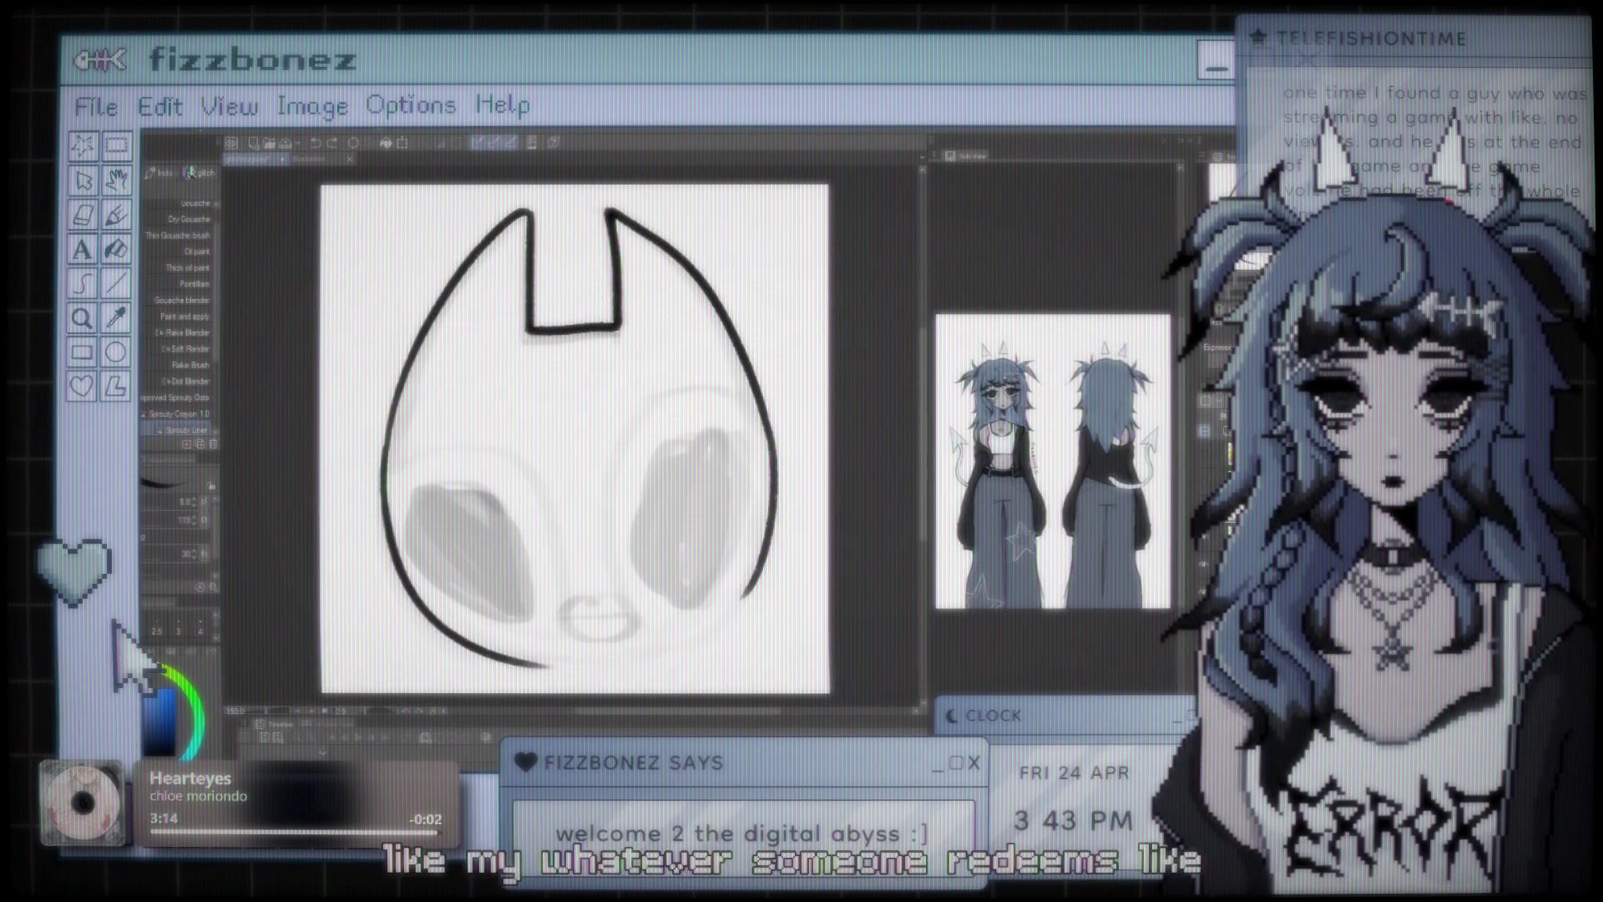
{"action": "key", "text": "ctrl+y"}
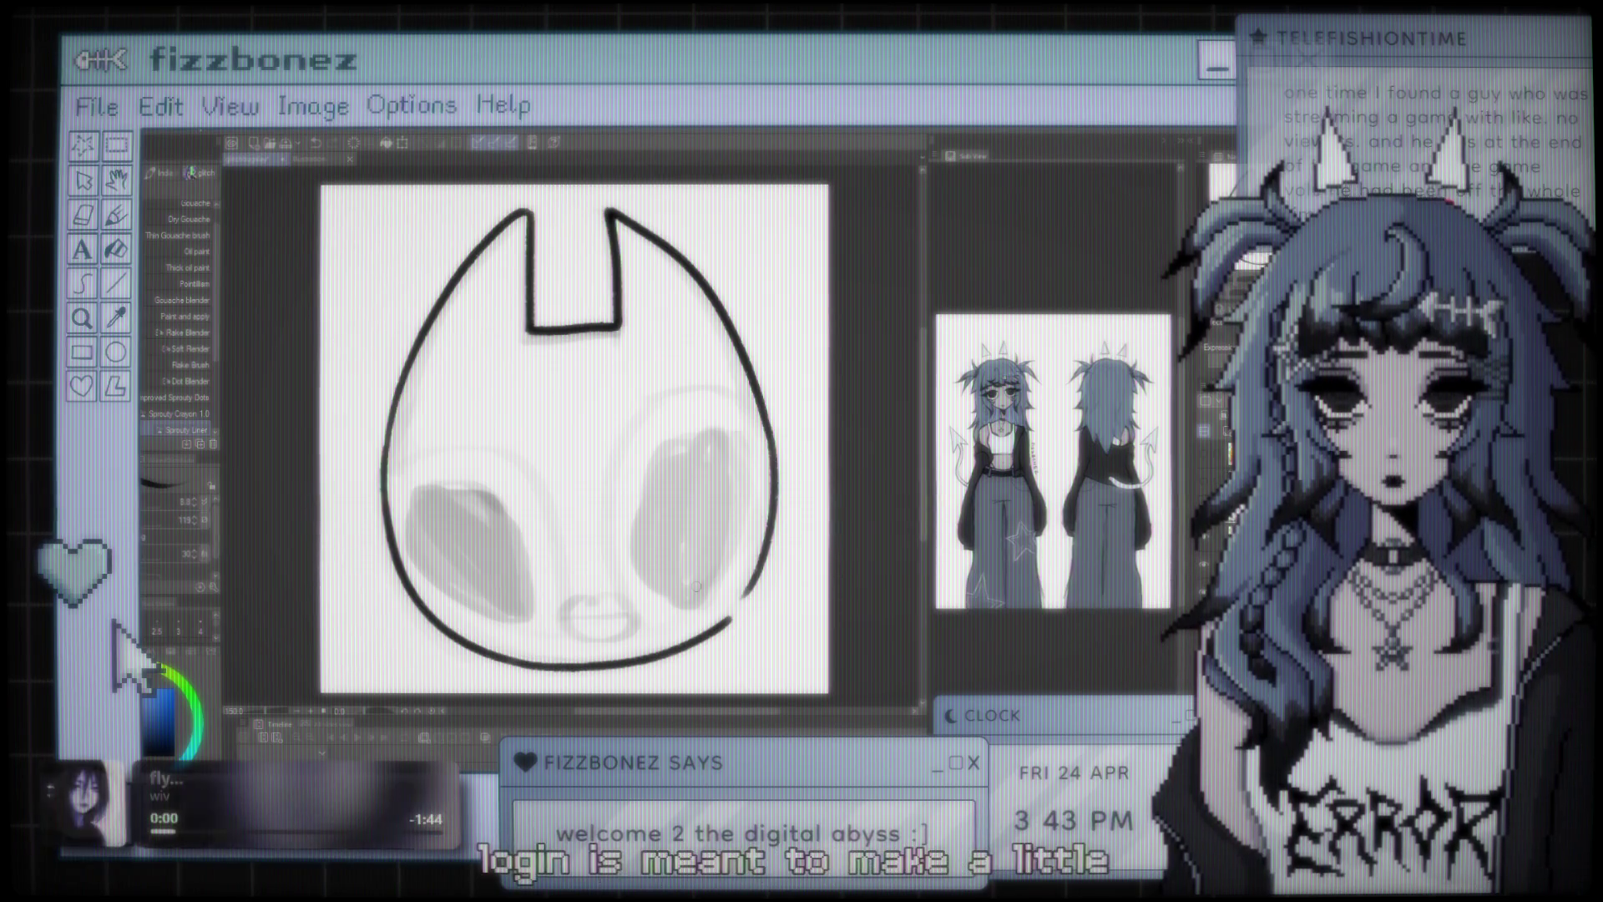
{"action": "key", "text": "ctrl+z"}
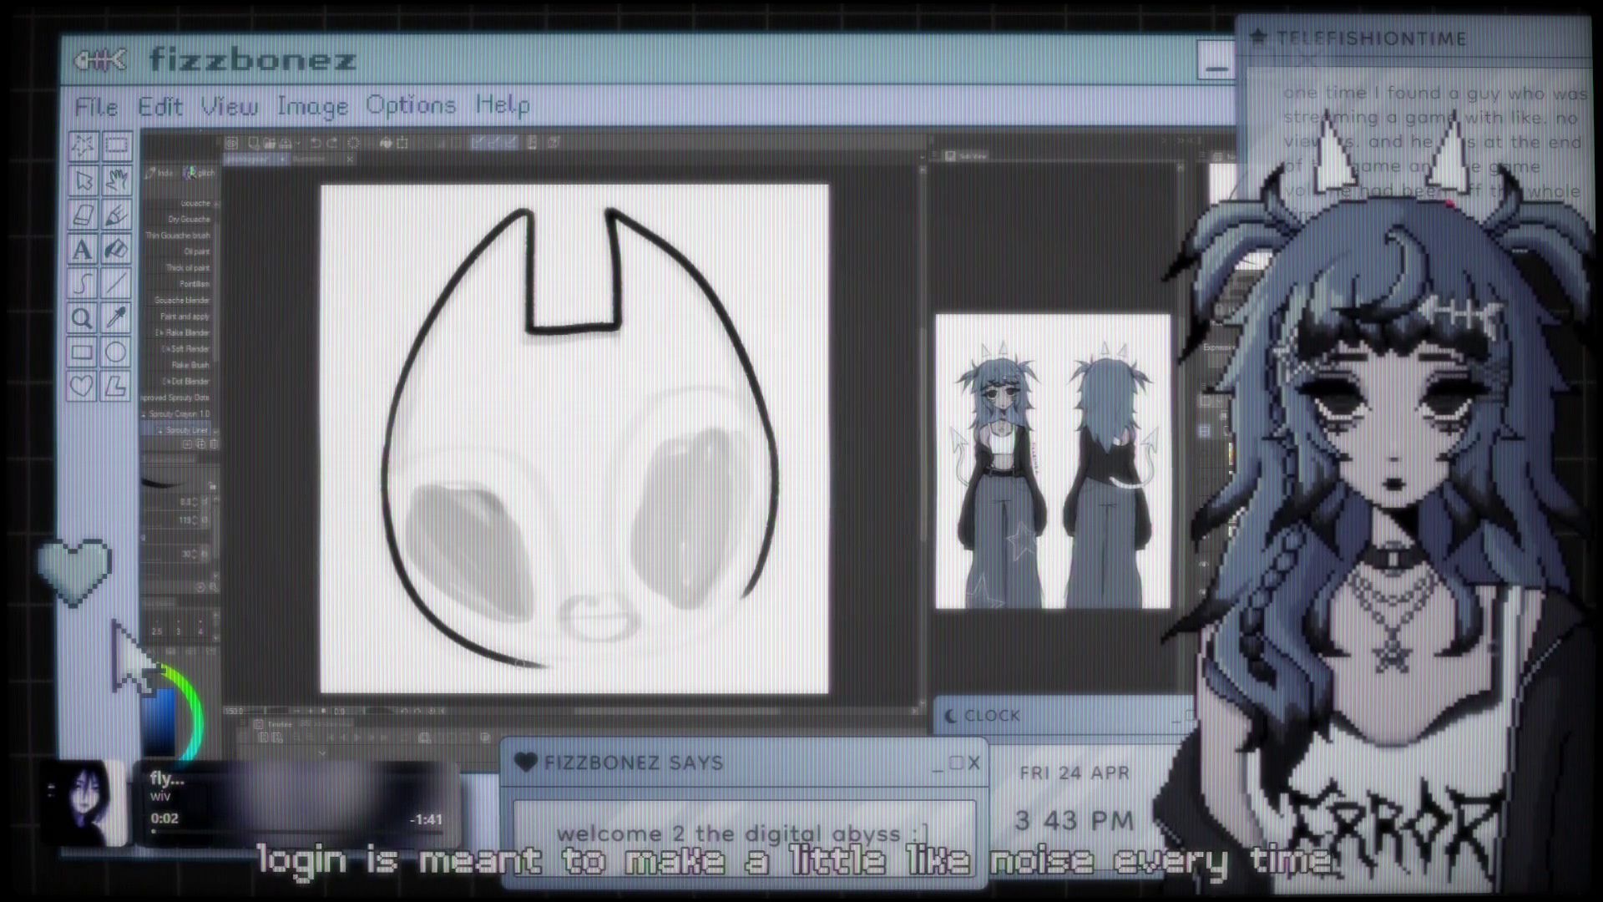
{"action": "key", "text": "ctrl+y"}
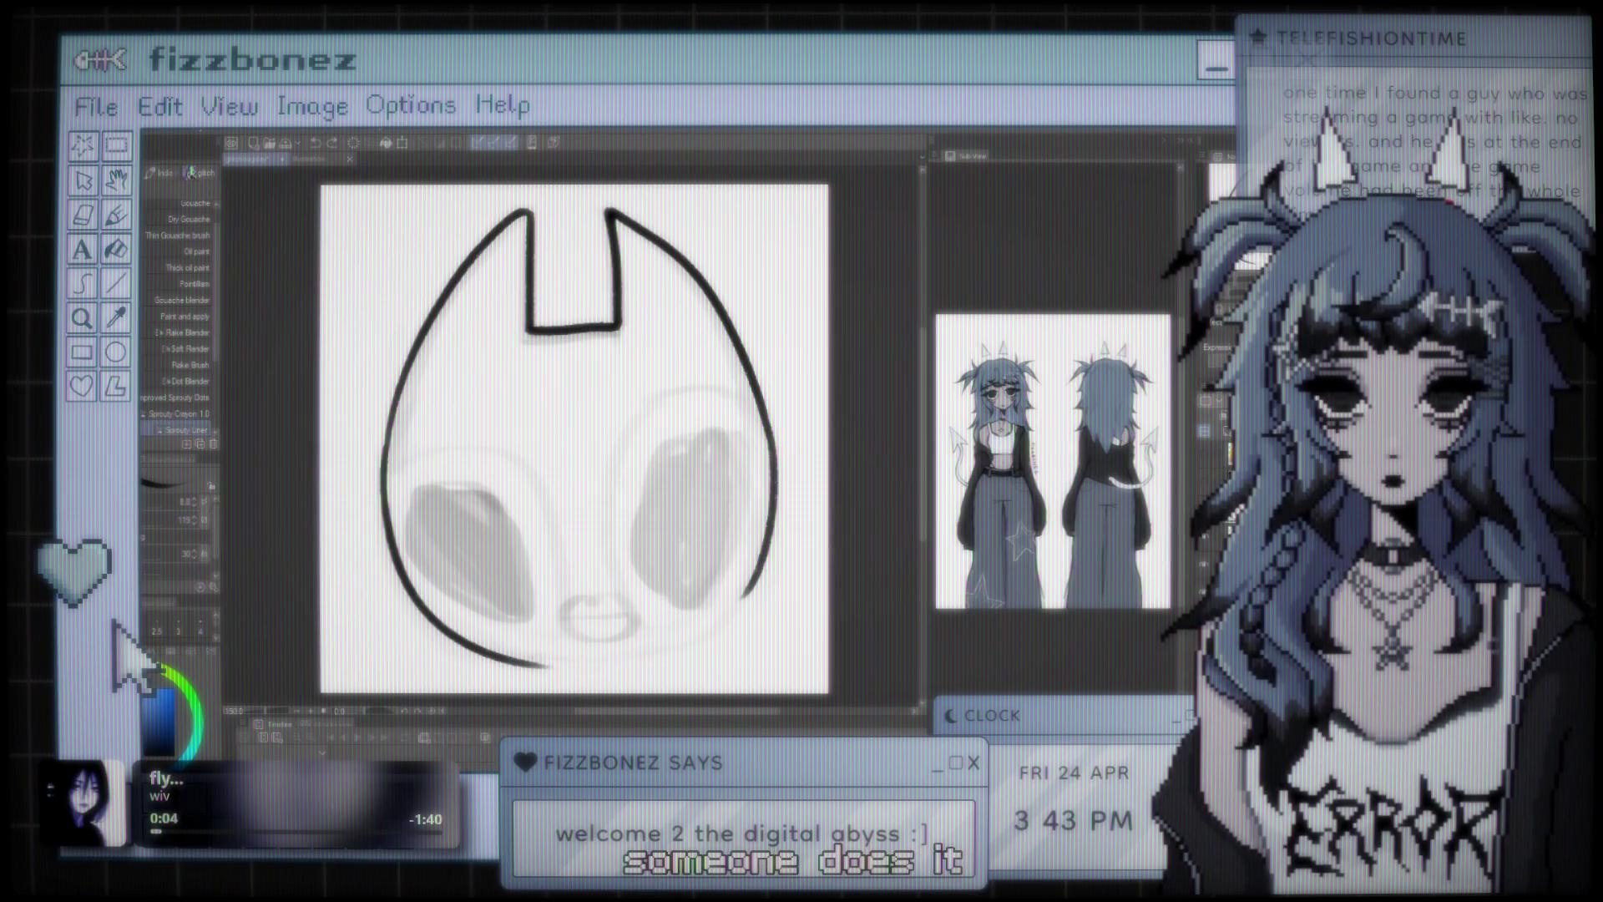
{"action": "key", "text": "ctrl+y"}
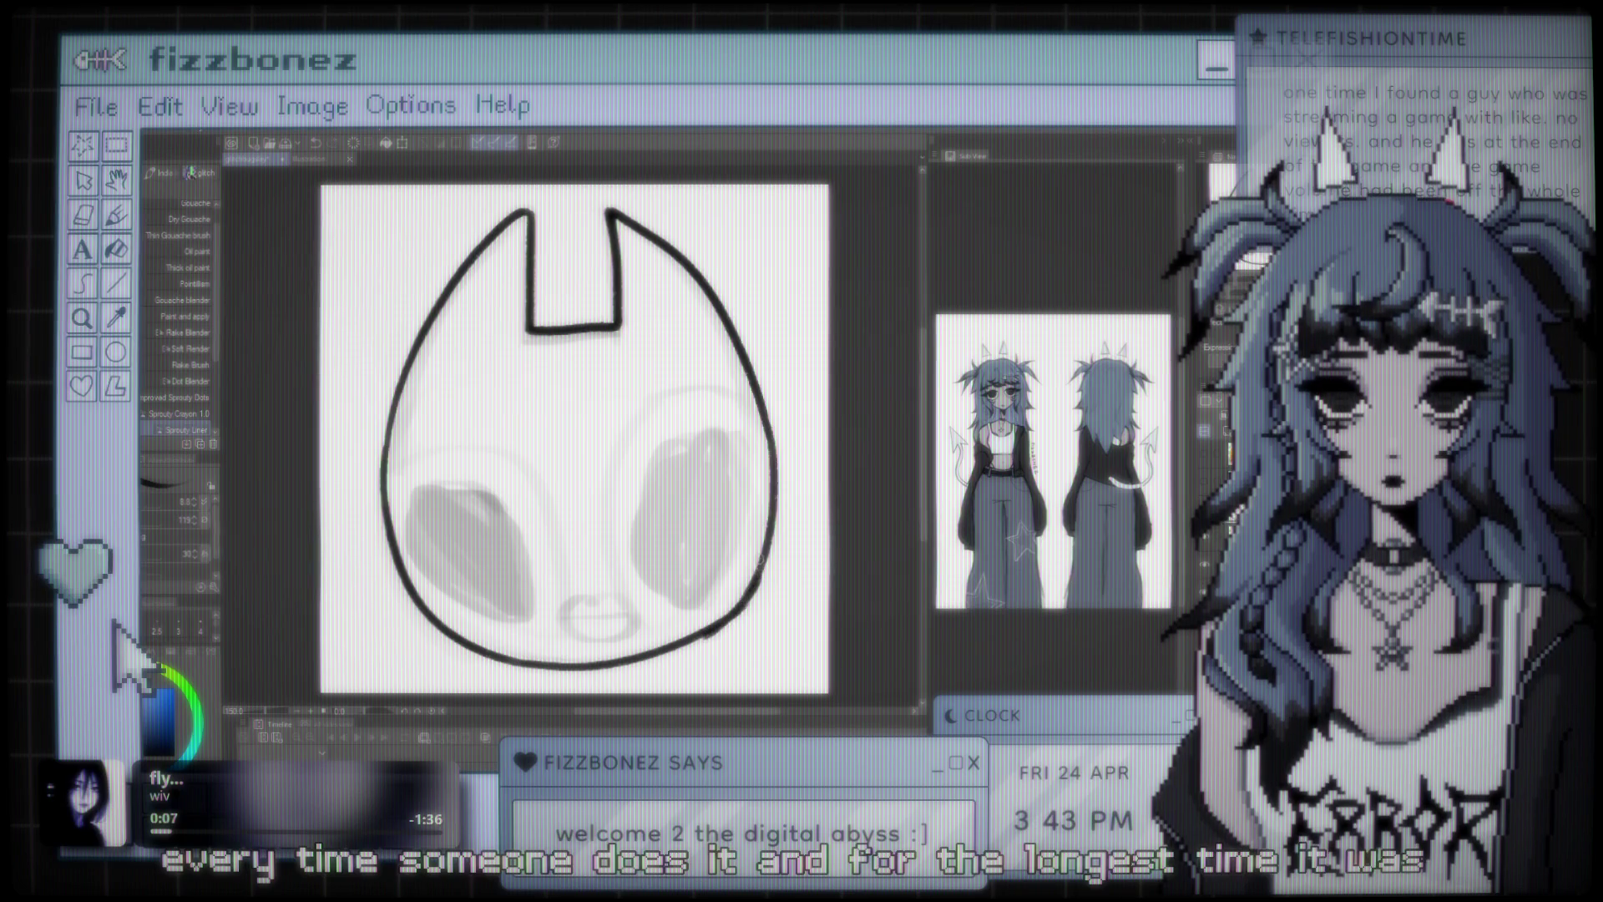
{"action": "key", "text": "ctrl+z"}
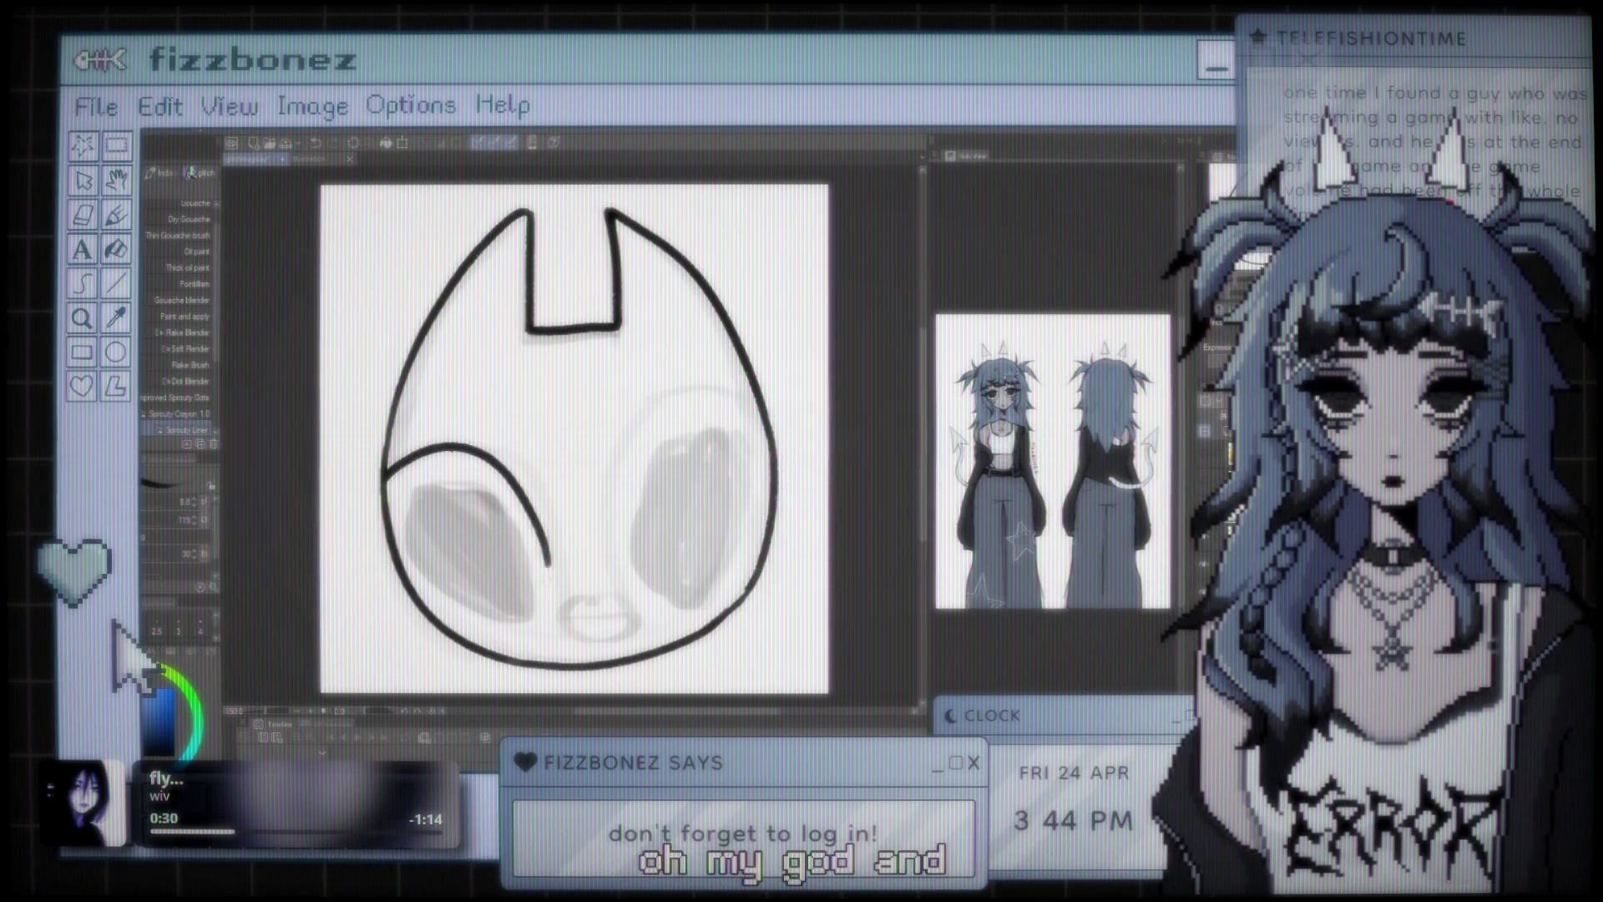
- Push the lower right side of the head outline into a smoother curve with Liquify
{"action": "mouse_move", "coordinate": [384, 490]}
{"action": "left_mouse_down"}
{"action": "mouse_move", "coordinate": [511, 455]}
{"action": "mouse_move", "coordinate": [541, 660]}
{"action": "left_mouse_up"}
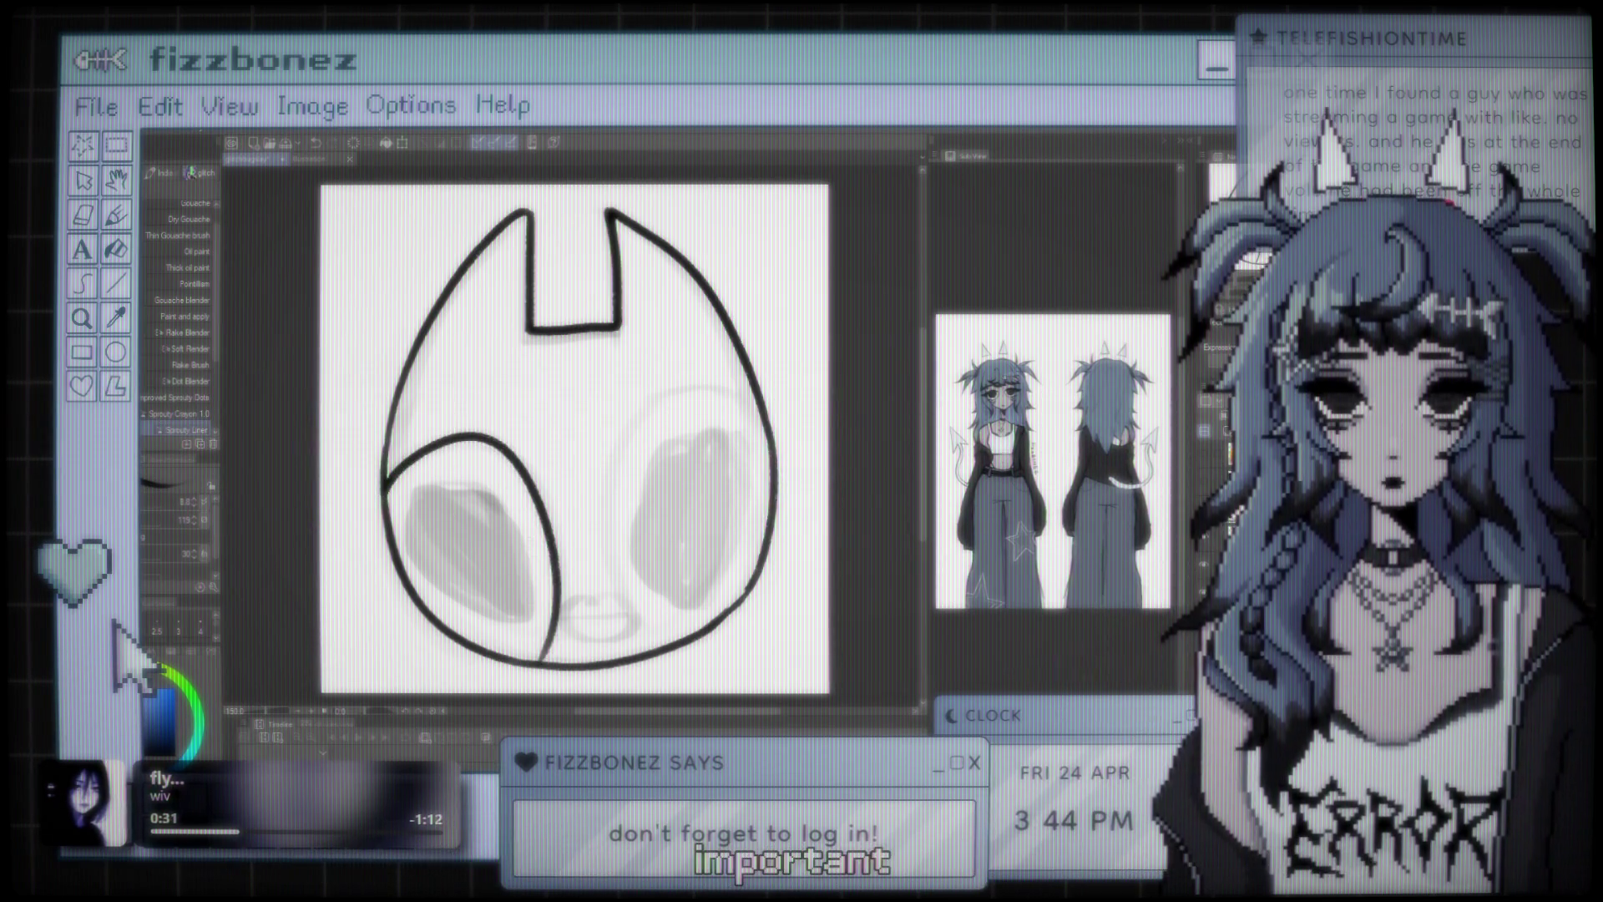
{"action": "key", "text": "ctrl+z"}
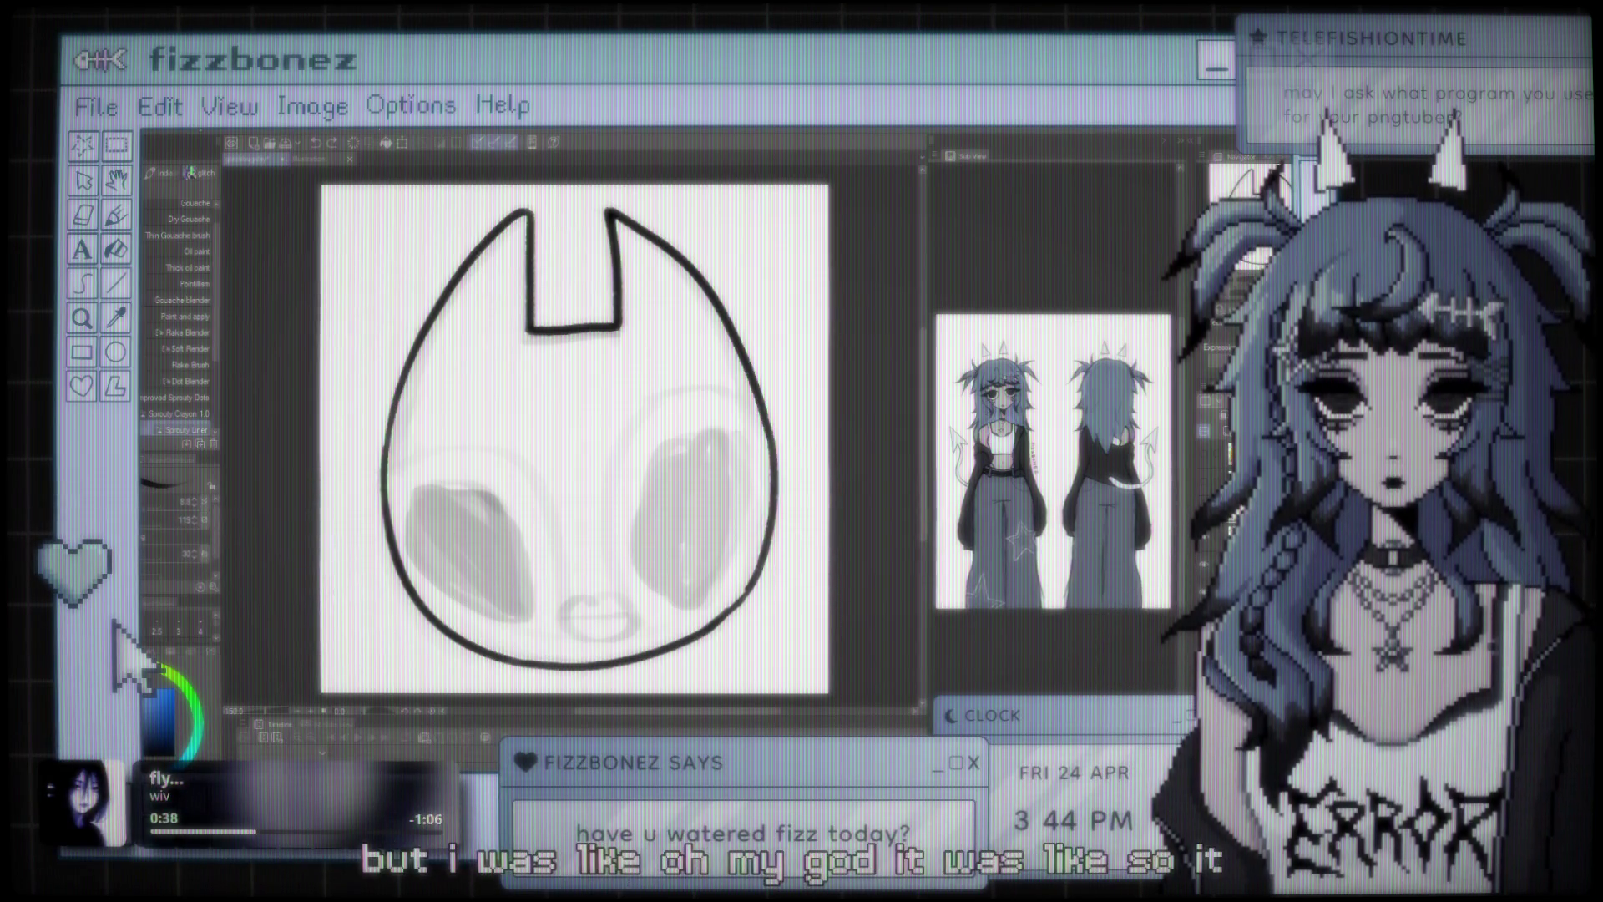
{"action": "key", "text": "j"}
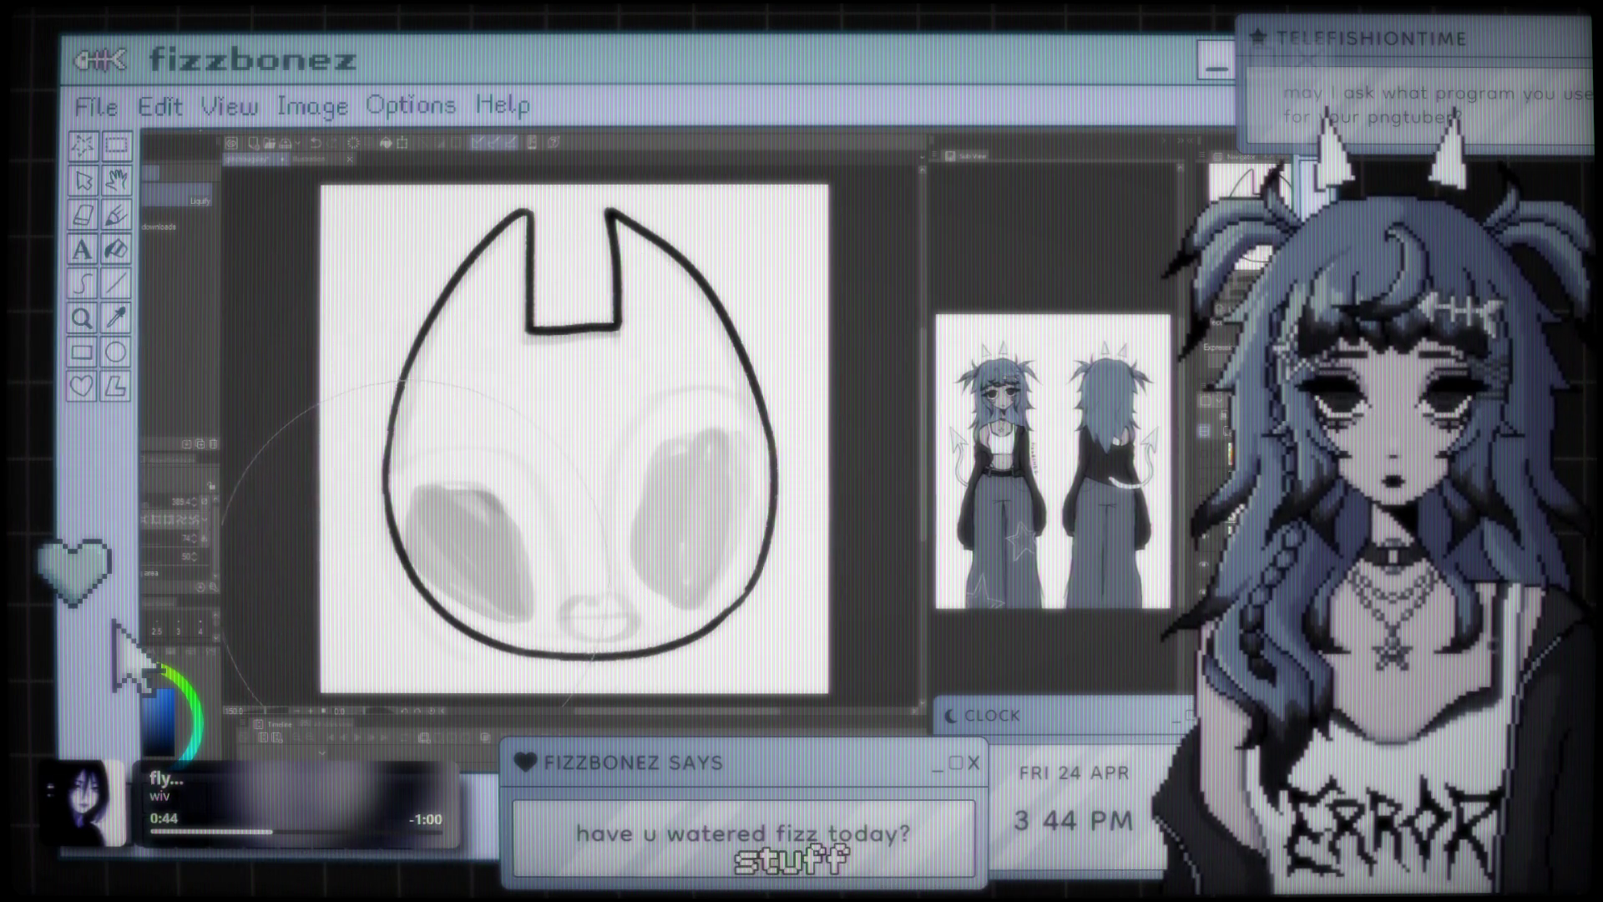
{"action": "left_click_drag", "start_coordinate": [693, 568], "coordinate": [730, 576]}
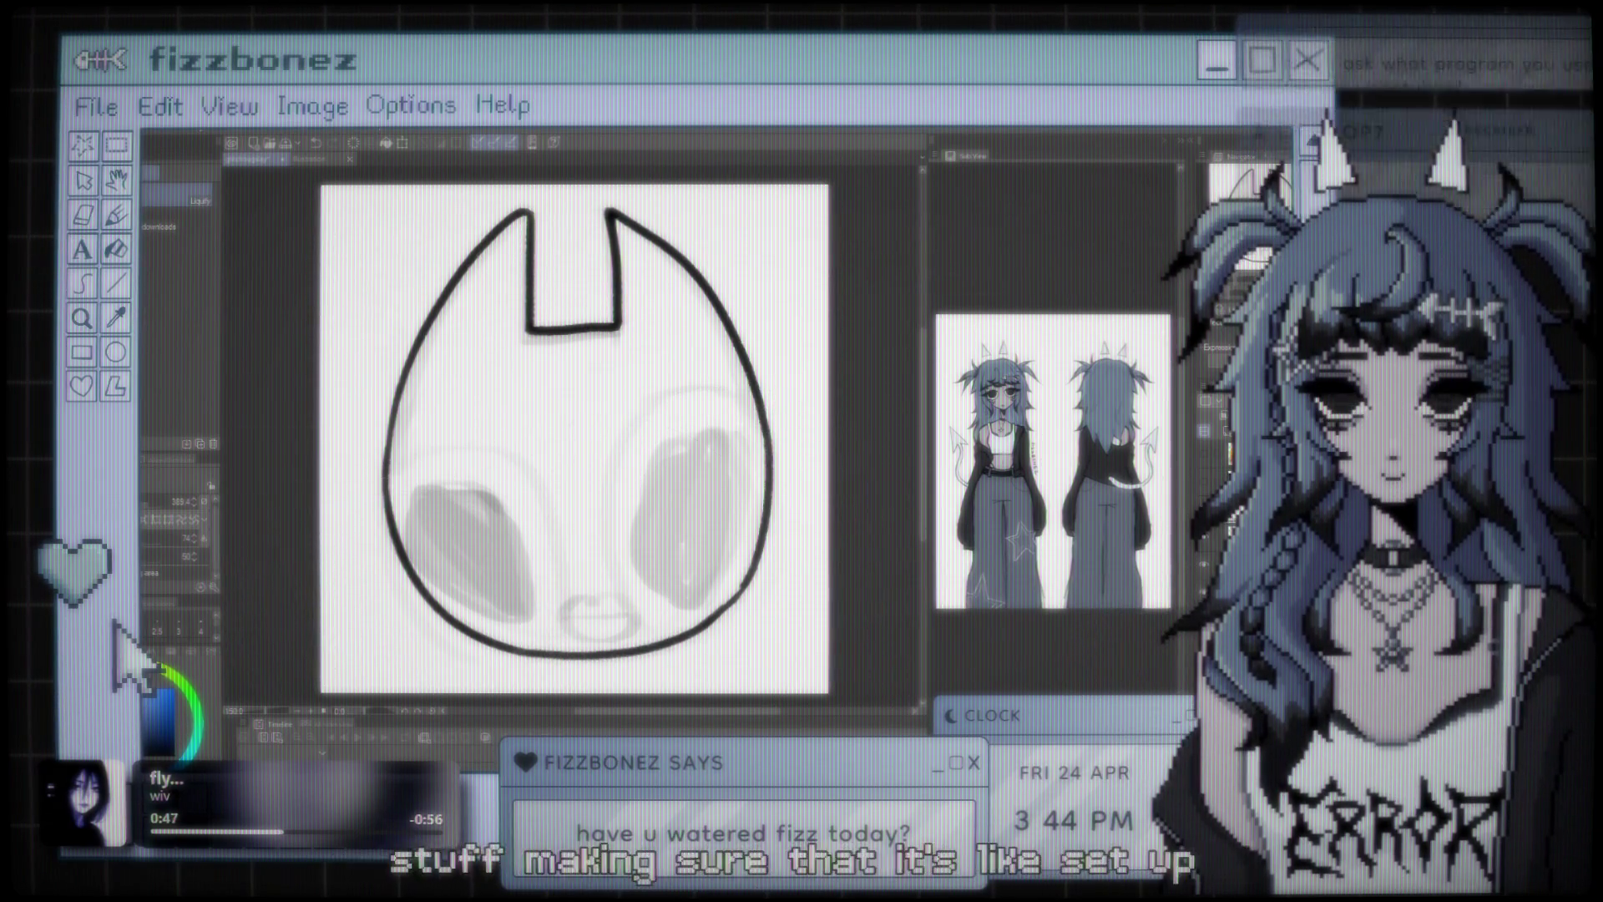
{"action": "key", "text": "b"}
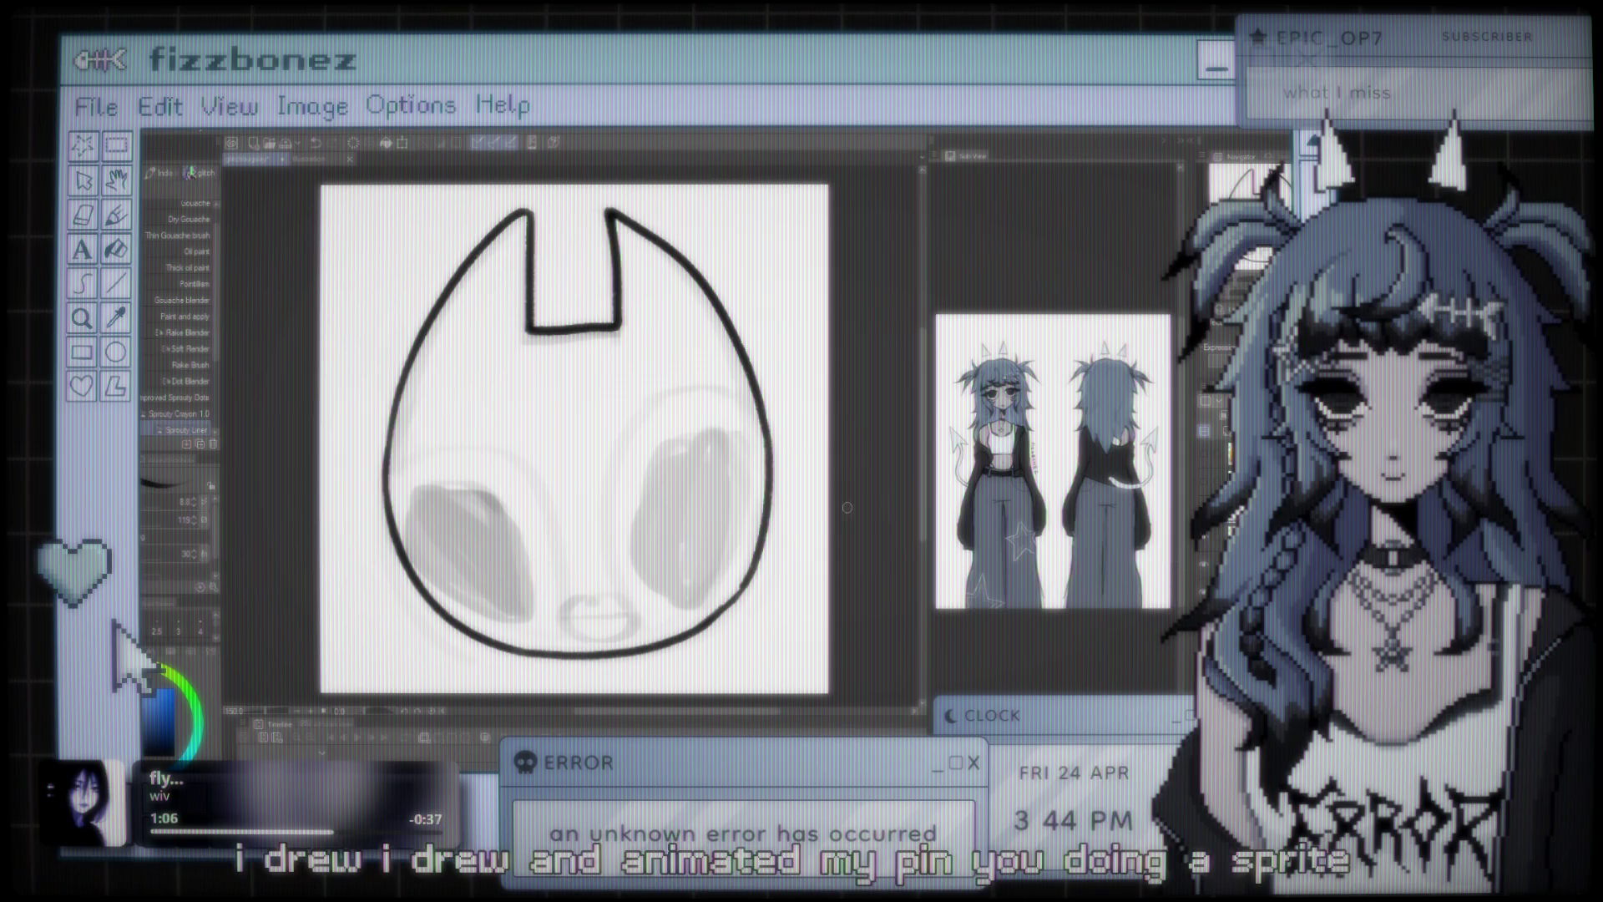
{"action": "mouse_move", "coordinate": [537, 472]}
{"action": "left_mouse_down"}
{"action": "mouse_move", "coordinate": [495, 421]}
{"action": "mouse_move", "coordinate": [570, 469]}
{"action": "mouse_move", "coordinate": [541, 454]}
{"action": "mouse_move", "coordinate": [498, 472]}
{"action": "left_mouse_up"}
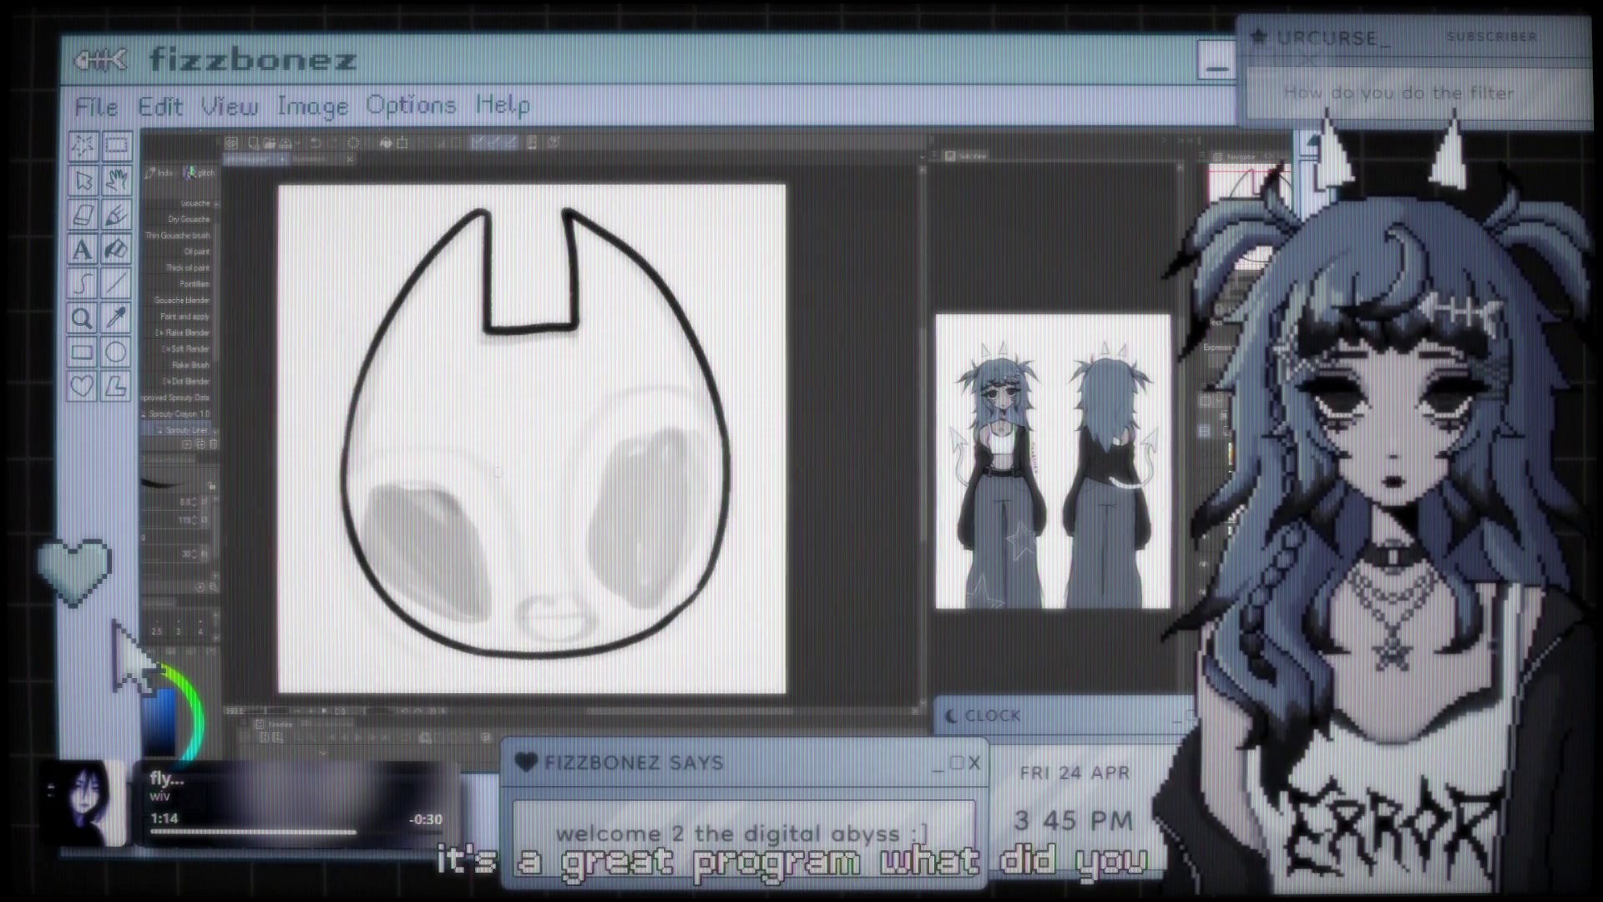
{"action": "scroll", "coordinate": [497, 472], "scroll_direction": "down", "scroll_amount": 1}
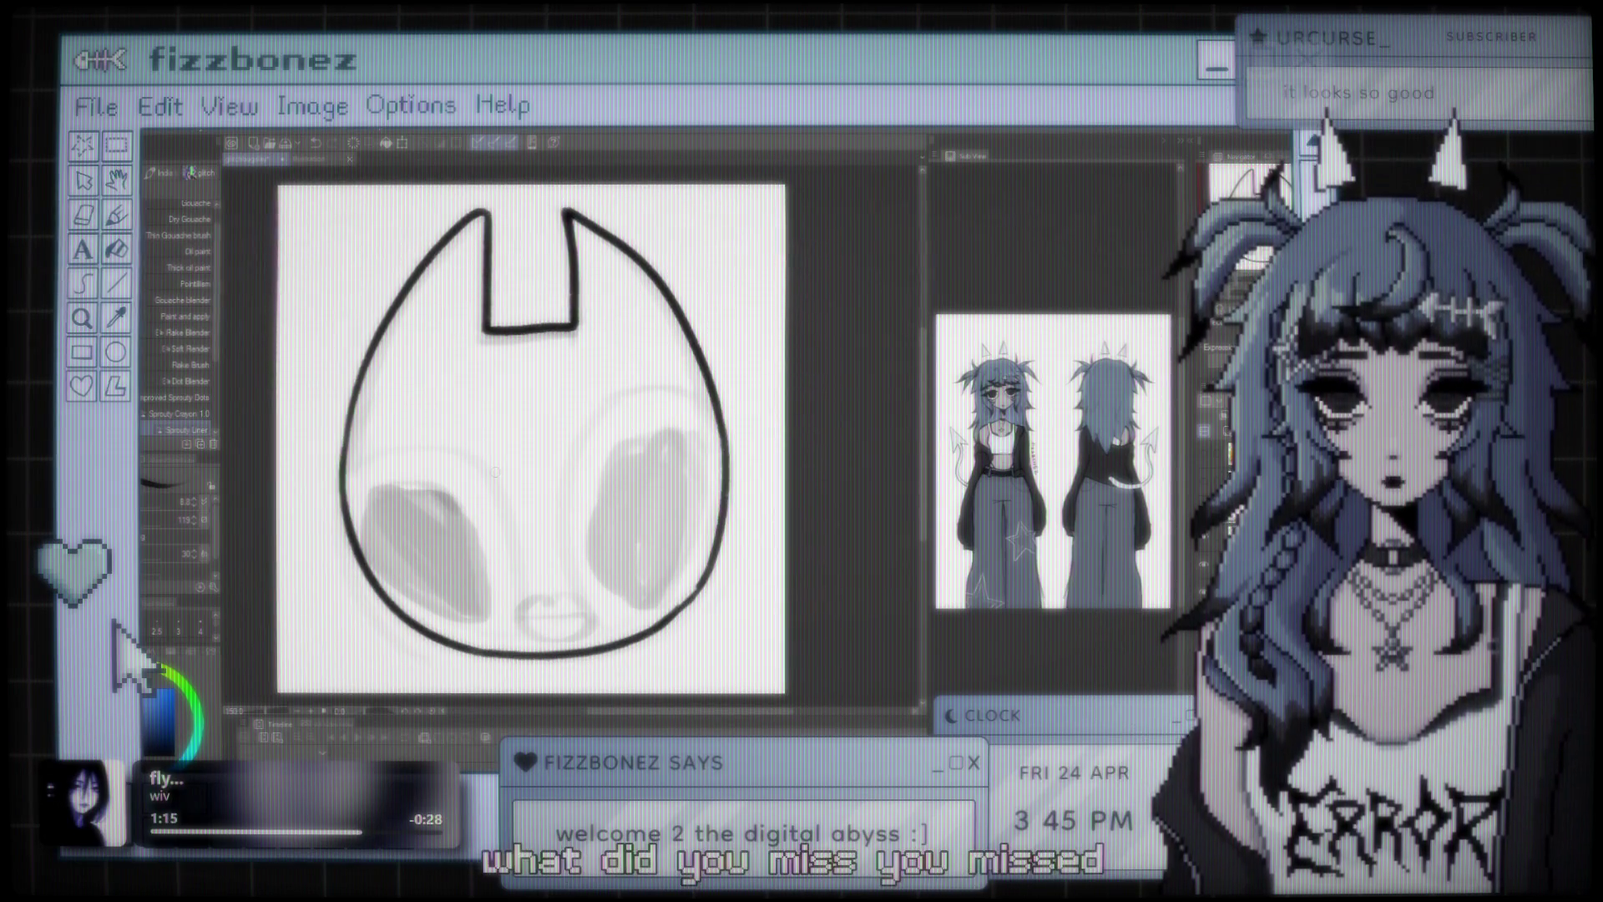
{"action": "key", "text": "j"}
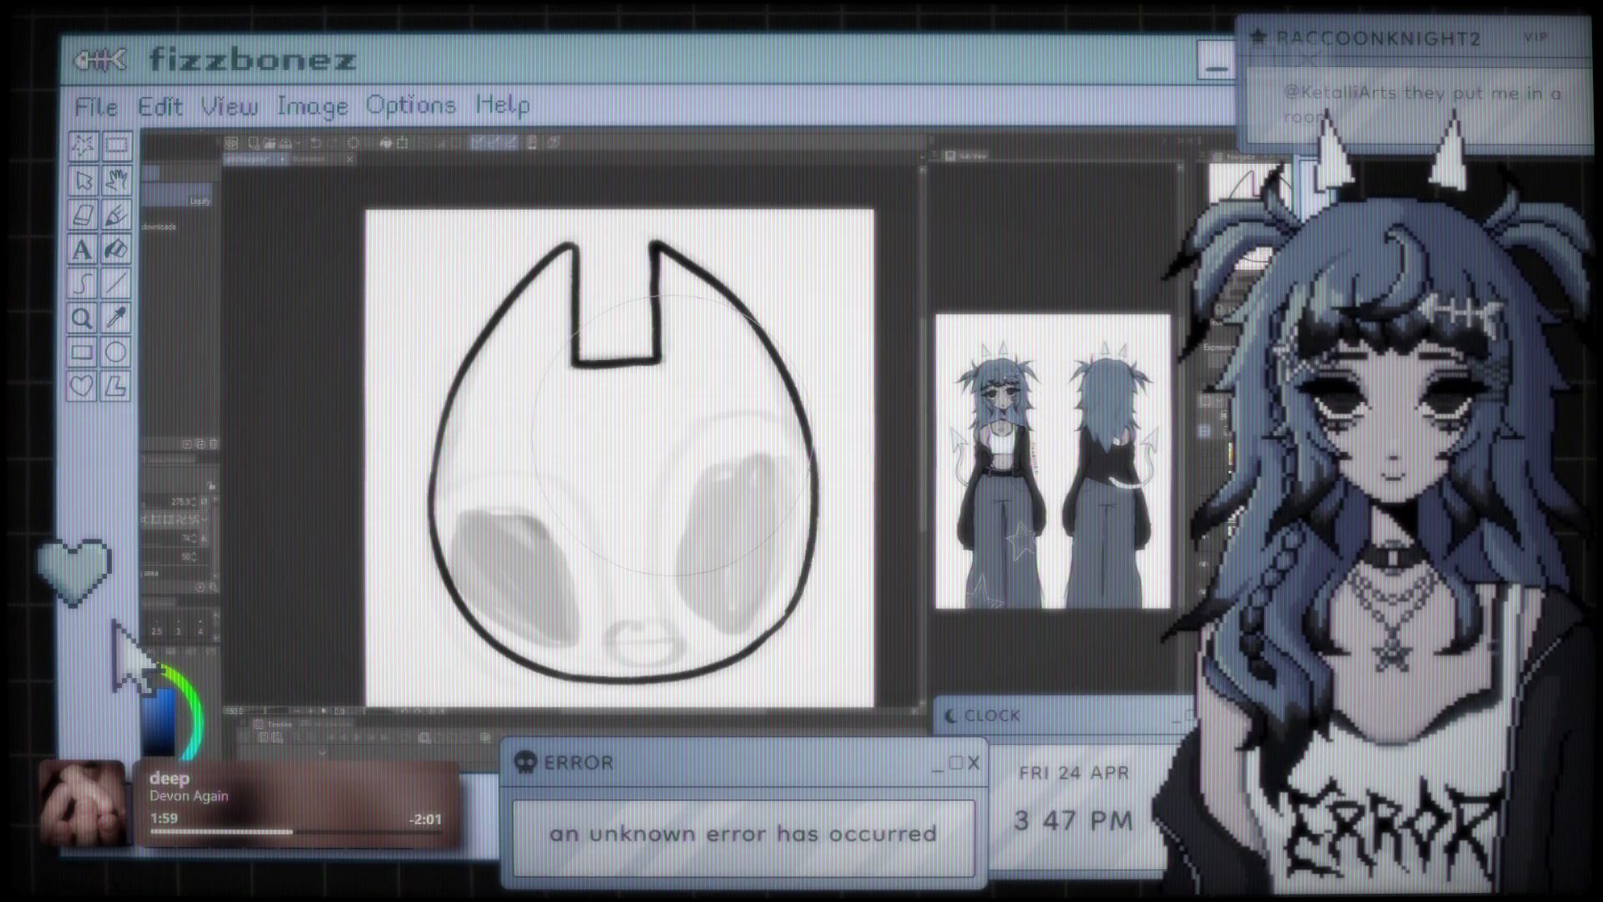
- Ink the left ear-cup's oval outline closed down to its bottom
{"action": "key", "text": "b"}
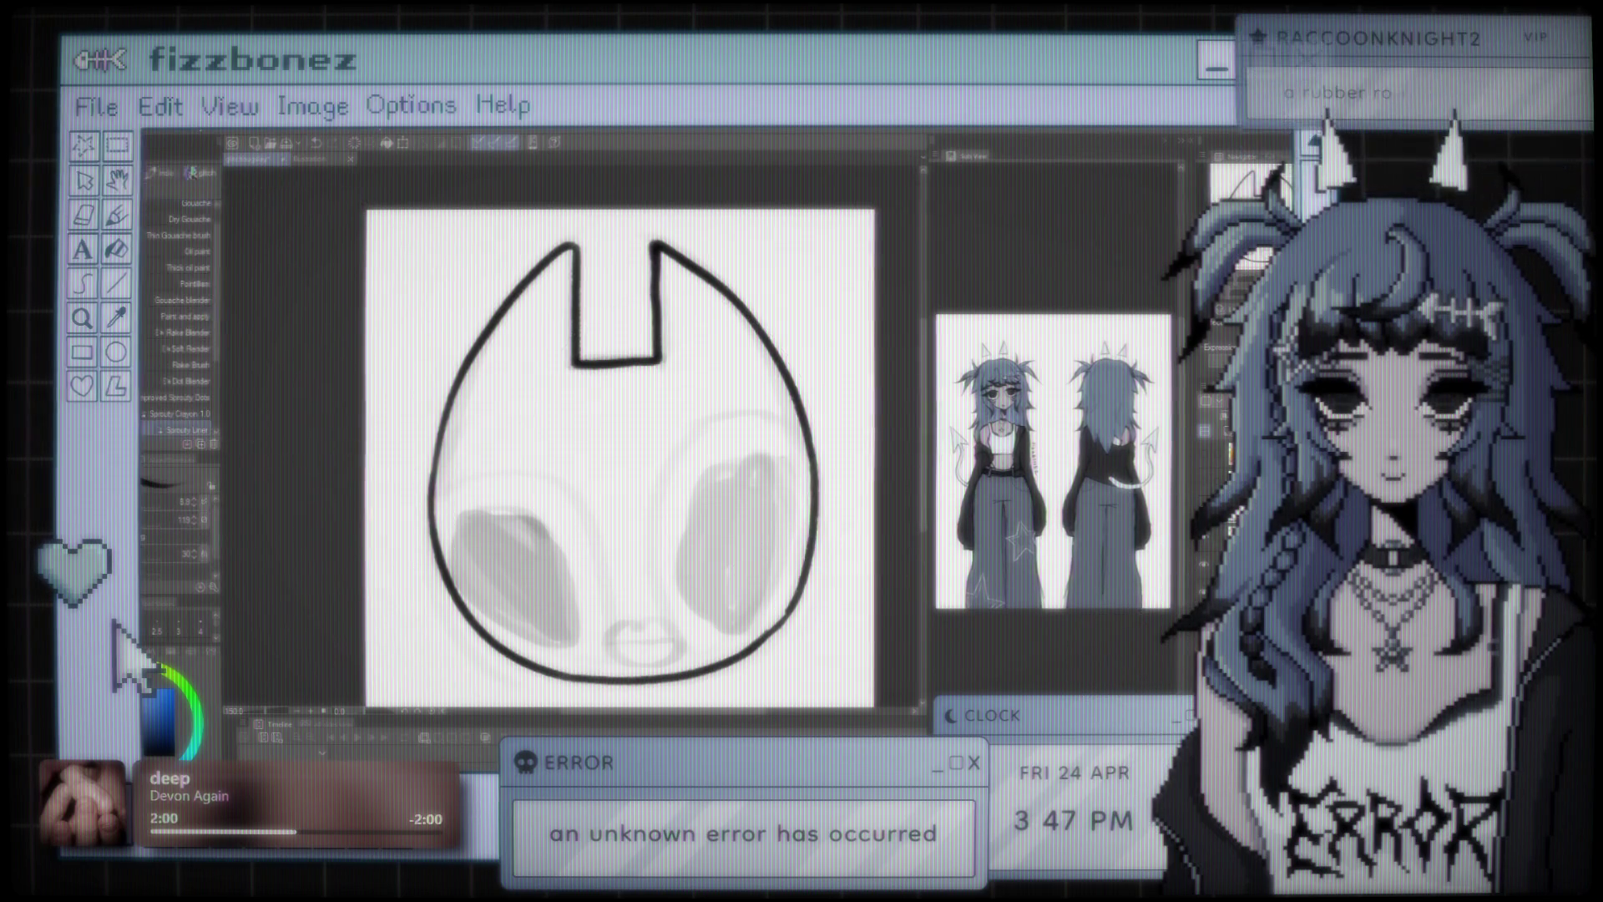
{"action": "key", "text": "ctrl+z"}
{"action": "mouse_move", "coordinate": [432, 501]}
{"action": "left_mouse_down"}
{"action": "mouse_move", "coordinate": [589, 601]}
{"action": "mouse_move", "coordinate": [582, 649]}
{"action": "left_mouse_up"}
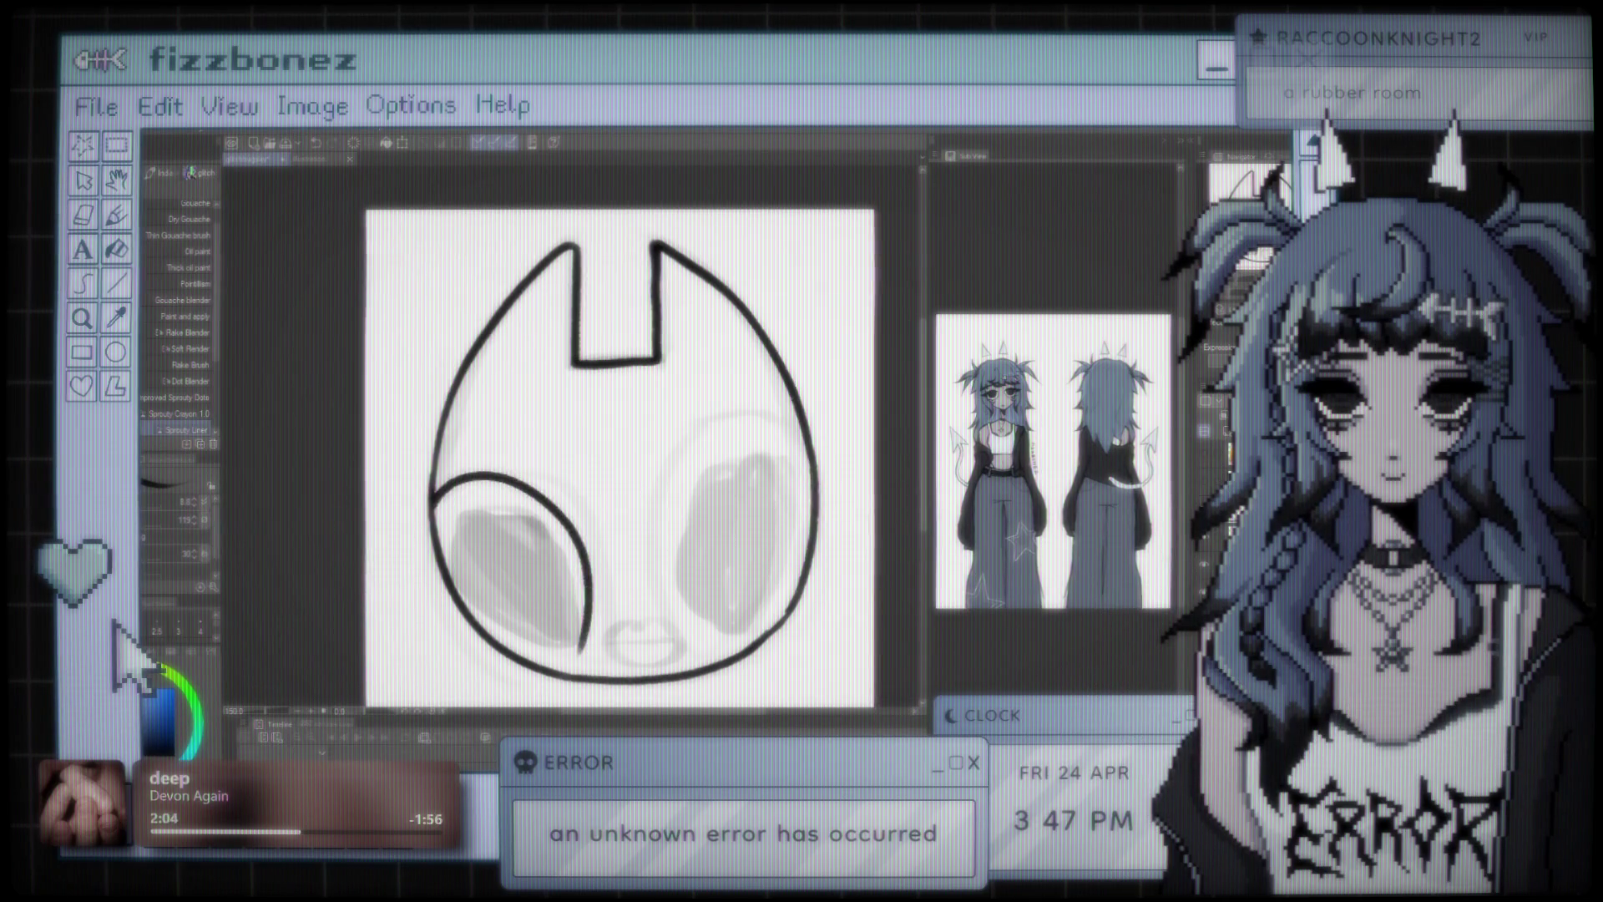
{"action": "key", "text": "ctrl+z"}
{"action": "mouse_move", "coordinate": [717, 423]}
{"action": "left_mouse_down"}
{"action": "mouse_move", "coordinate": [807, 441]}
{"action": "mouse_move", "coordinate": [668, 634]}
{"action": "left_mouse_up"}
{"action": "key", "text": "ctrl+z"}
{"action": "left_click_drag", "start_coordinate": [806, 441], "coordinate": [726, 659]}
{"action": "key", "text": "ctrl+z"}
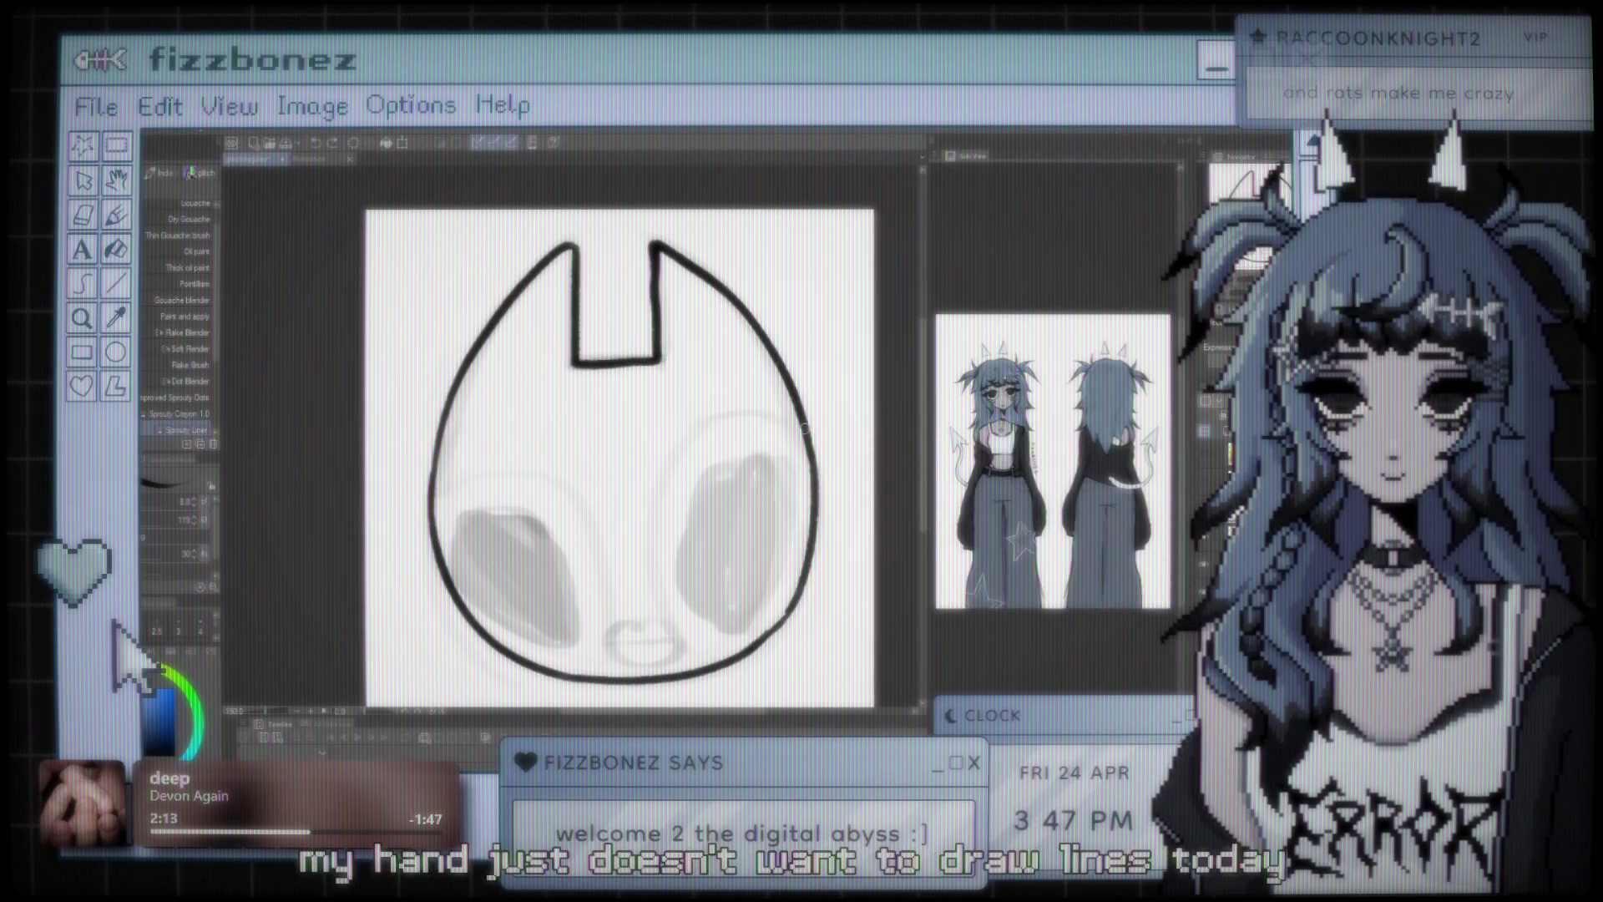
{"action": "left_click_drag", "start_coordinate": [807, 430], "coordinate": [653, 618]}
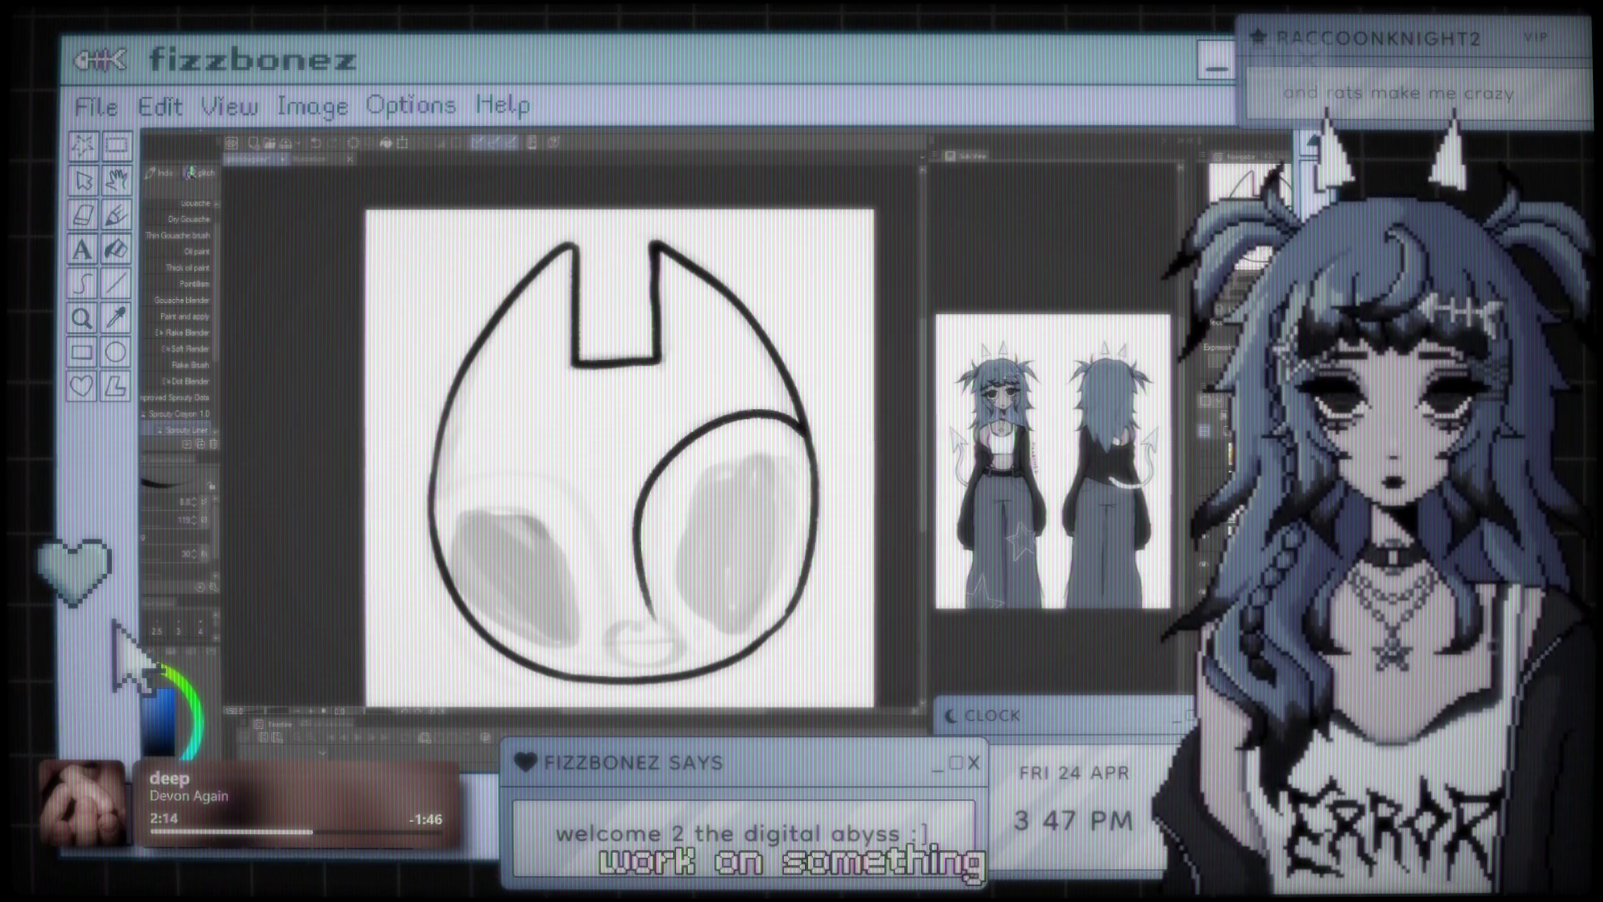
{"action": "key", "text": "ctrl+z"}
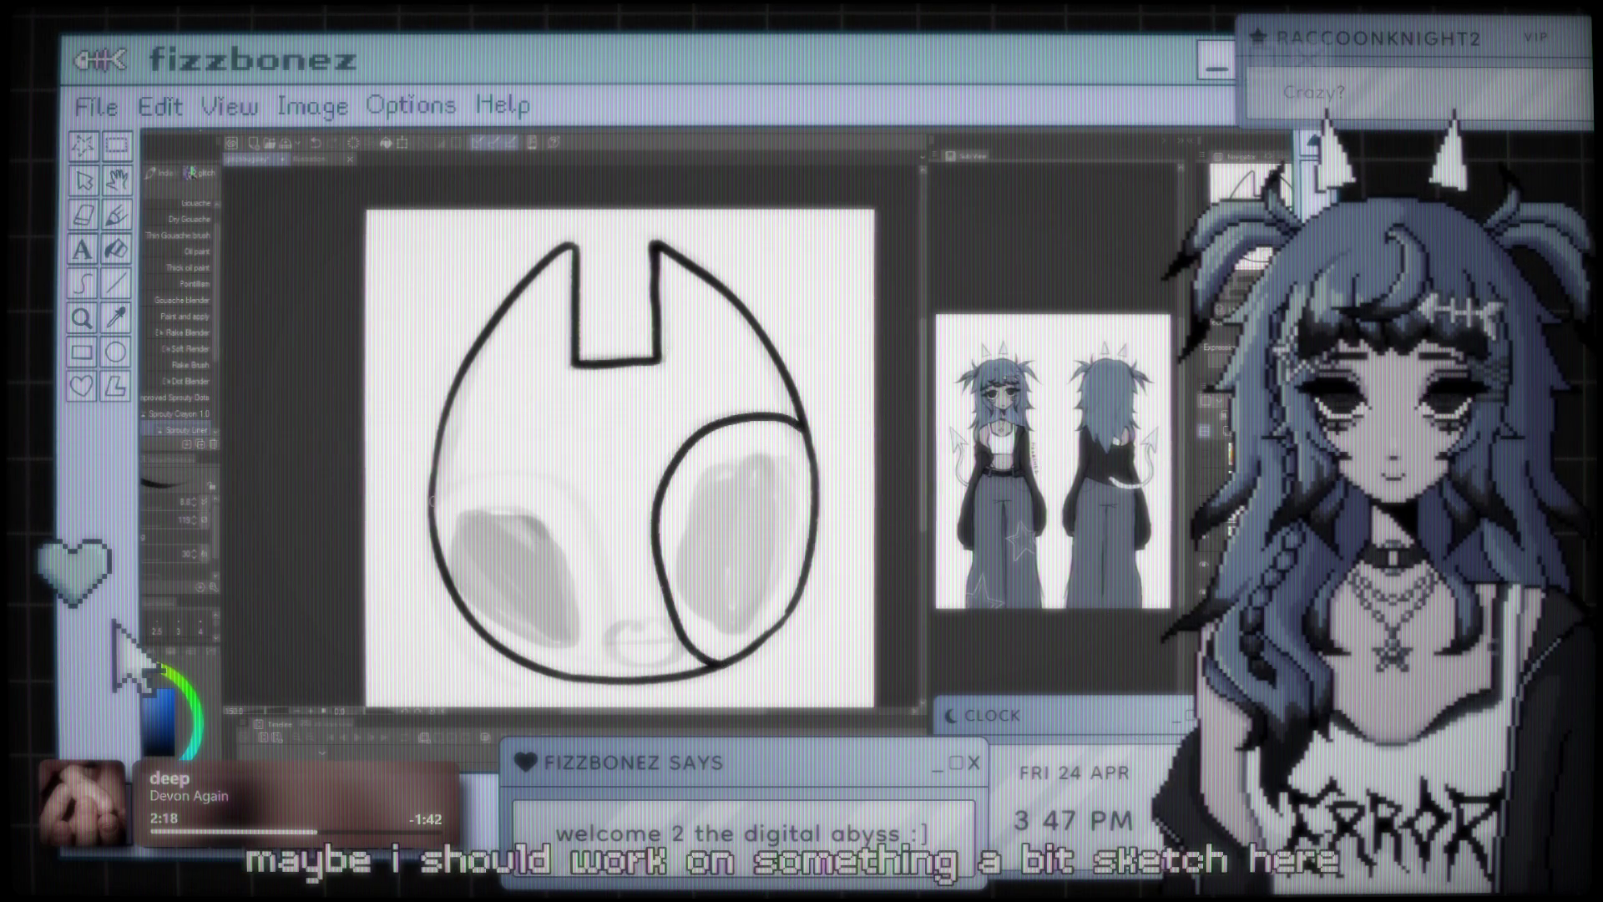
{"action": "mouse_move", "coordinate": [560, 493]}
{"action": "left_mouse_down"}
{"action": "mouse_move", "coordinate": [594, 642]}
{"action": "mouse_move", "coordinate": [551, 672]}
{"action": "left_mouse_up"}
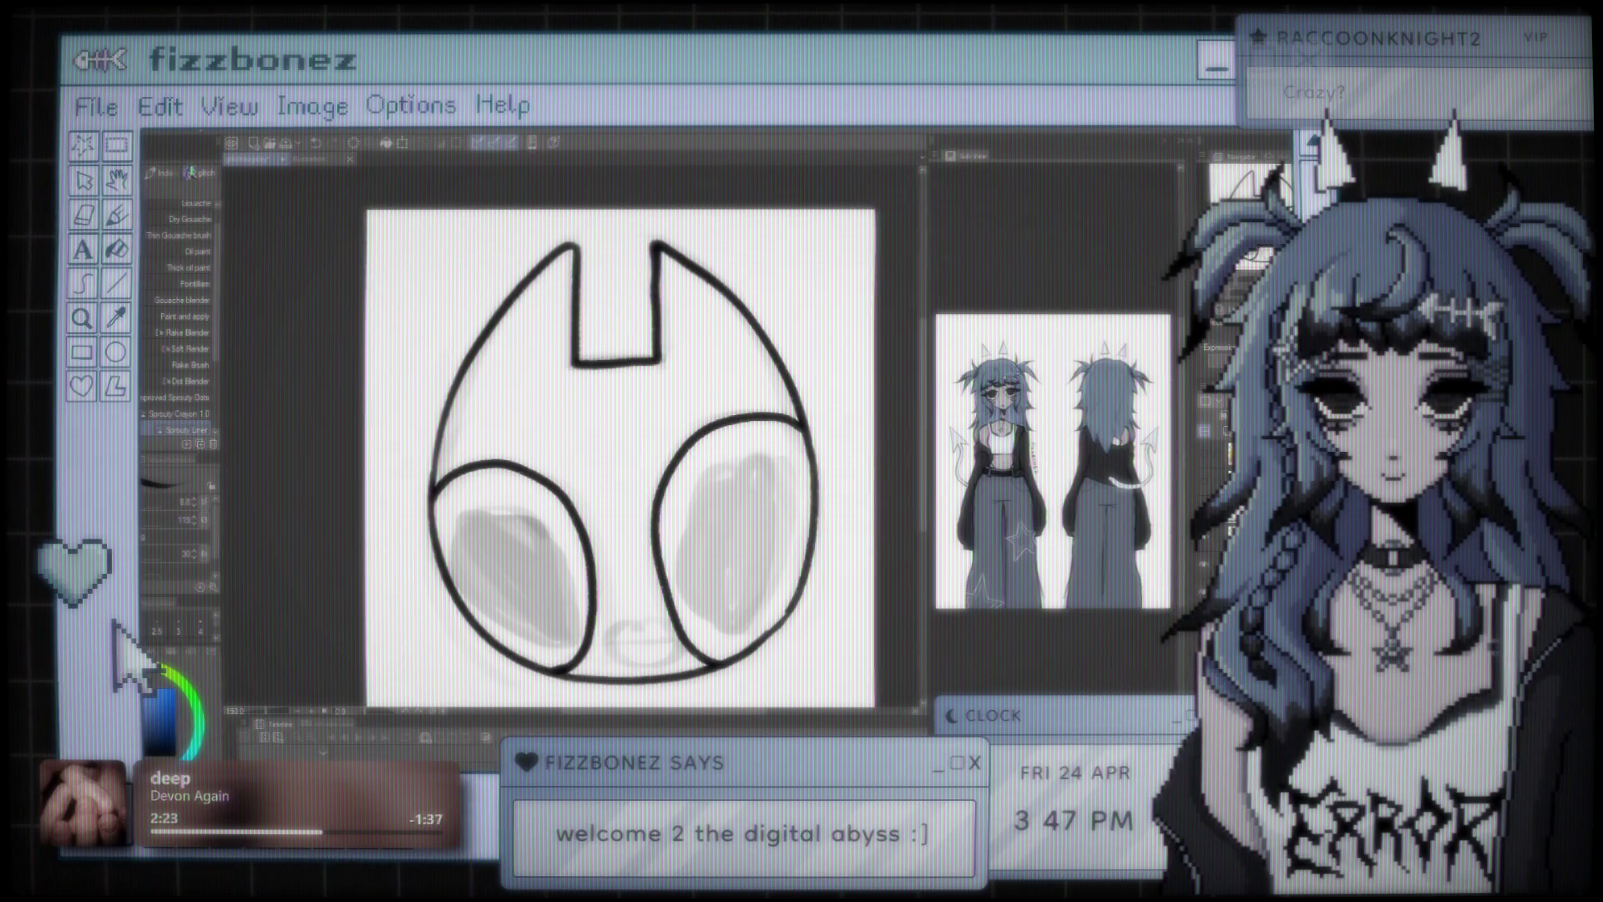
- Resize the Liquify brush to 107, then to about 175
{"action": "key", "text": "j"}
{"action": "left_click_drag", "start_coordinate": [208, 501], "coordinate": [180, 501]}
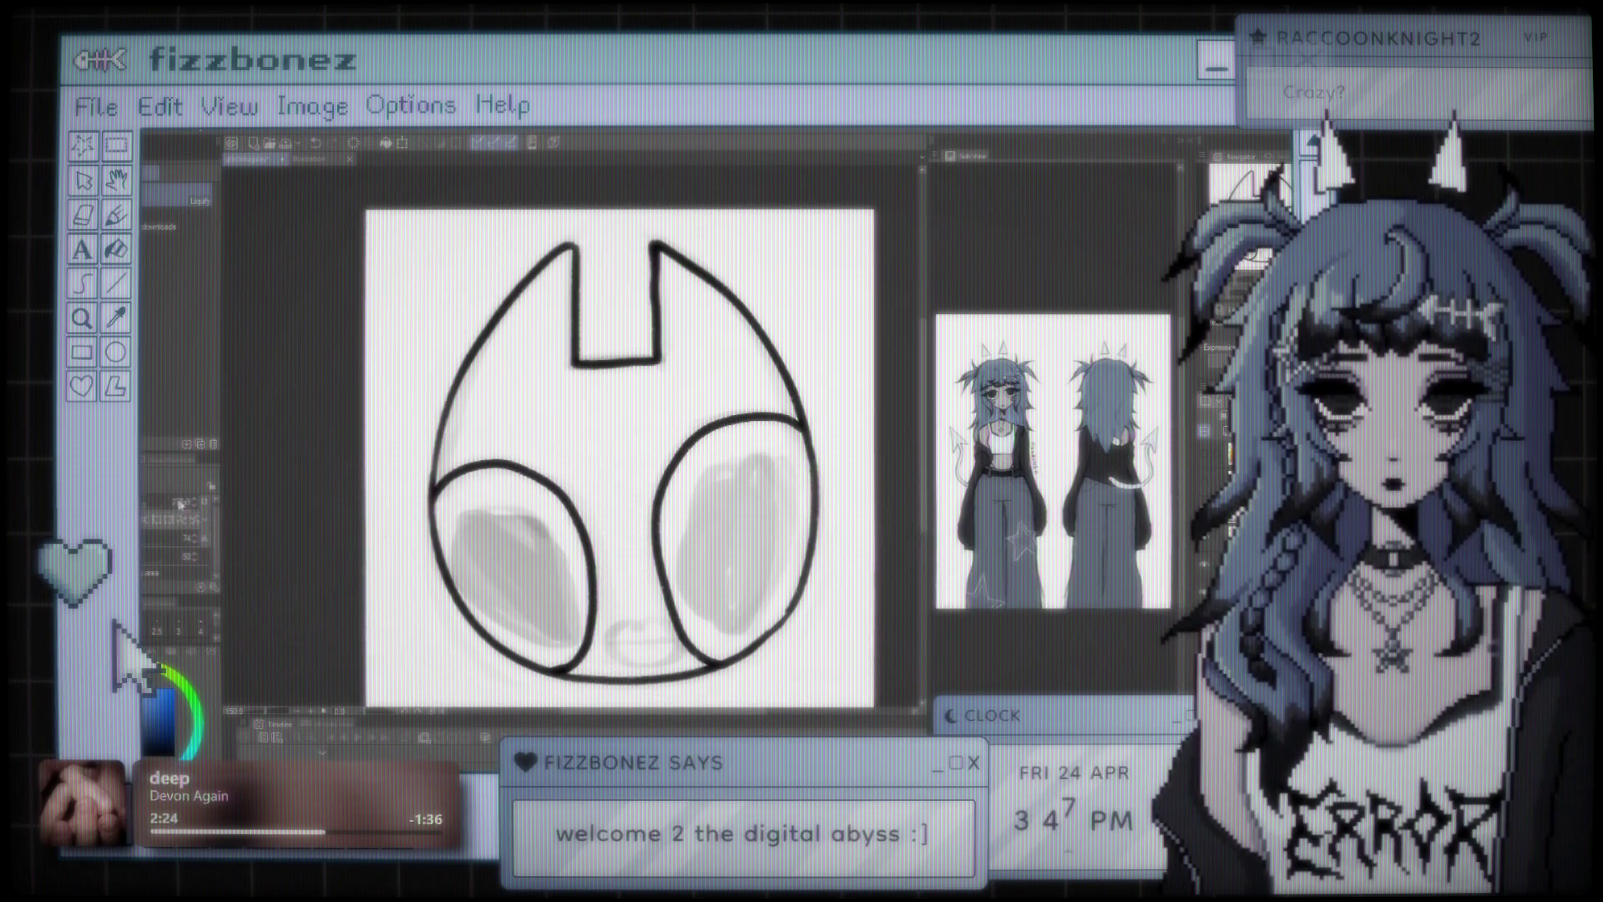
{"action": "left_click_drag", "start_coordinate": [568, 434], "coordinate": [652, 614]}
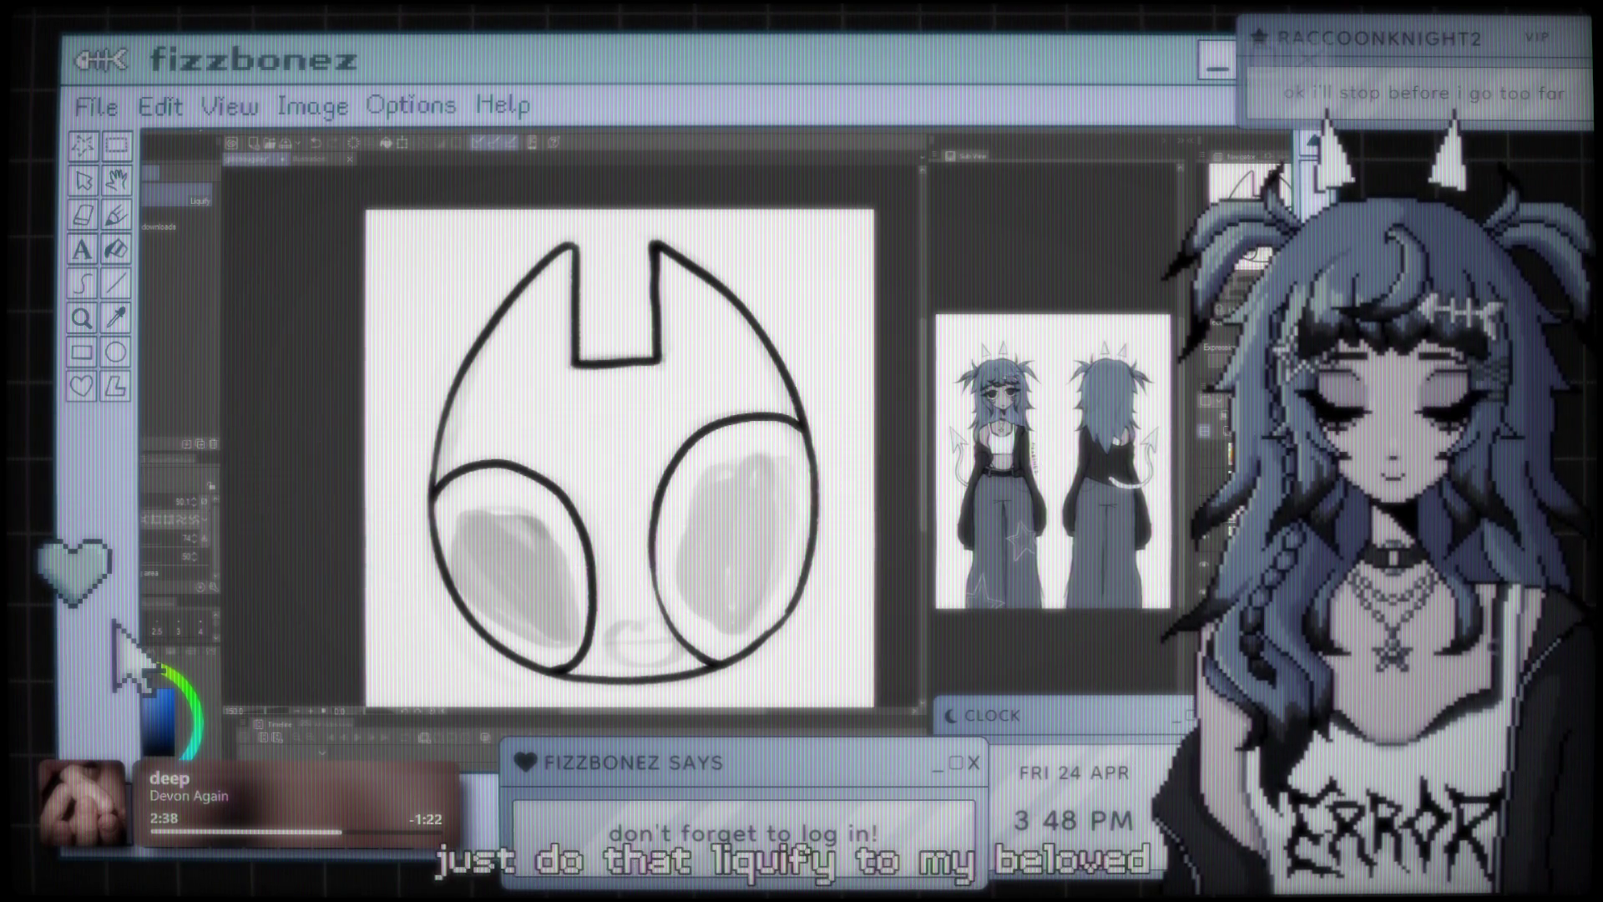
{"action": "key", "text": "b"}
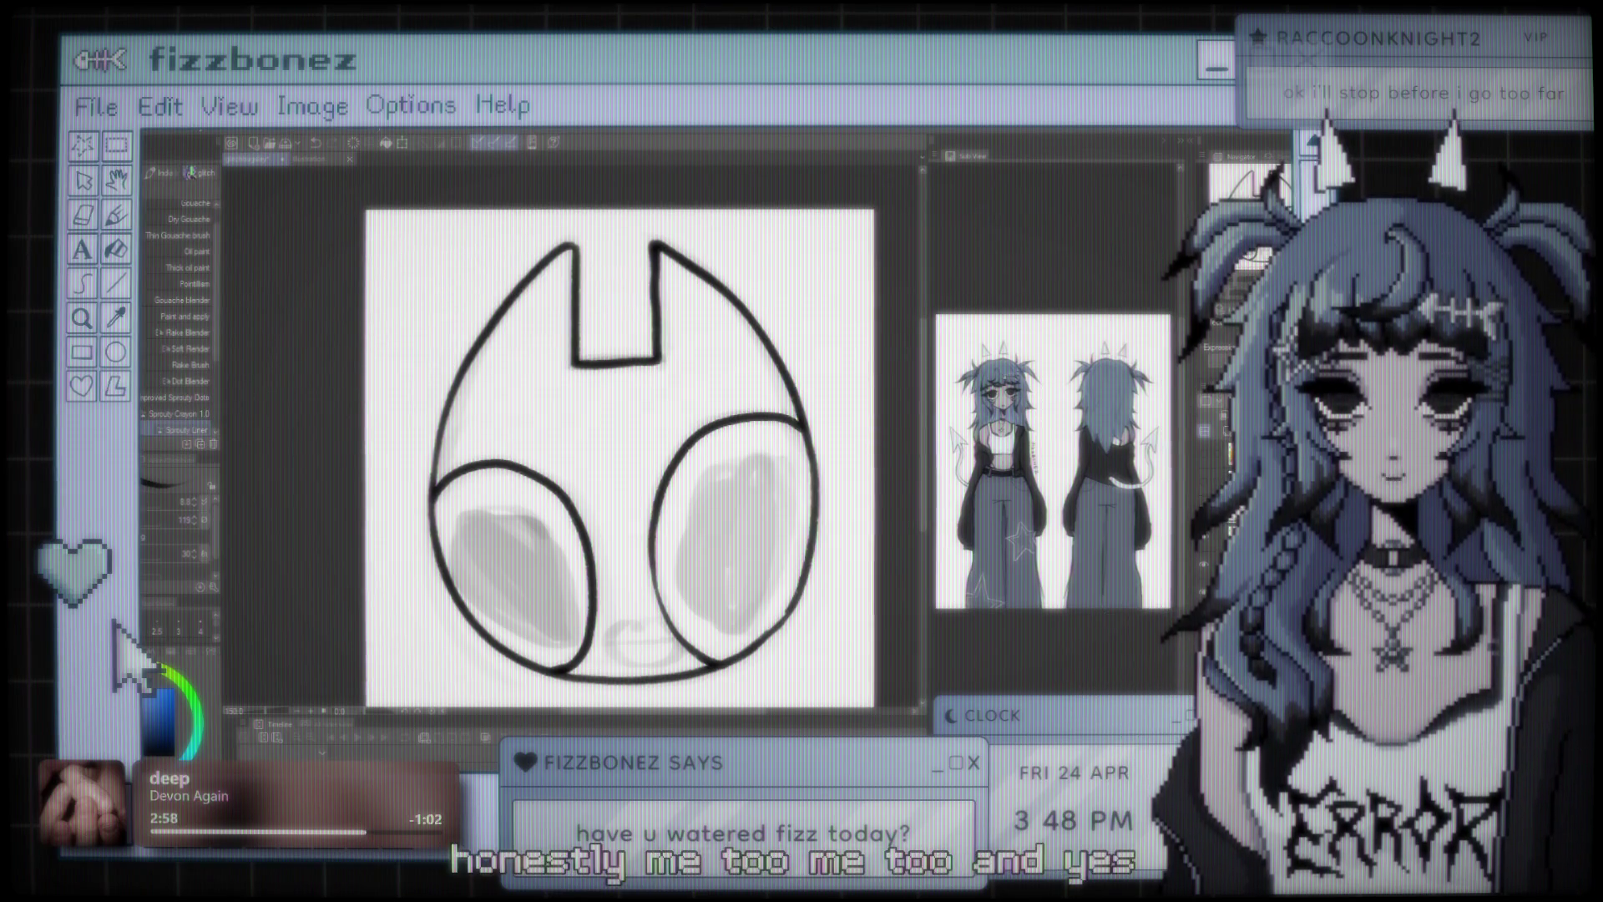
- Zoom the canvas and pan it slightly up and right
{"action": "scroll", "coordinate": [607, 405], "scroll_direction": "down", "scroll_amount": 2}
{"action": "scroll", "coordinate": [608, 406], "scroll_direction": "up", "scroll_amount": 2}
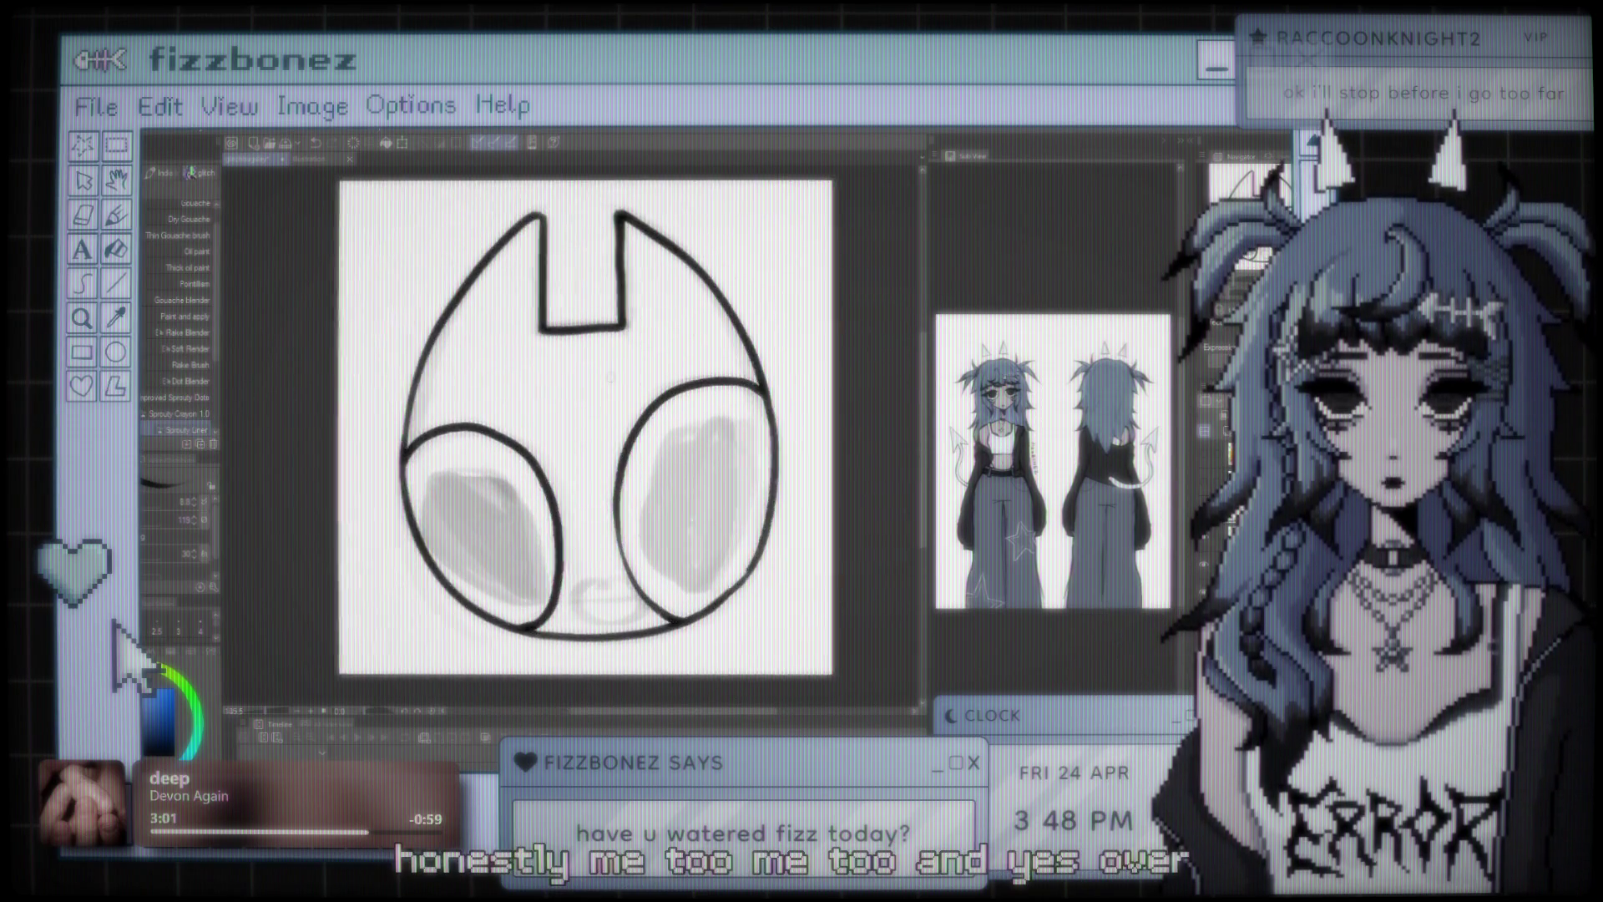
{"action": "scroll", "coordinate": [608, 406], "scroll_direction": "up", "scroll_amount": 2}
{"action": "scroll", "coordinate": [608, 406], "scroll_direction": "down", "scroll_amount": 1}
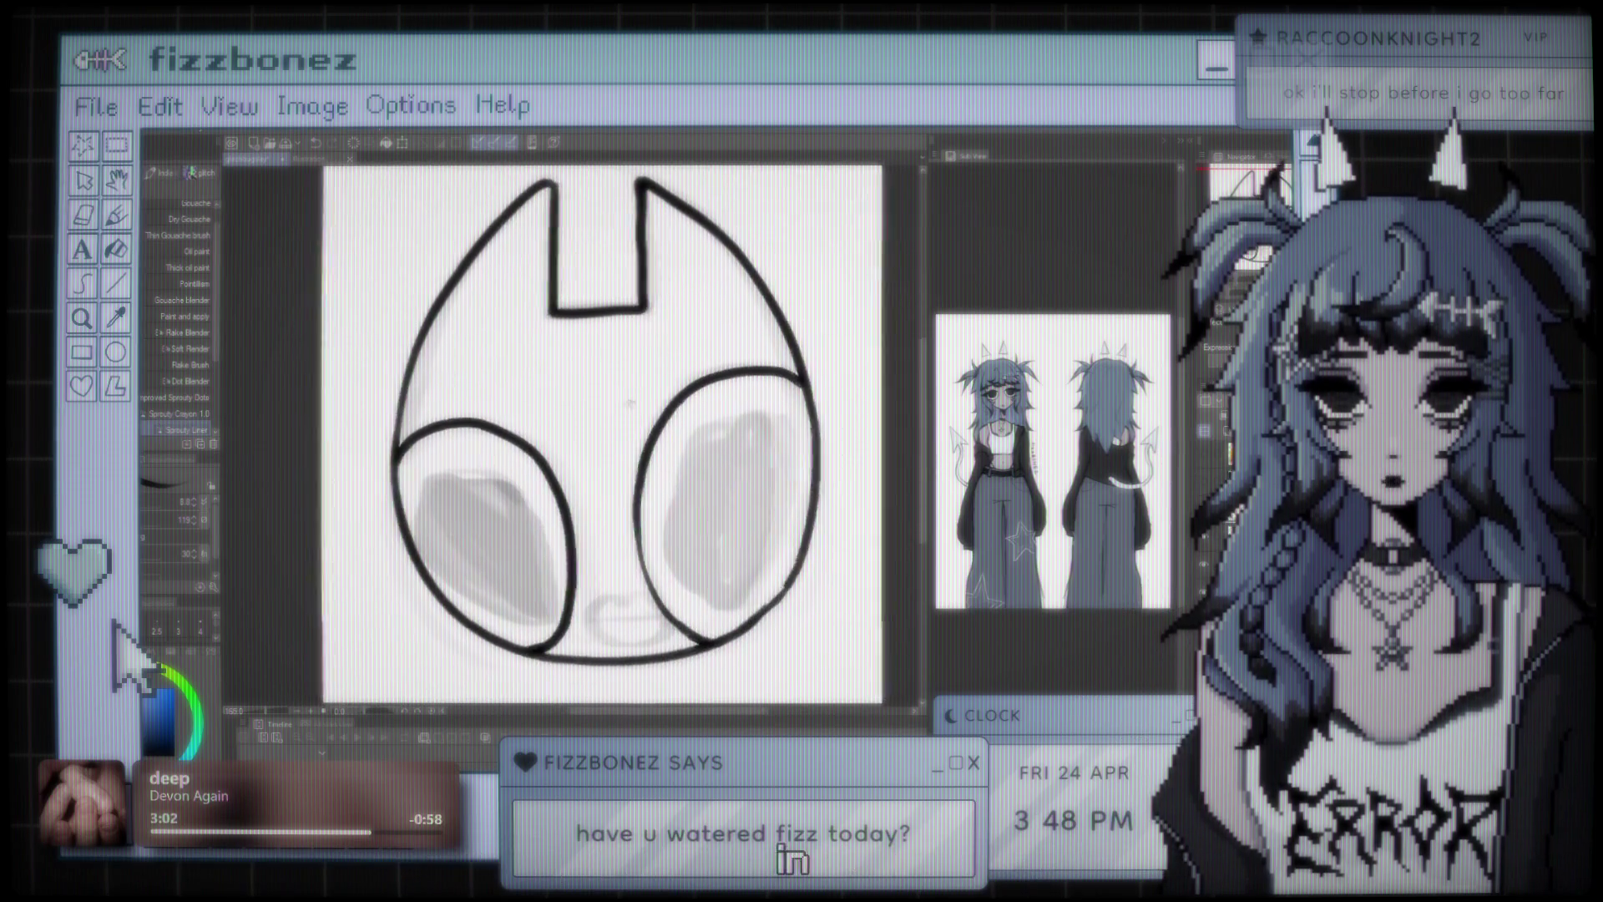
{"action": "scroll", "coordinate": [616, 402], "scroll_direction": "up", "scroll_amount": 1}
{"action": "left_click_drag", "start_coordinate": [615, 402], "coordinate": [633, 391]}
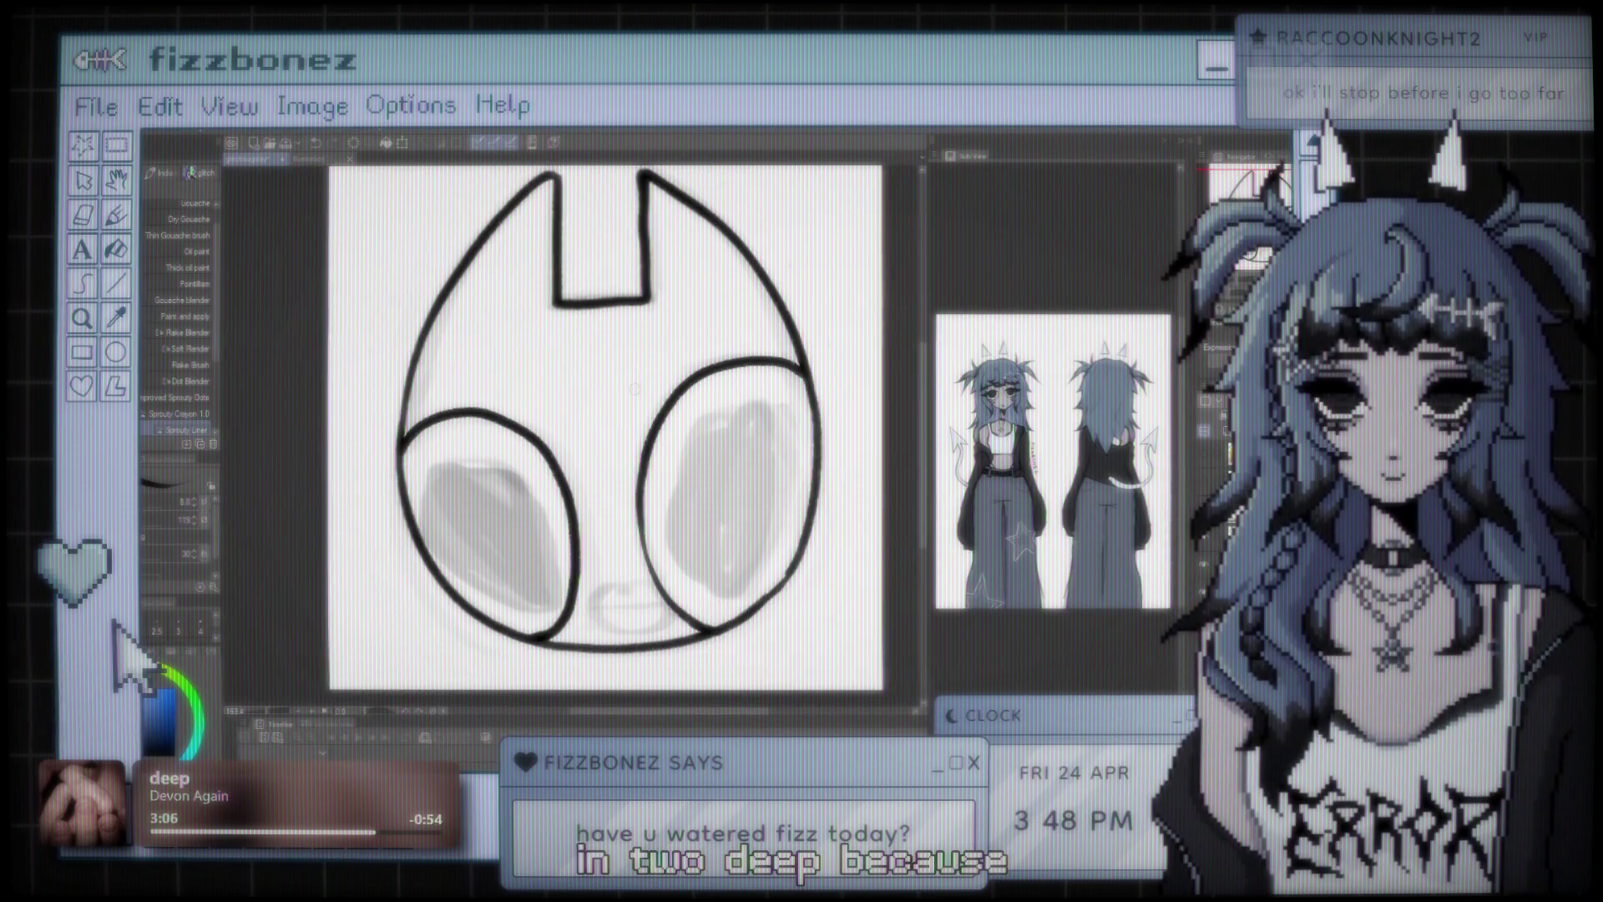
- Draw an inner oval in the left ear-cup, thicken its top-left edge, and fill it solid black
{"action": "scroll", "coordinate": [636, 387], "scroll_direction": "down", "scroll_amount": 1}
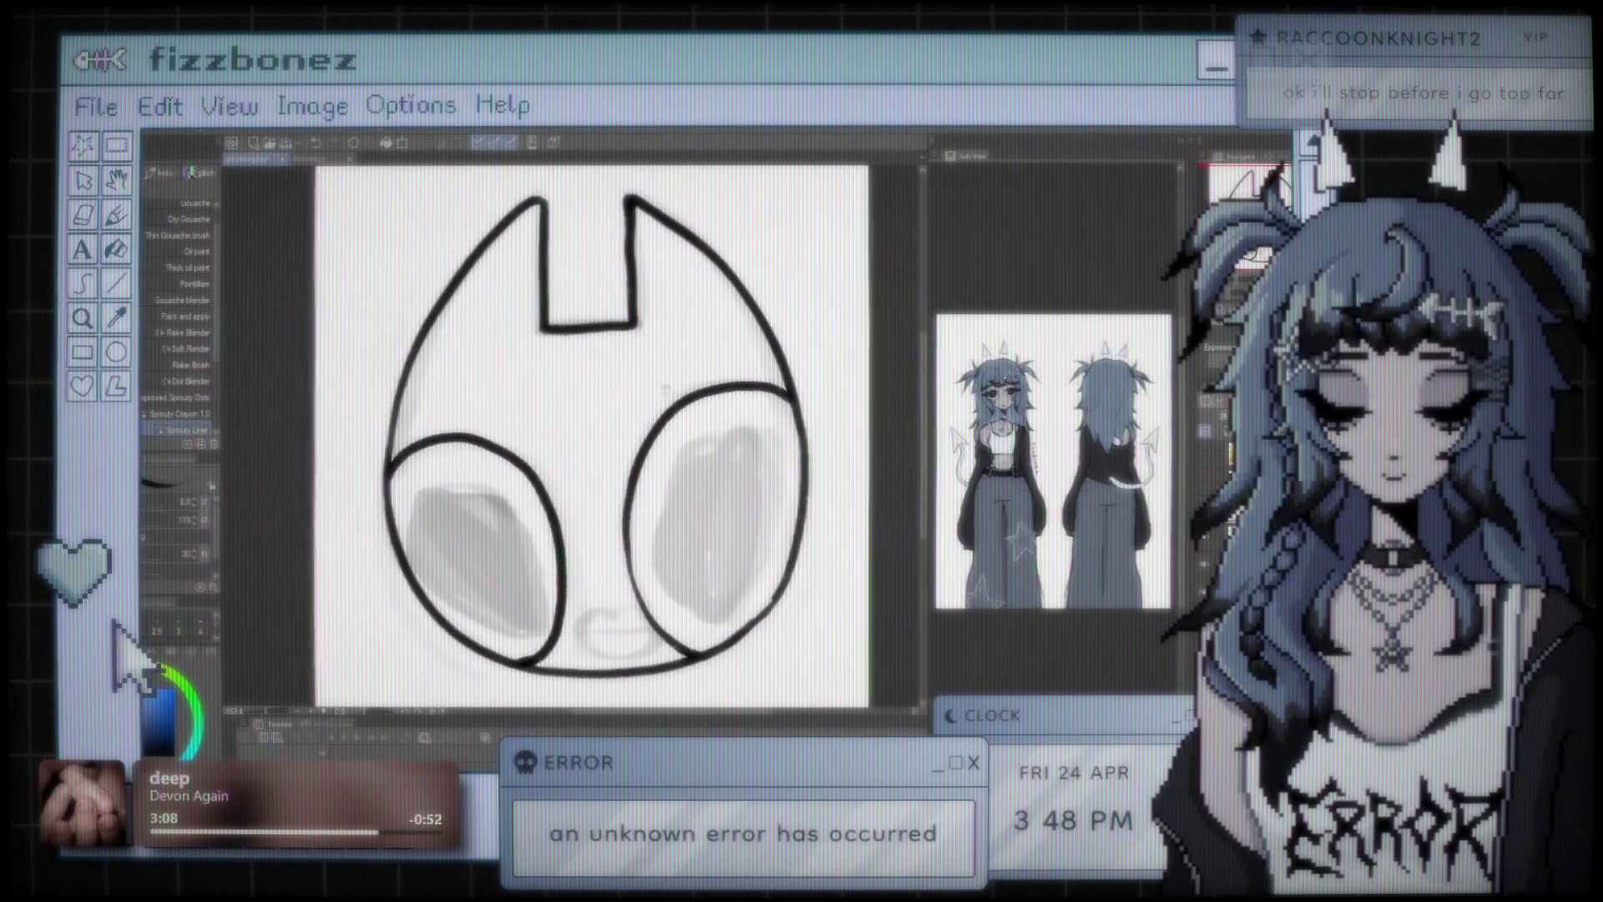
{"action": "scroll", "coordinate": [618, 434], "scroll_direction": "left", "scroll_amount": 2}
{"action": "scroll", "coordinate": [635, 417], "scroll_direction": "down", "scroll_amount": 2}
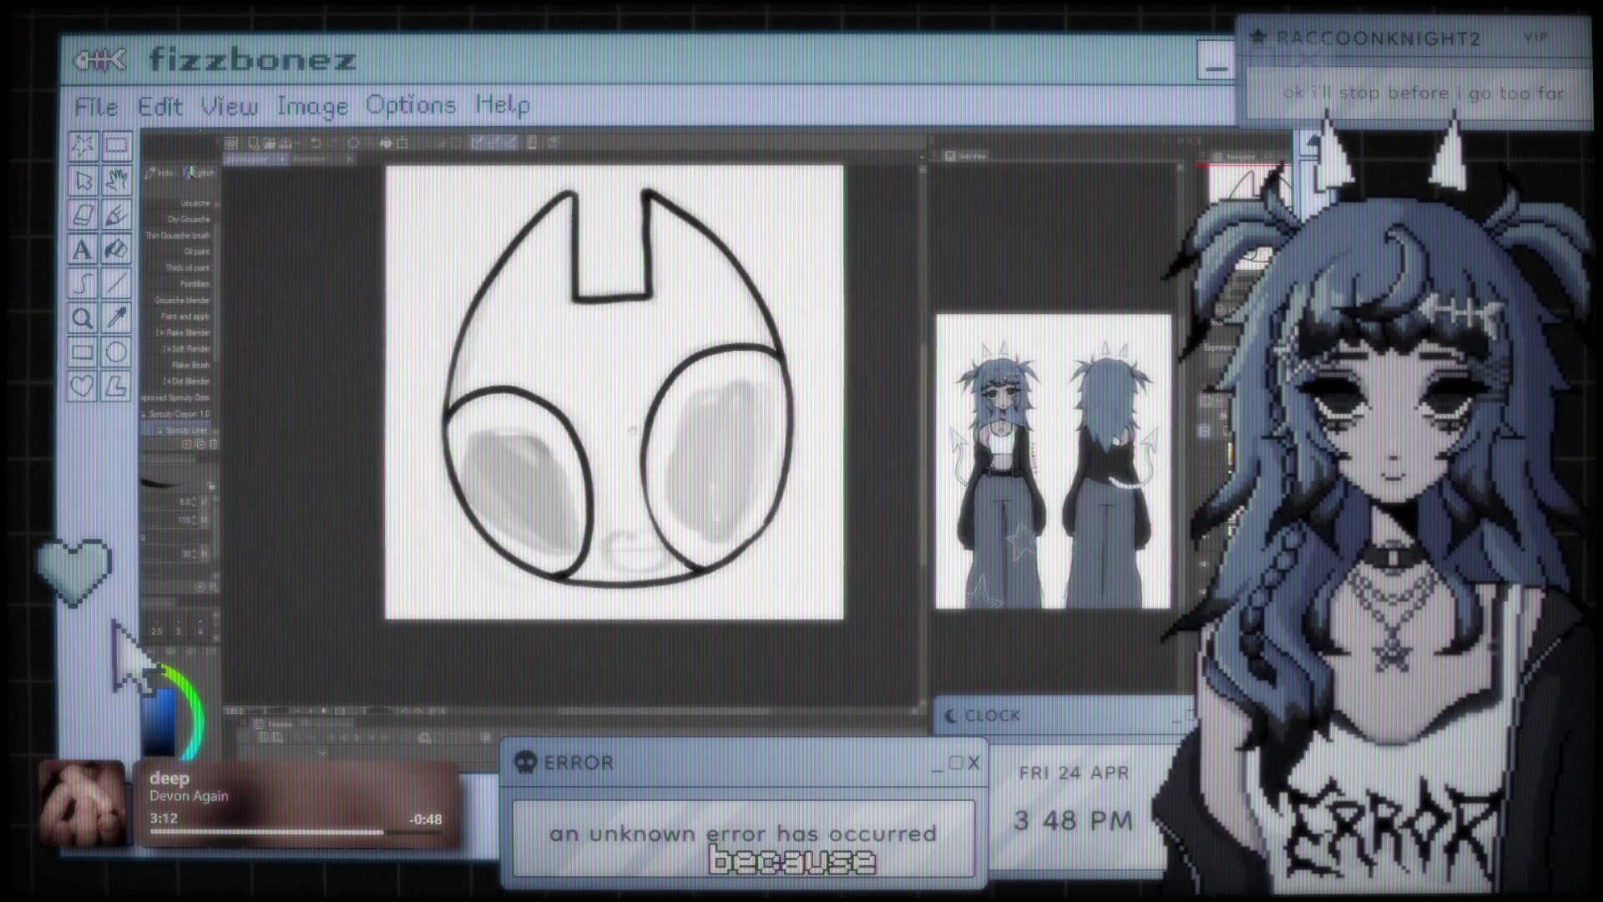
{"action": "scroll", "coordinate": [659, 534], "scroll_direction": "up", "scroll_amount": 3}
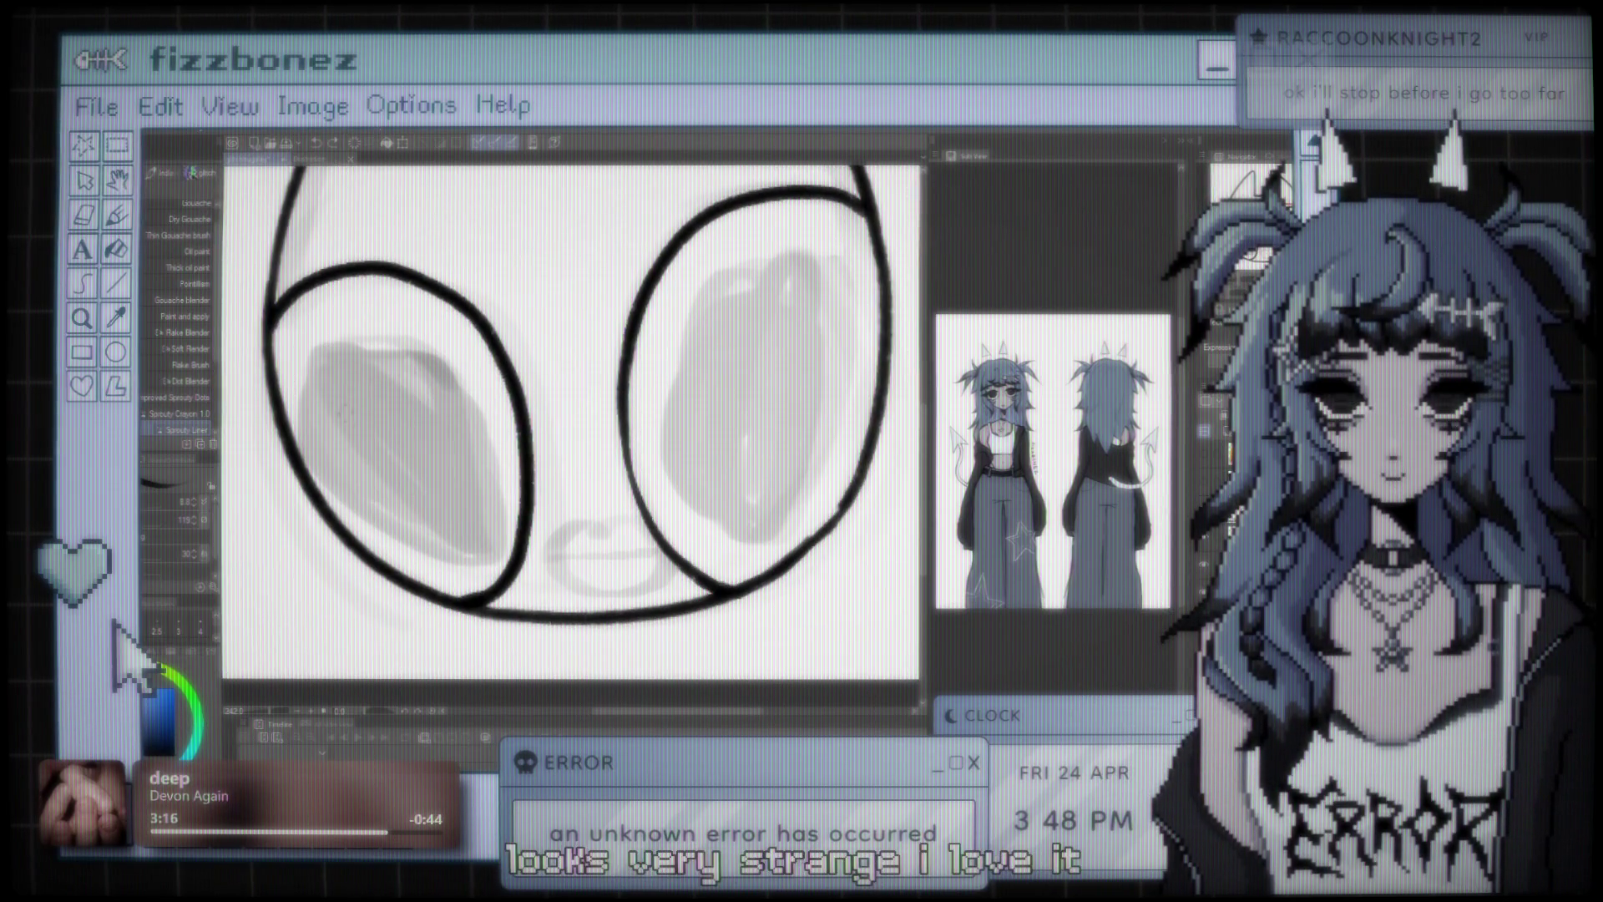
{"action": "mouse_move", "coordinate": [292, 426]}
{"action": "left_mouse_down"}
{"action": "mouse_move", "coordinate": [406, 338]}
{"action": "mouse_move", "coordinate": [470, 514]}
{"action": "mouse_move", "coordinate": [379, 556]}
{"action": "left_mouse_up"}
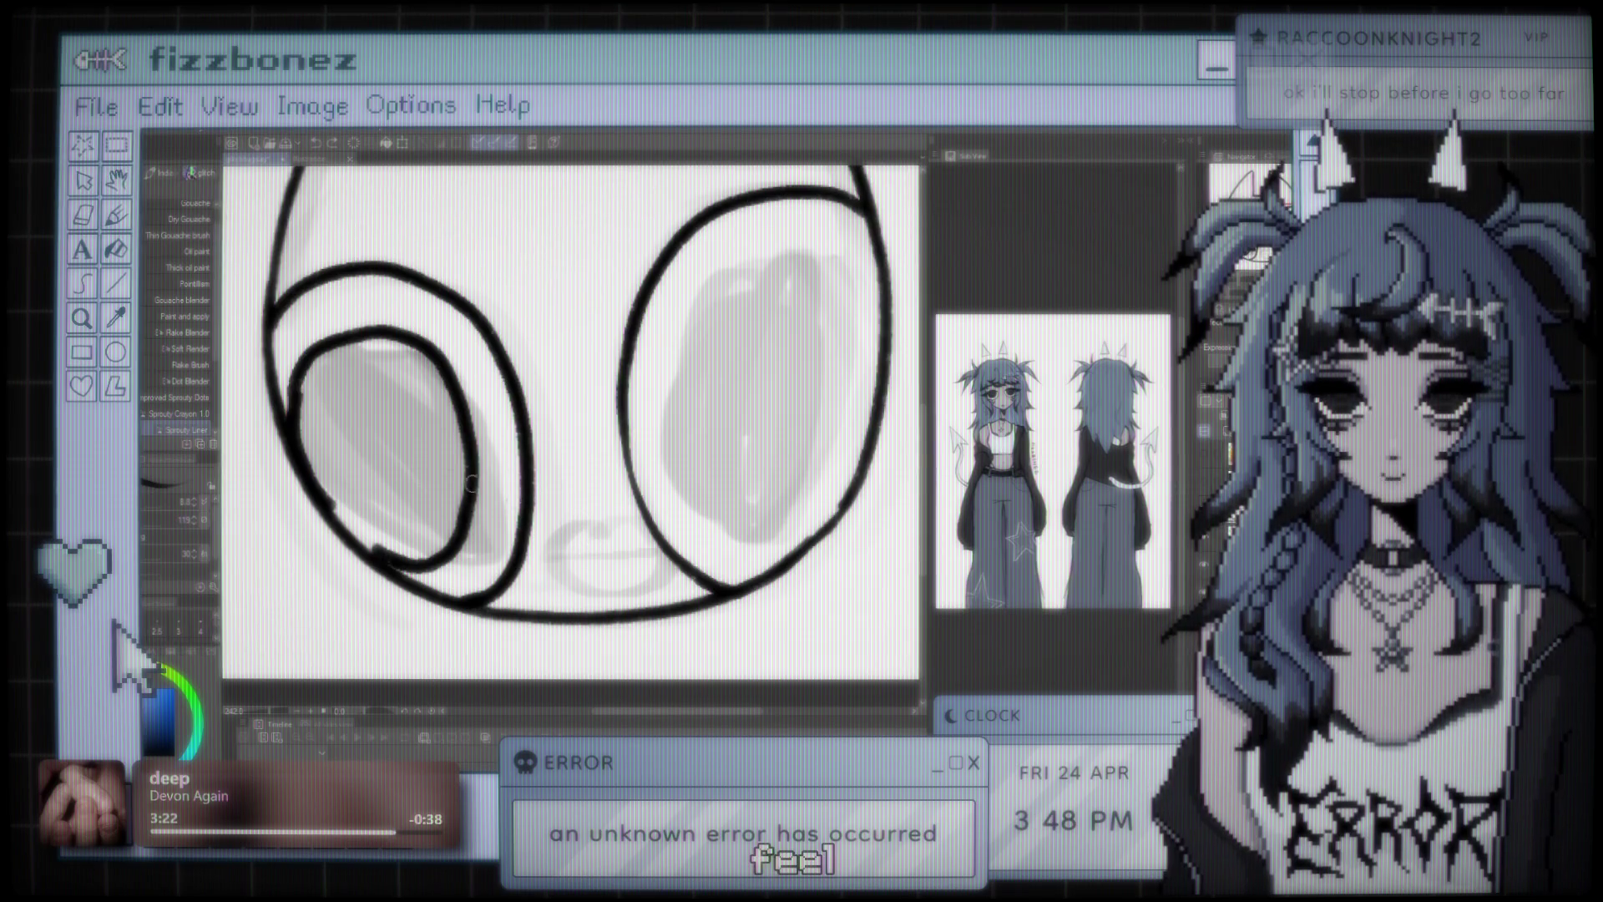
{"action": "left_click_drag", "start_coordinate": [293, 388], "coordinate": [404, 342]}
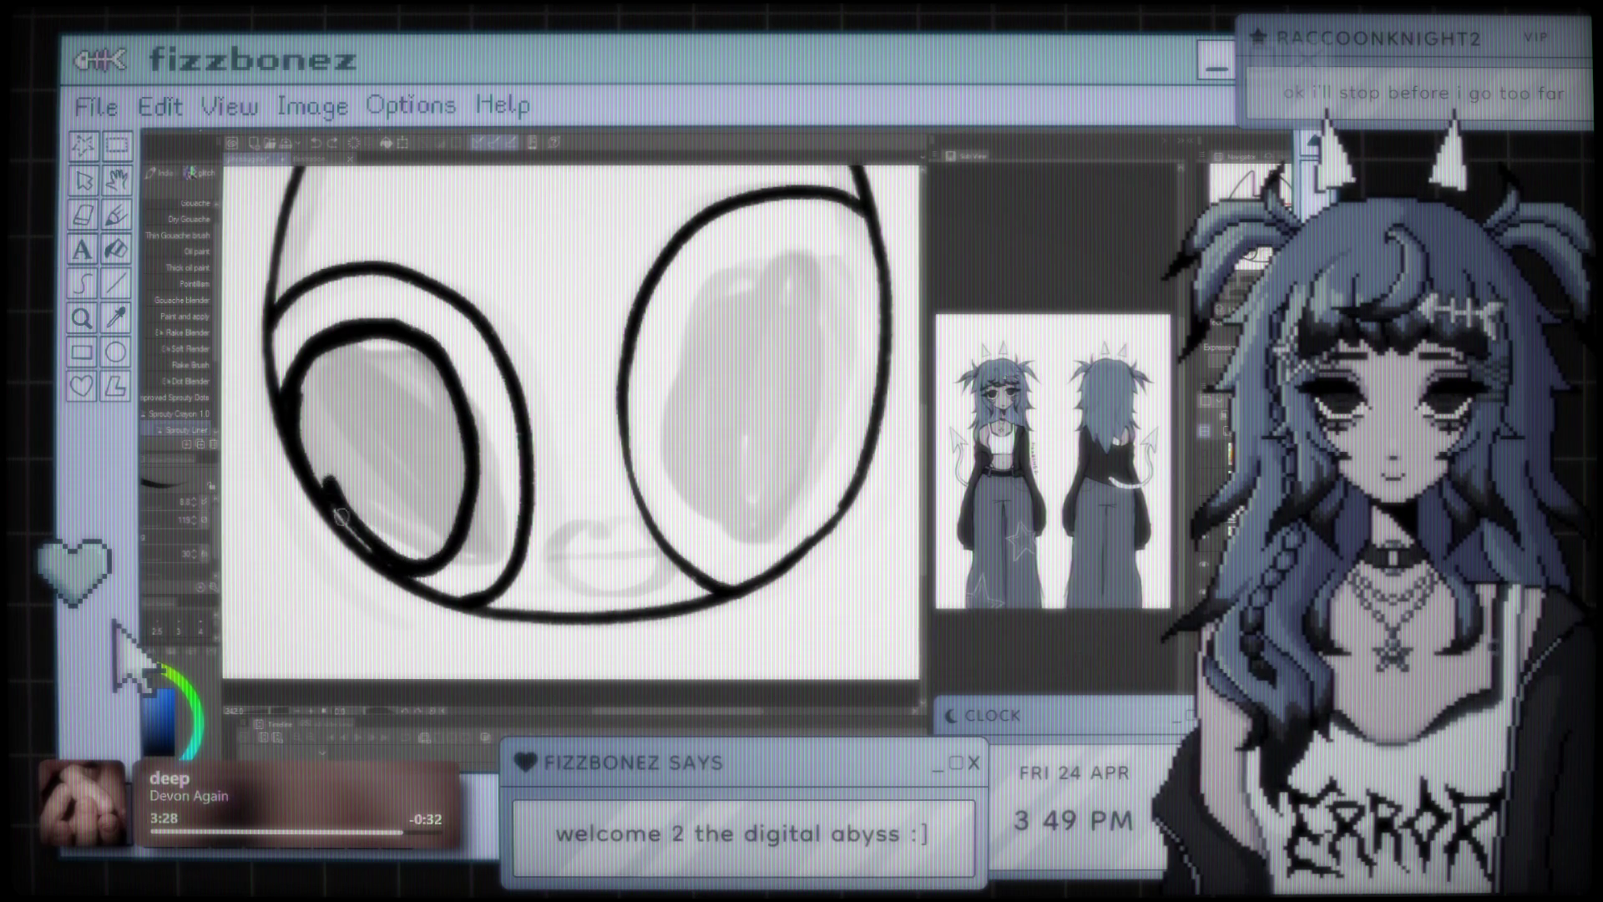
{"action": "mouse_move", "coordinate": [331, 457]}
{"action": "left_mouse_down"}
{"action": "mouse_move", "coordinate": [384, 552]}
{"action": "mouse_move", "coordinate": [438, 572]}
{"action": "mouse_move", "coordinate": [338, 372]}
{"action": "mouse_move", "coordinate": [436, 531]}
{"action": "mouse_move", "coordinate": [367, 411]}
{"action": "left_mouse_up"}
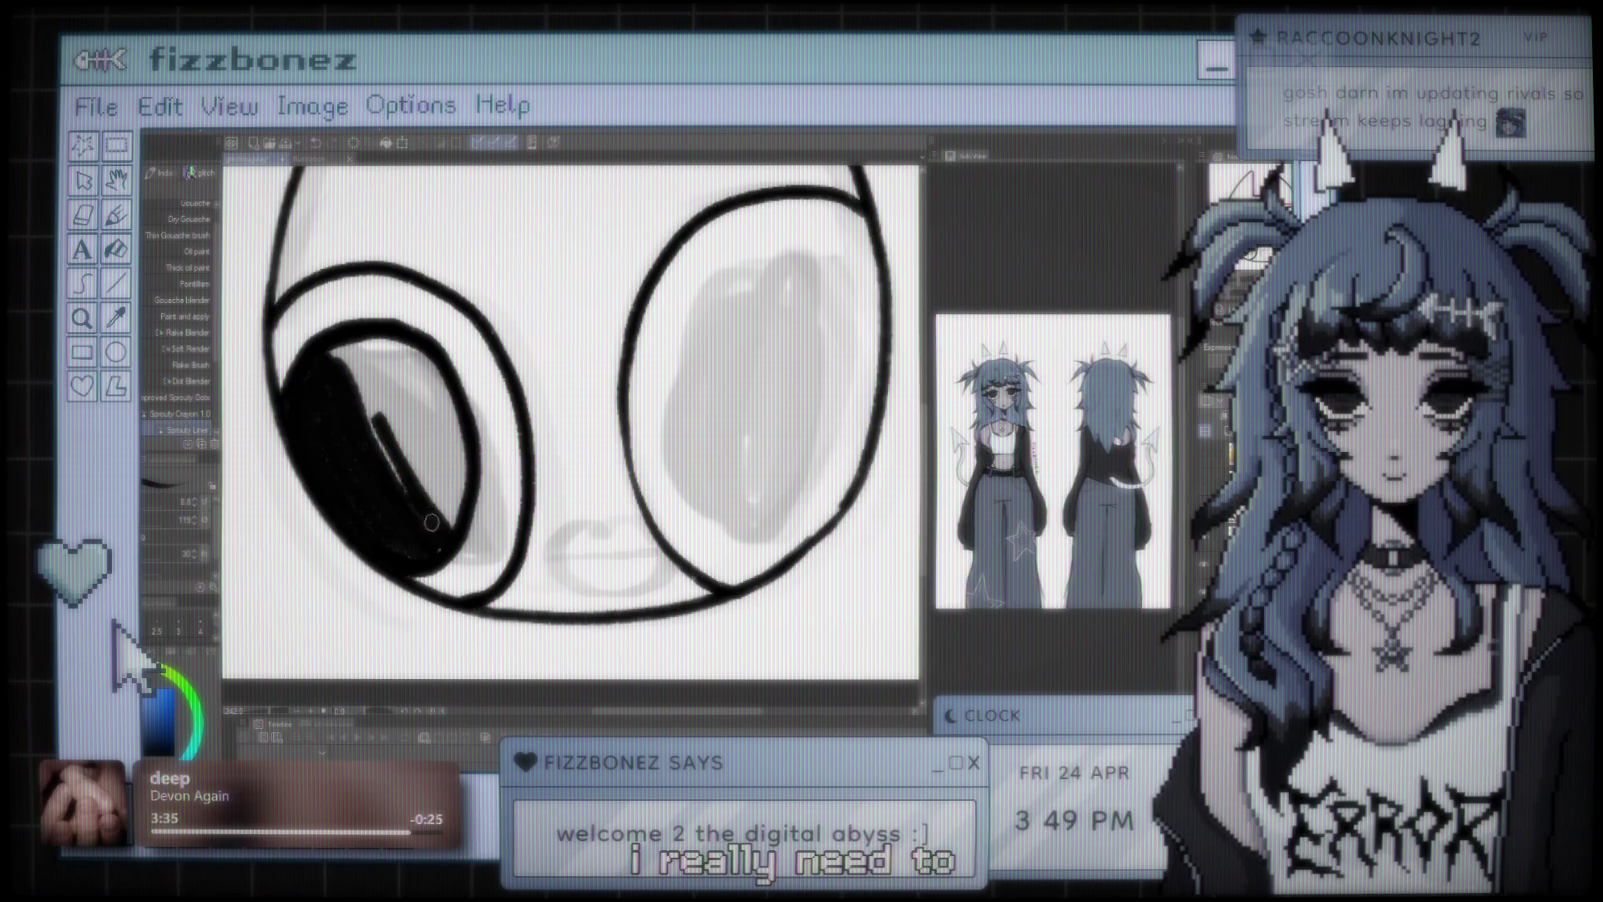
{"action": "mouse_move", "coordinate": [422, 503]}
{"action": "left_mouse_down"}
{"action": "mouse_move", "coordinate": [357, 371]}
{"action": "mouse_move", "coordinate": [443, 499]}
{"action": "mouse_move", "coordinate": [392, 380]}
{"action": "mouse_move", "coordinate": [455, 471]}
{"action": "mouse_move", "coordinate": [420, 357]}
{"action": "left_mouse_up"}
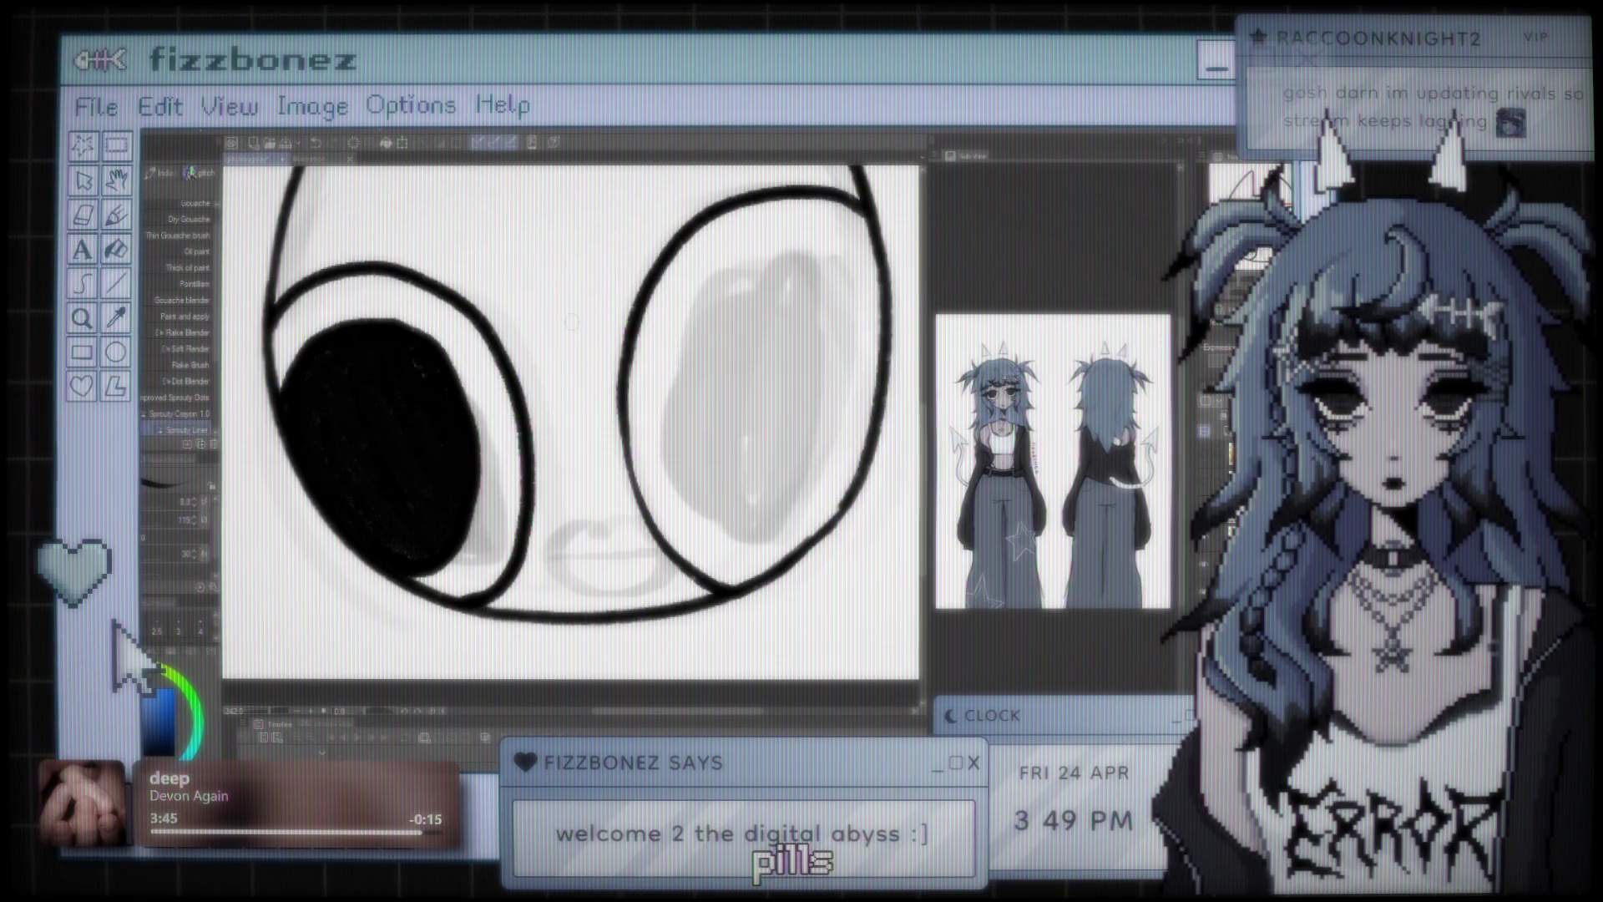
- Draw the right ear-cup's inner oval and thicken its outer and inner outlines
{"action": "scroll", "coordinate": [571, 321], "scroll_direction": "down", "scroll_amount": 3}
{"action": "scroll", "coordinate": [571, 322], "scroll_direction": "up", "scroll_amount": 1}
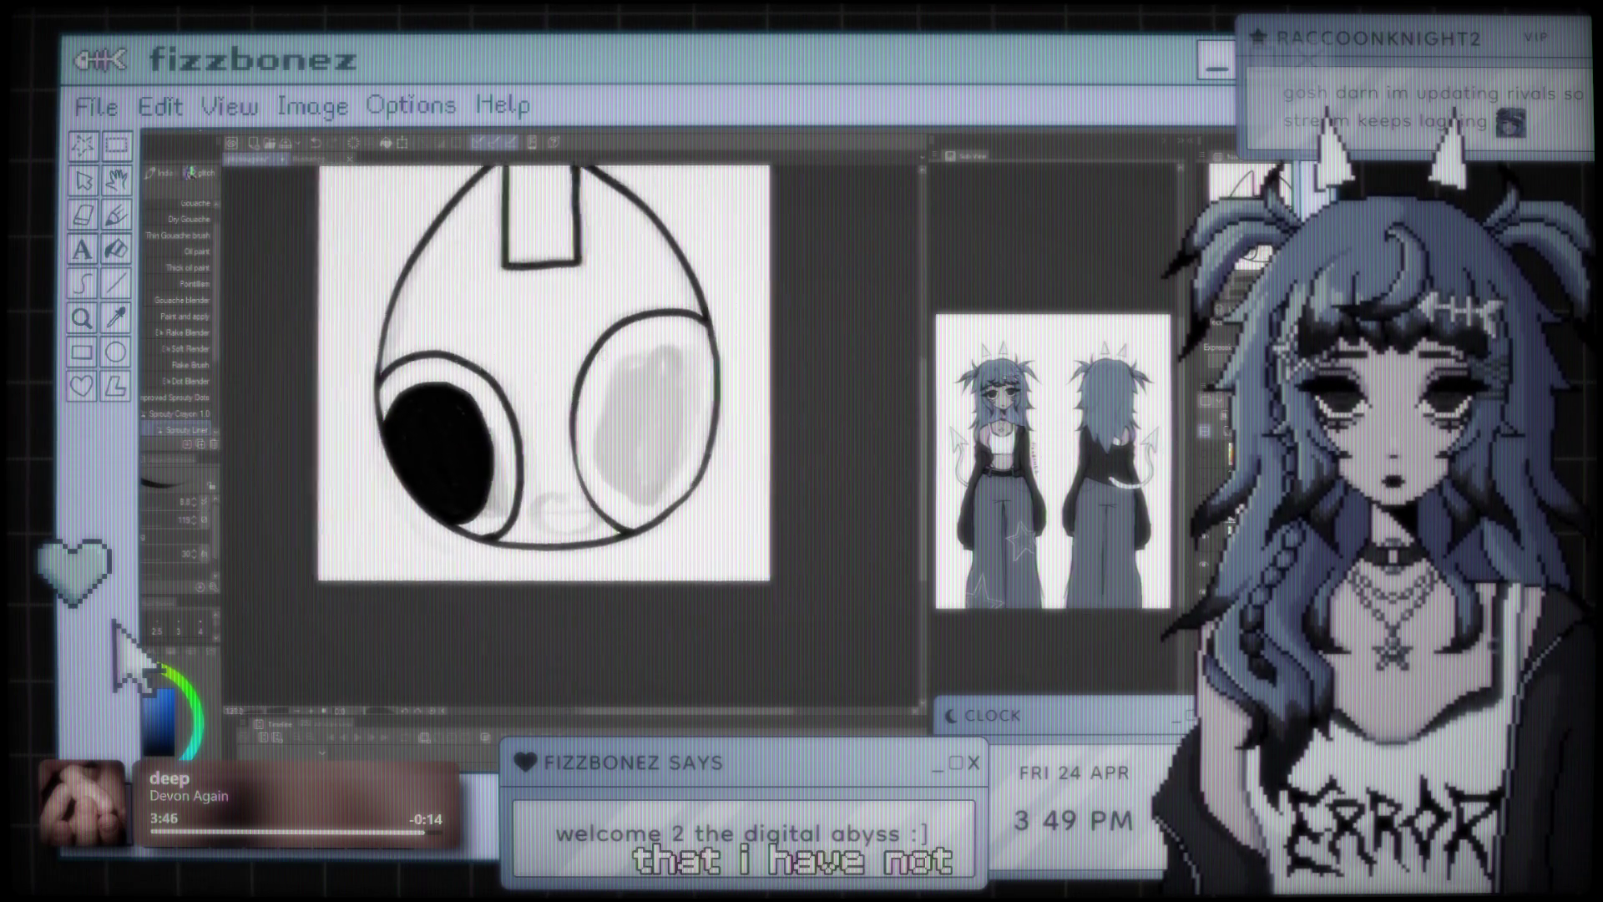
{"action": "scroll", "coordinate": [609, 368], "scroll_direction": "up", "scroll_amount": 2}
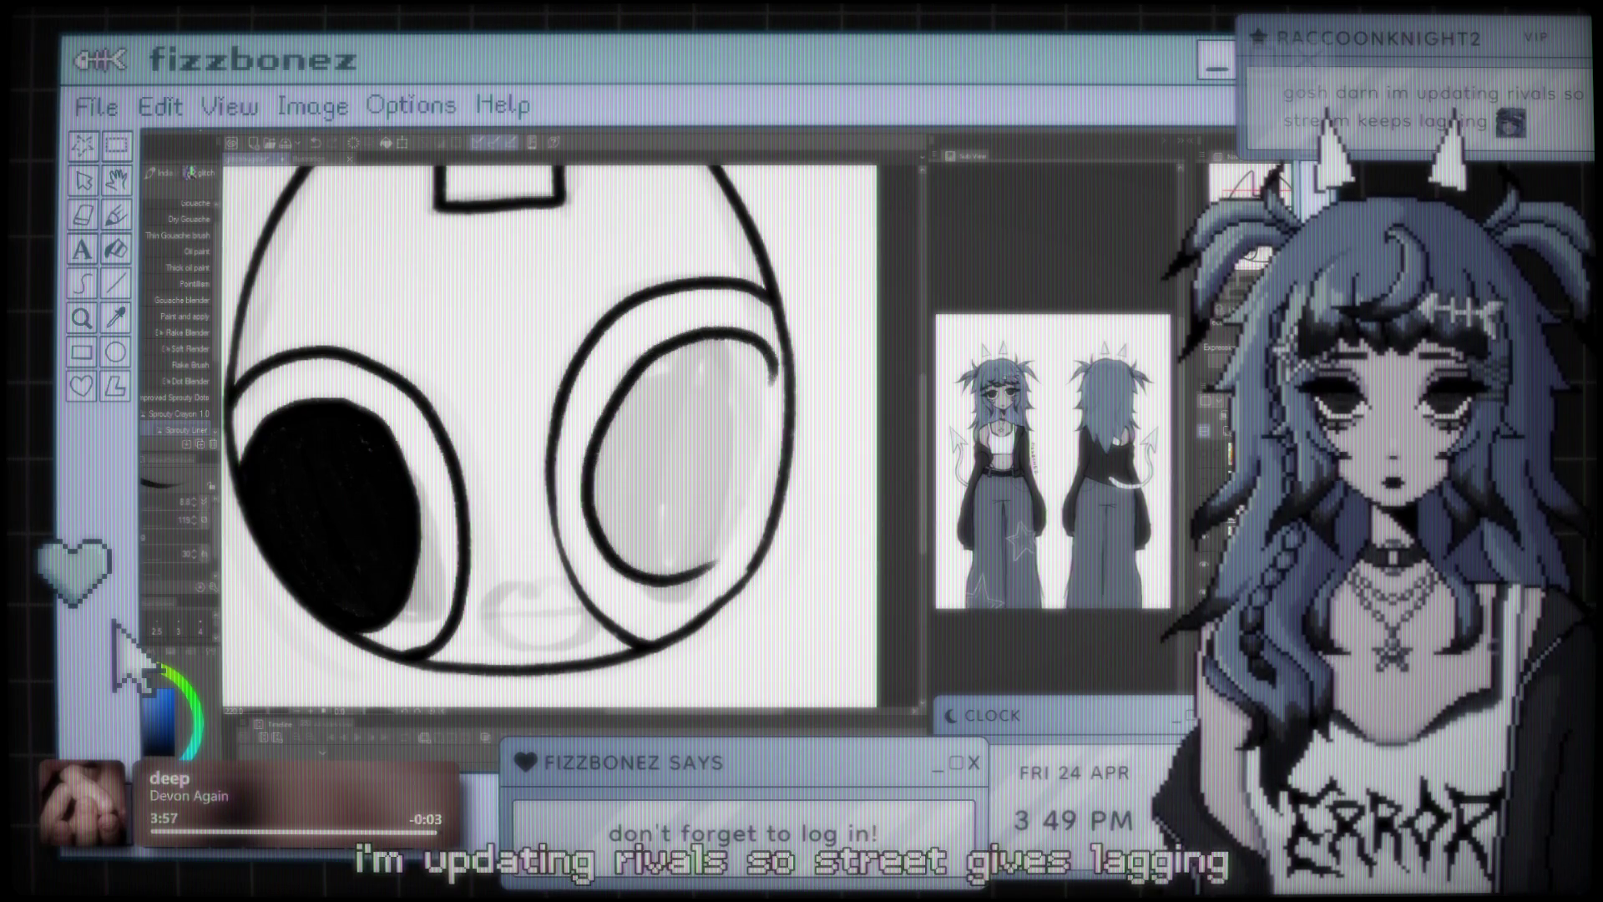
{"action": "key", "text": "ctrl+z"}
{"action": "left_click_drag", "start_coordinate": [701, 326], "coordinate": [767, 357]}
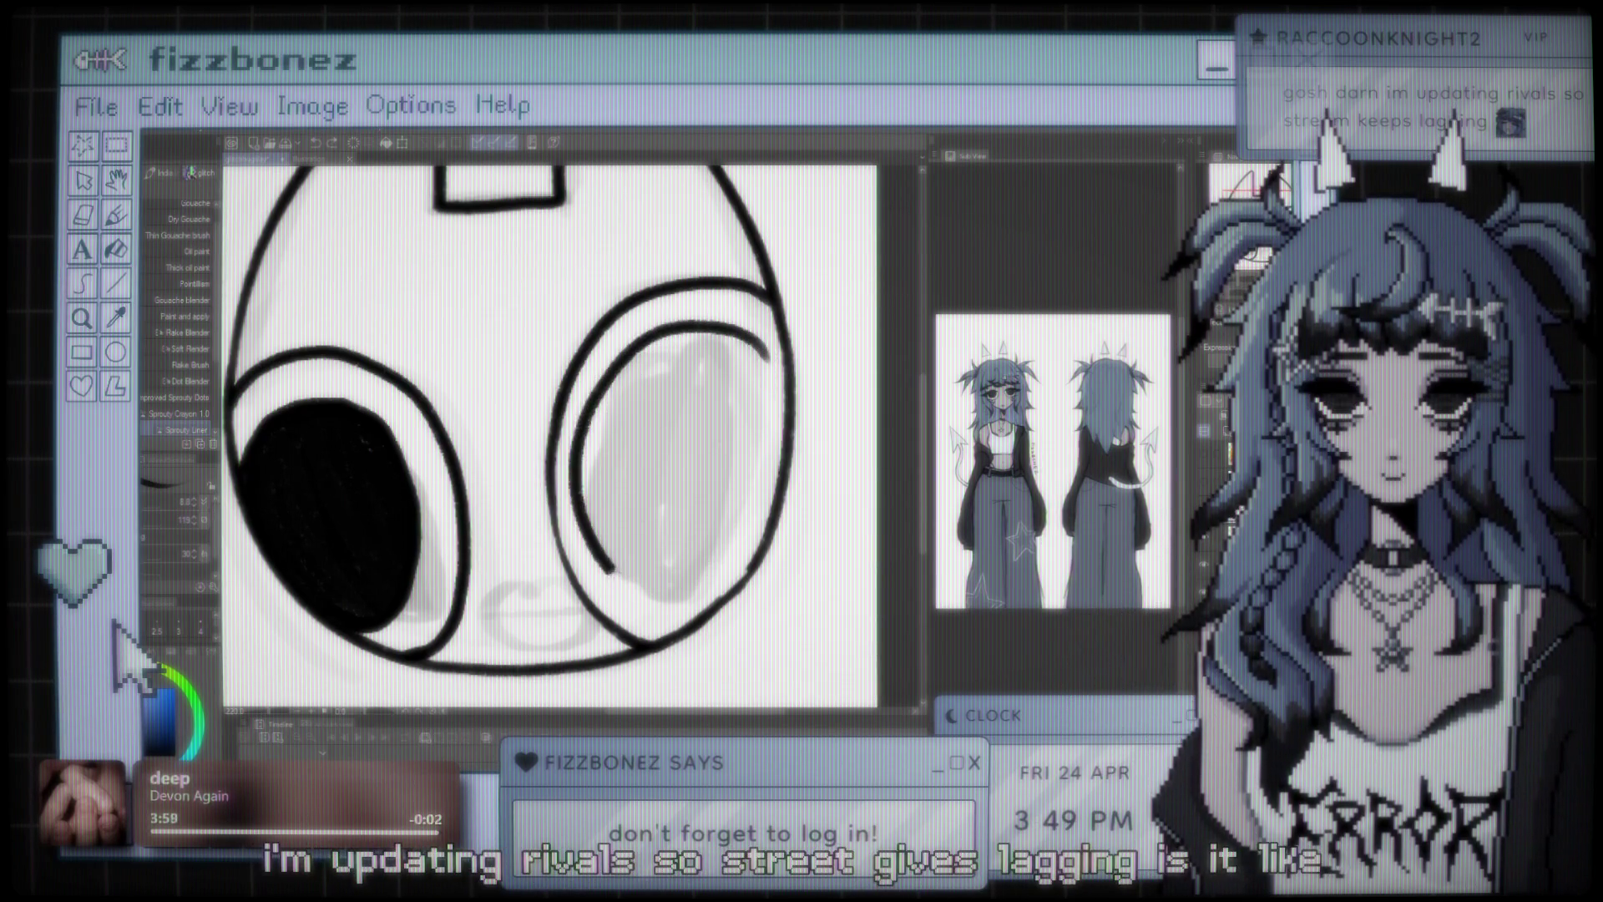
{"action": "key", "text": "ctrl+z"}
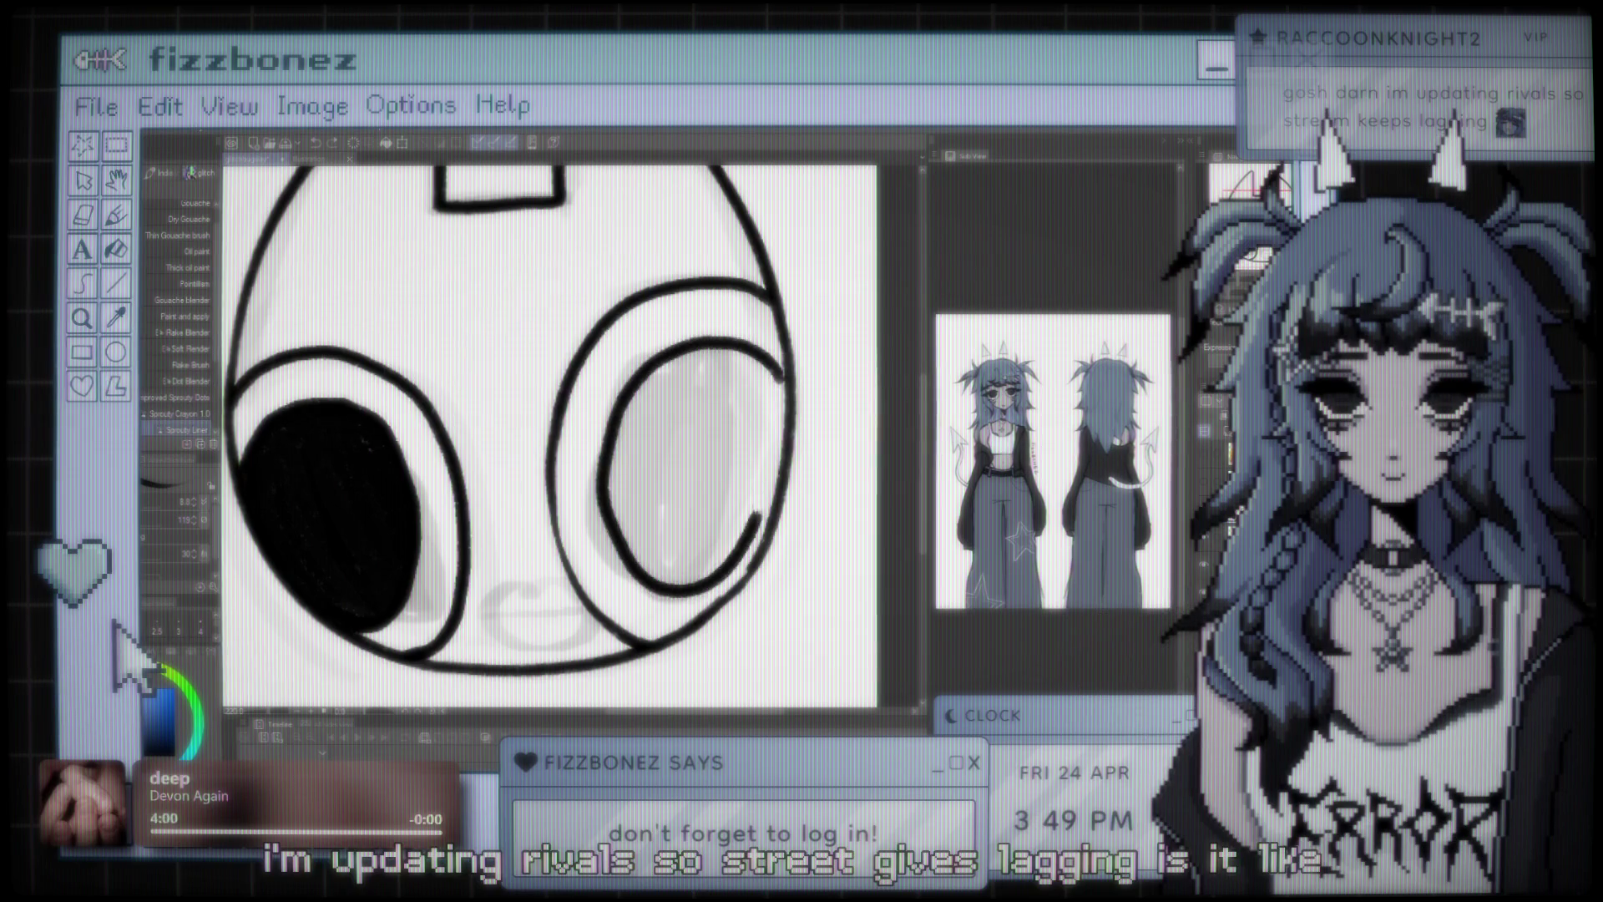
{"action": "key", "text": "ctrl+z"}
{"action": "mouse_move", "coordinate": [613, 430]}
{"action": "left_mouse_down"}
{"action": "mouse_move", "coordinate": [772, 367]}
{"action": "mouse_move", "coordinate": [639, 343]}
{"action": "mouse_move", "coordinate": [618, 576]}
{"action": "left_mouse_up"}
{"action": "key", "text": "ctrl+z"}
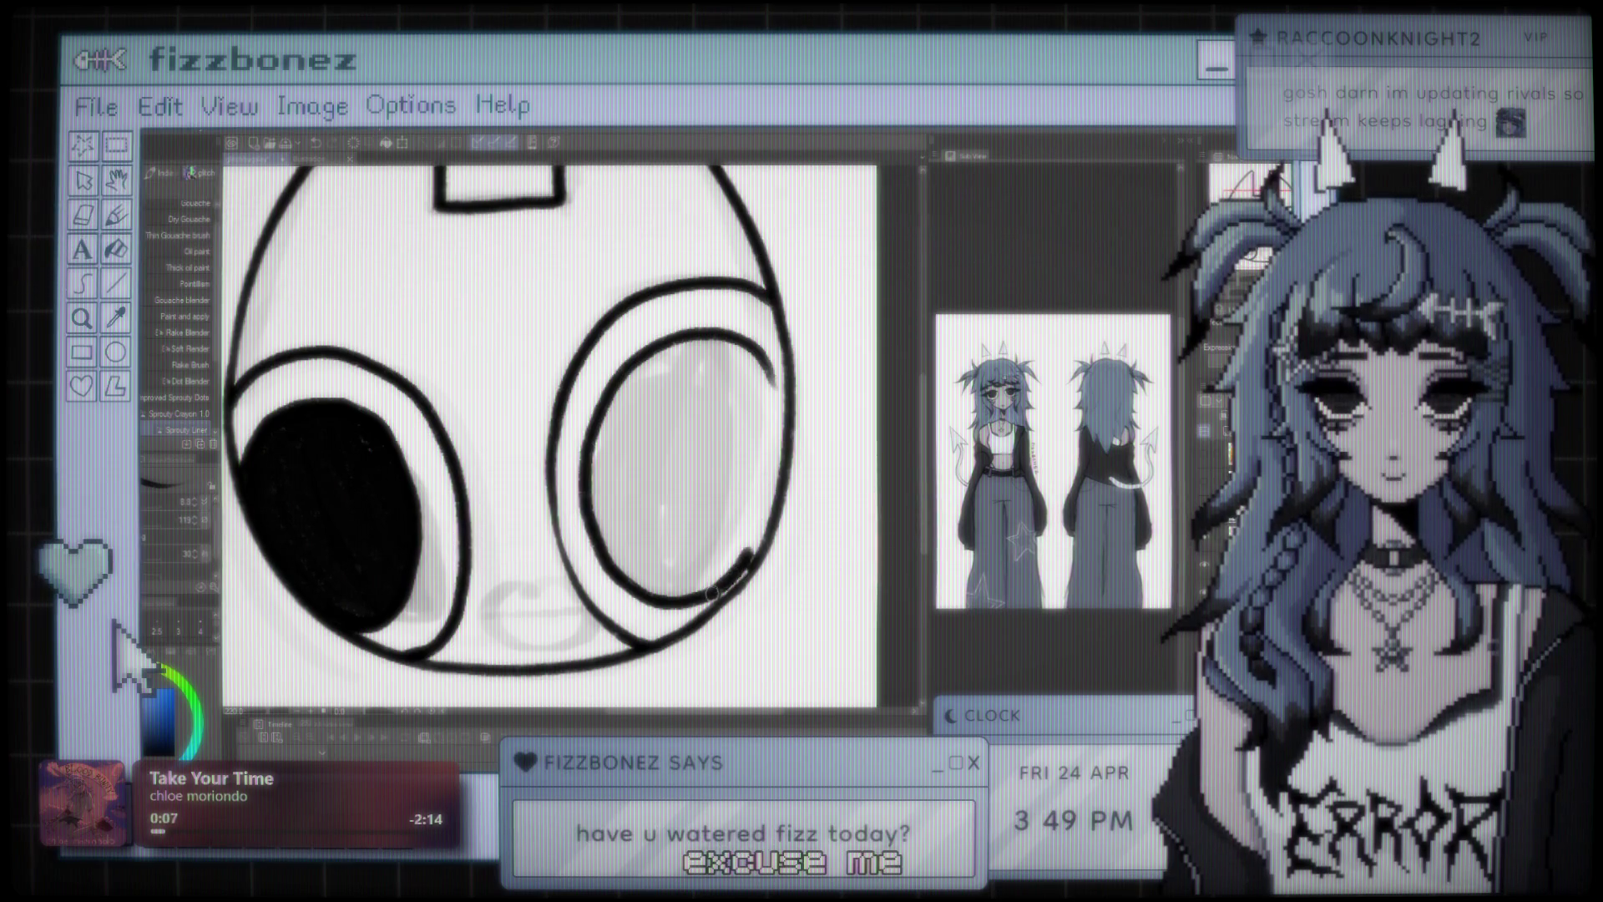
{"action": "left_click_drag", "start_coordinate": [748, 557], "coordinate": [787, 422]}
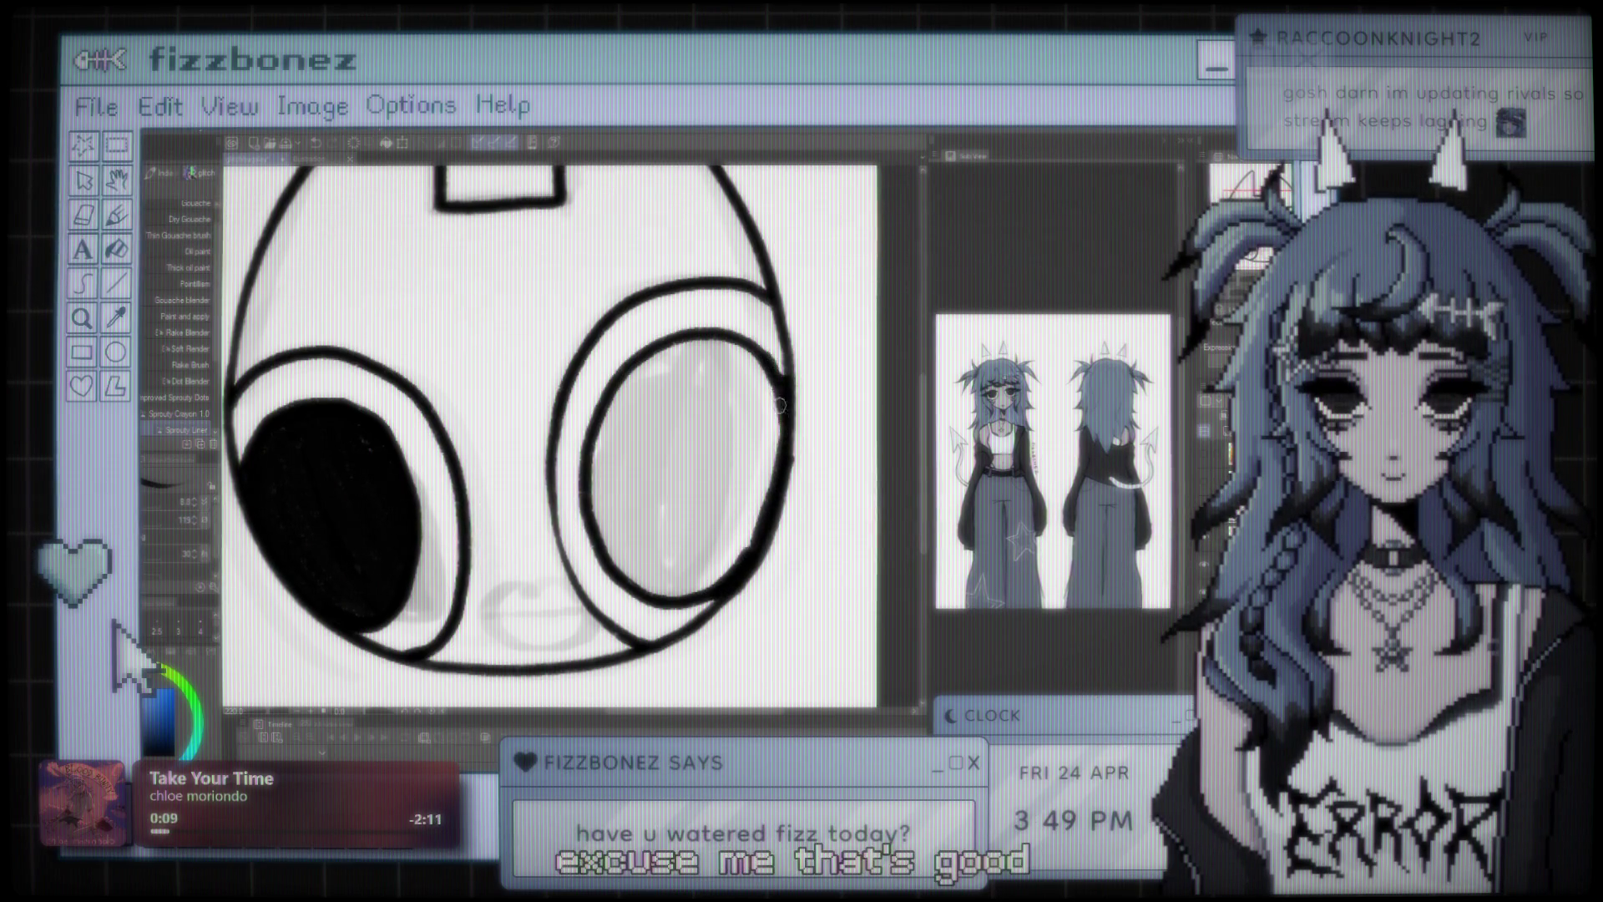
{"action": "mouse_move", "coordinate": [697, 339]}
{"action": "left_mouse_down"}
{"action": "mouse_move", "coordinate": [595, 484]}
{"action": "mouse_move", "coordinate": [630, 576]}
{"action": "mouse_move", "coordinate": [635, 392]}
{"action": "mouse_move", "coordinate": [627, 574]}
{"action": "left_mouse_up"}
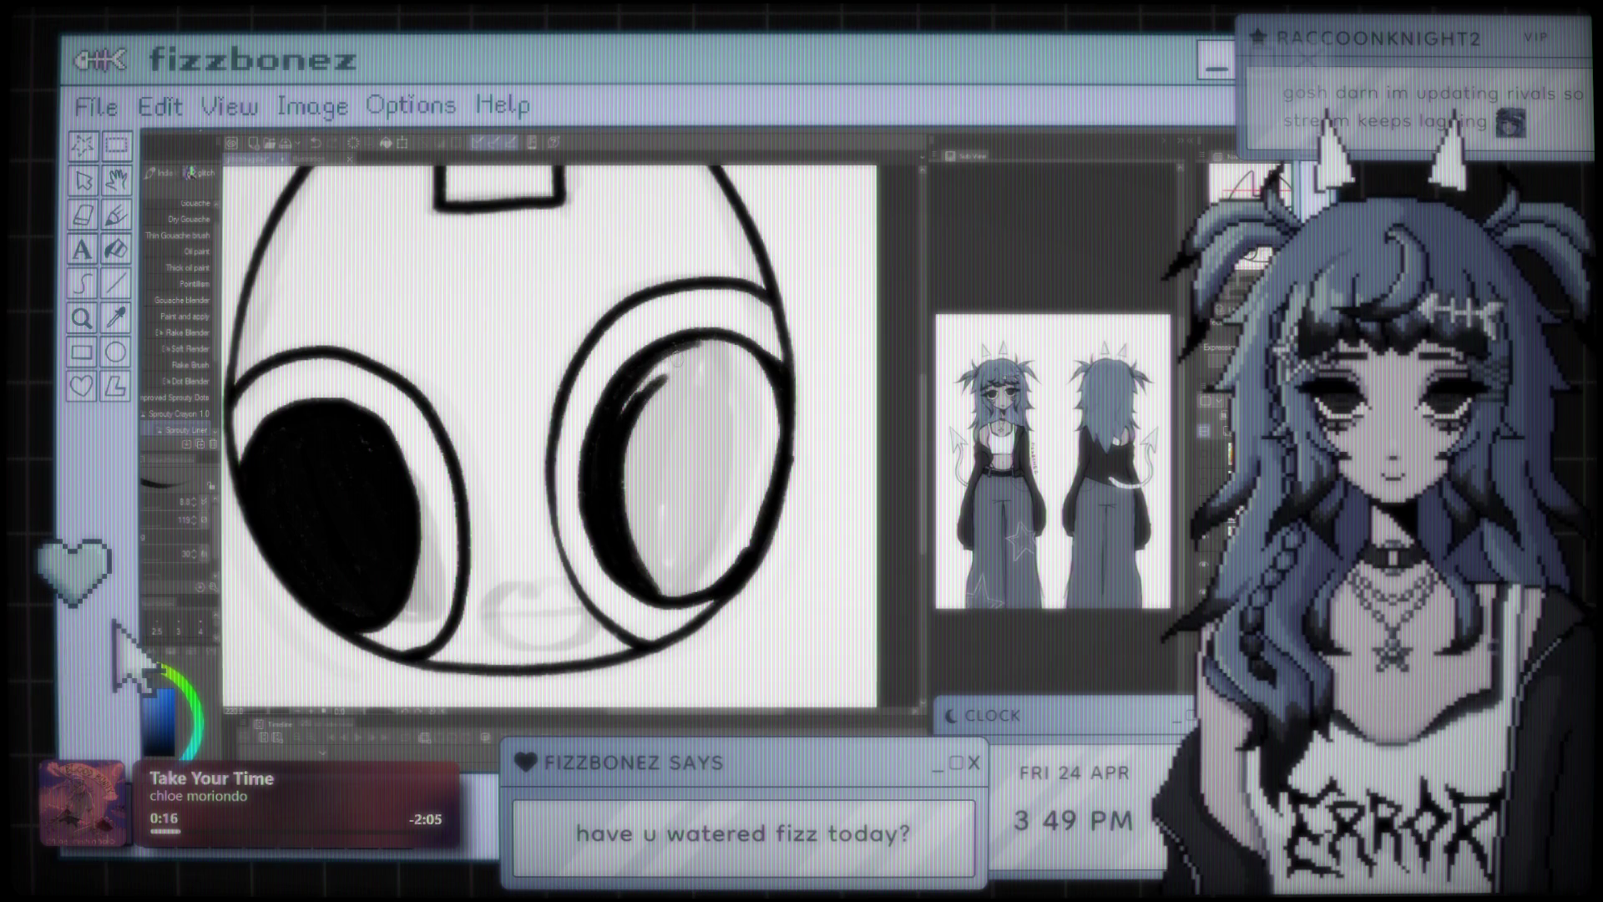
- Brush the right inner oval solid black, covering the remaining white streaks
{"action": "mouse_move", "coordinate": [686, 361]}
{"action": "left_mouse_down"}
{"action": "mouse_move", "coordinate": [642, 492]}
{"action": "mouse_move", "coordinate": [661, 584]}
{"action": "mouse_move", "coordinate": [724, 359]}
{"action": "mouse_move", "coordinate": [693, 417]}
{"action": "mouse_move", "coordinate": [684, 499]}
{"action": "left_mouse_up"}
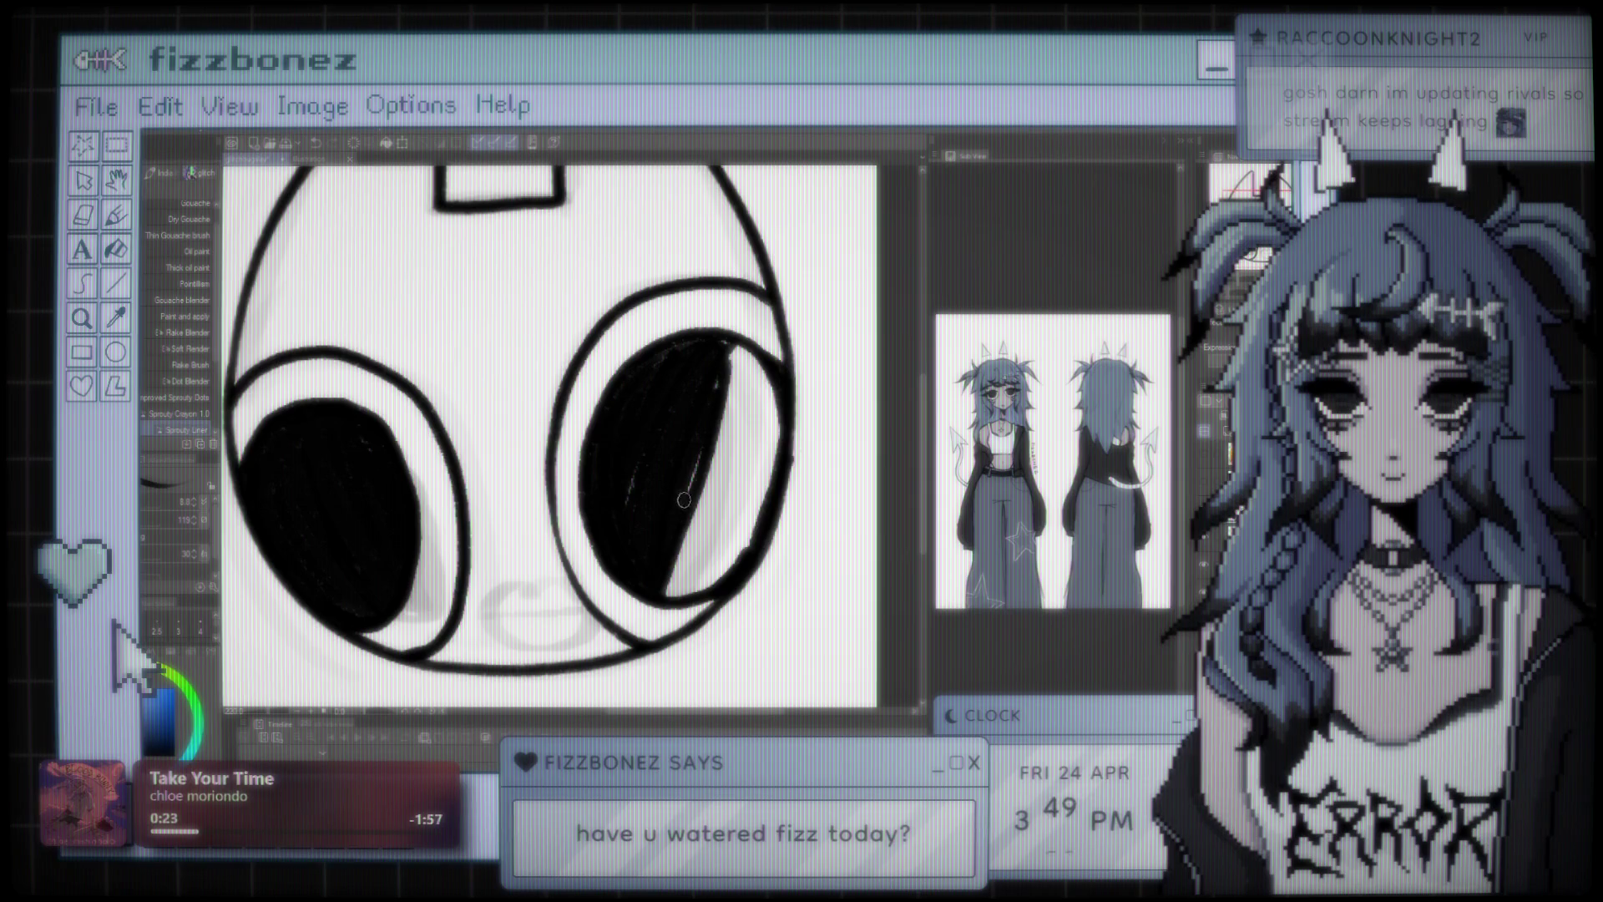
{"action": "left_click_drag", "start_coordinate": [743, 411], "coordinate": [725, 340]}
{"action": "mouse_move", "coordinate": [701, 502]}
{"action": "left_mouse_down"}
{"action": "mouse_move", "coordinate": [693, 585]}
{"action": "mouse_move", "coordinate": [725, 409]}
{"action": "left_mouse_up"}
{"action": "left_click_drag", "start_coordinate": [684, 593], "coordinate": [740, 404]}
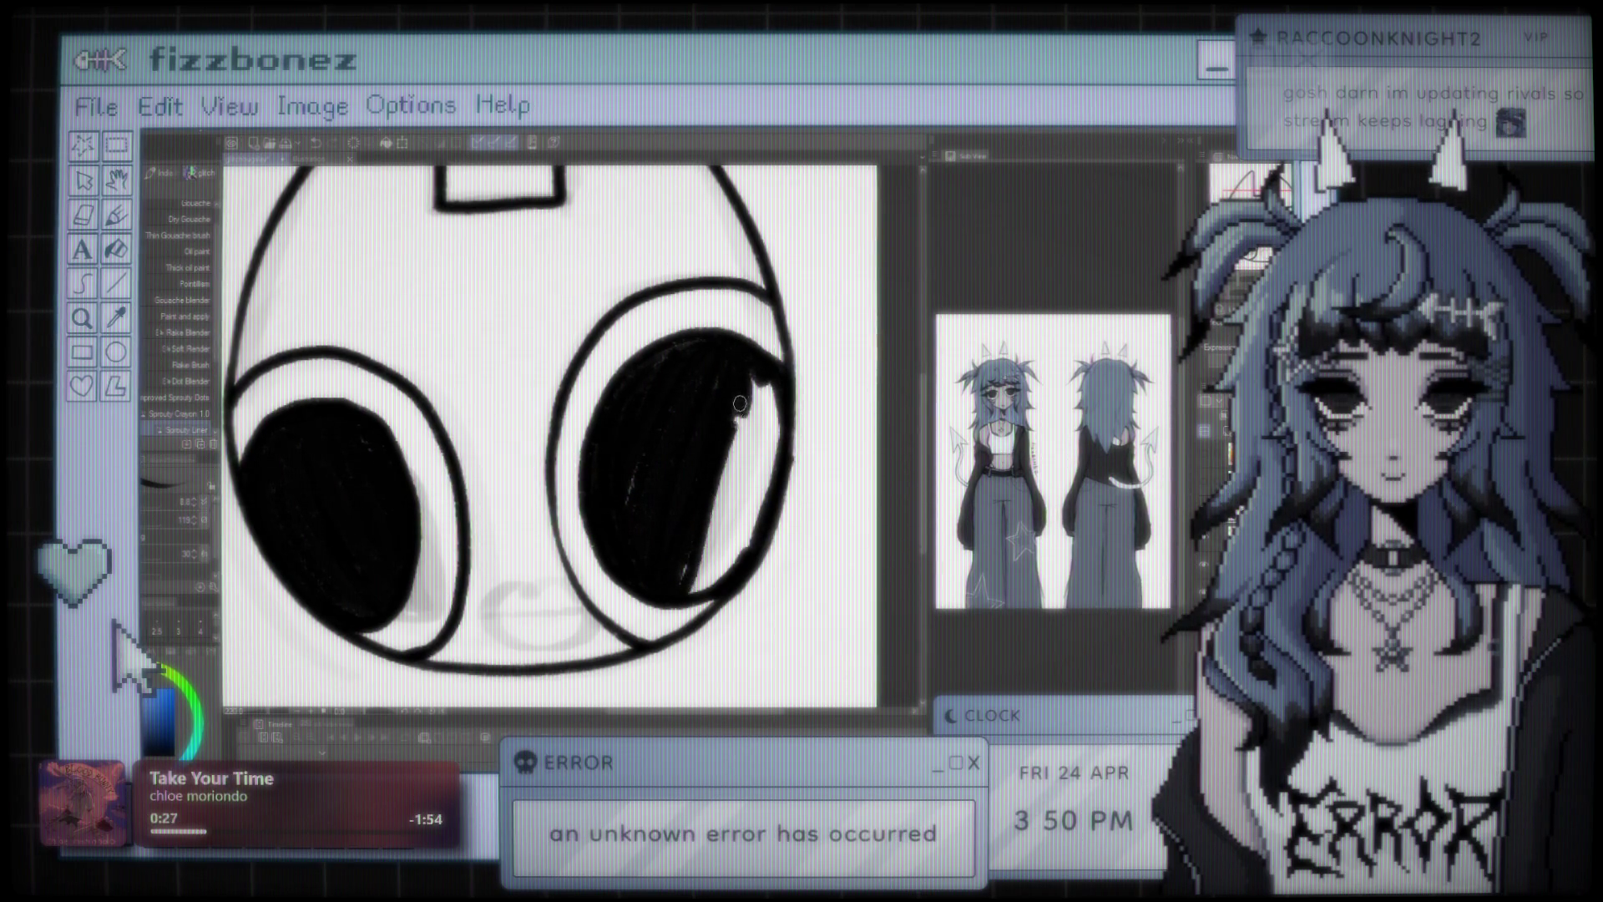
{"action": "left_click_drag", "start_coordinate": [720, 480], "coordinate": [691, 588]}
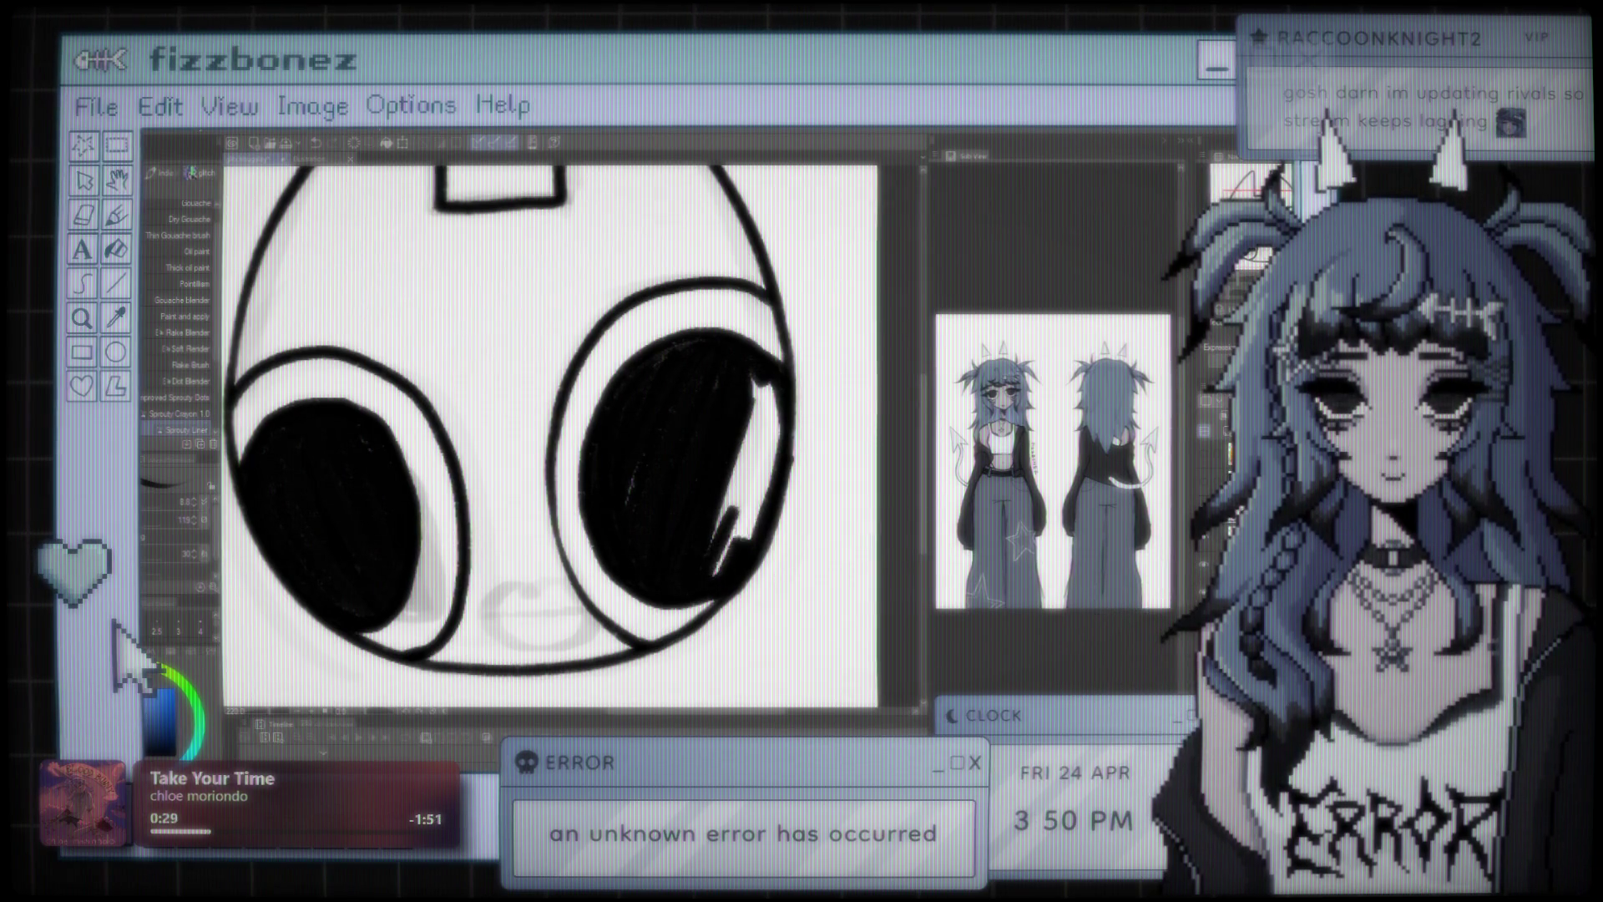
{"action": "mouse_move", "coordinate": [756, 414]}
{"action": "left_mouse_down"}
{"action": "mouse_move", "coordinate": [727, 534]}
{"action": "mouse_move", "coordinate": [749, 543]}
{"action": "left_mouse_up"}
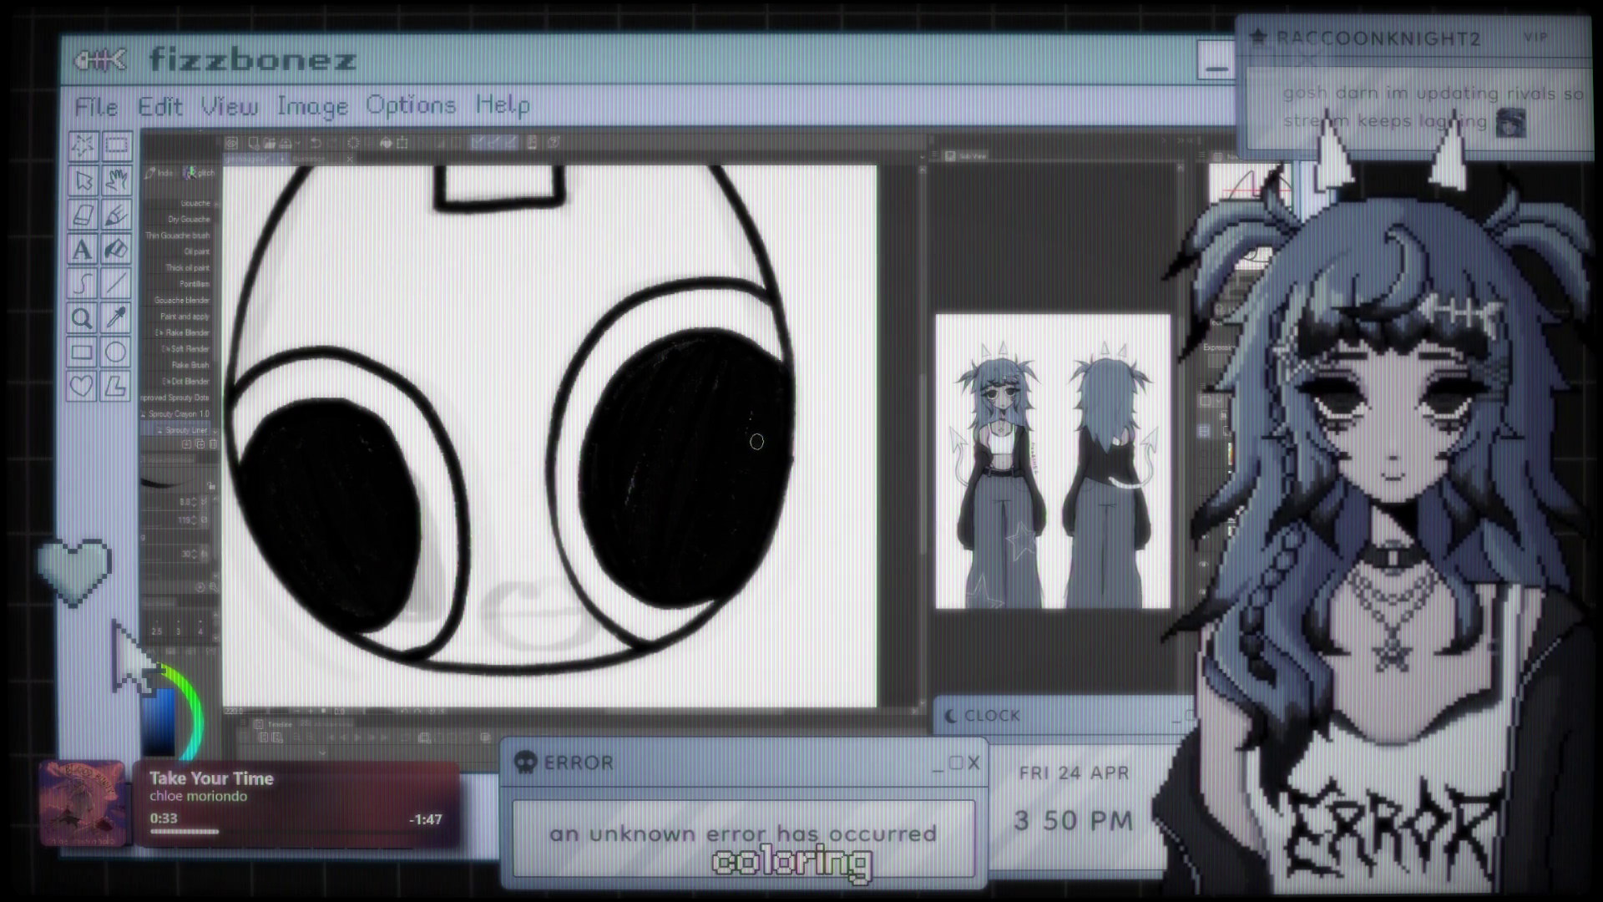
{"action": "scroll", "coordinate": [756, 441], "scroll_direction": "down", "scroll_amount": 6}
{"action": "scroll", "coordinate": [682, 432], "scroll_direction": "up", "scroll_amount": 1}
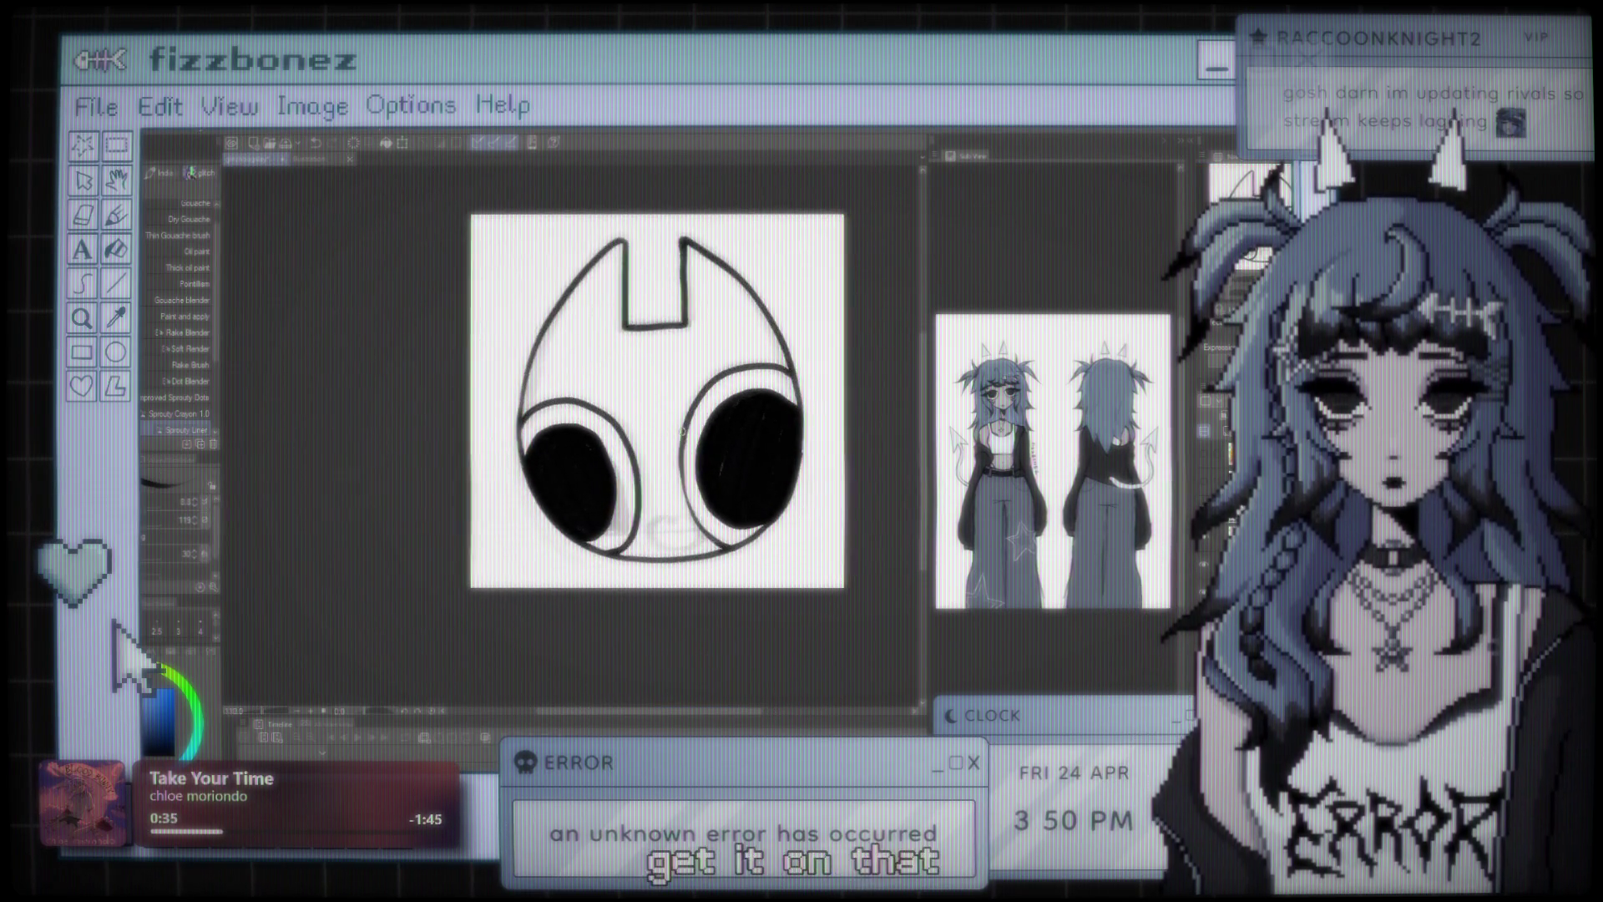
{"action": "scroll", "coordinate": [682, 432], "scroll_direction": "up", "scroll_amount": 1}
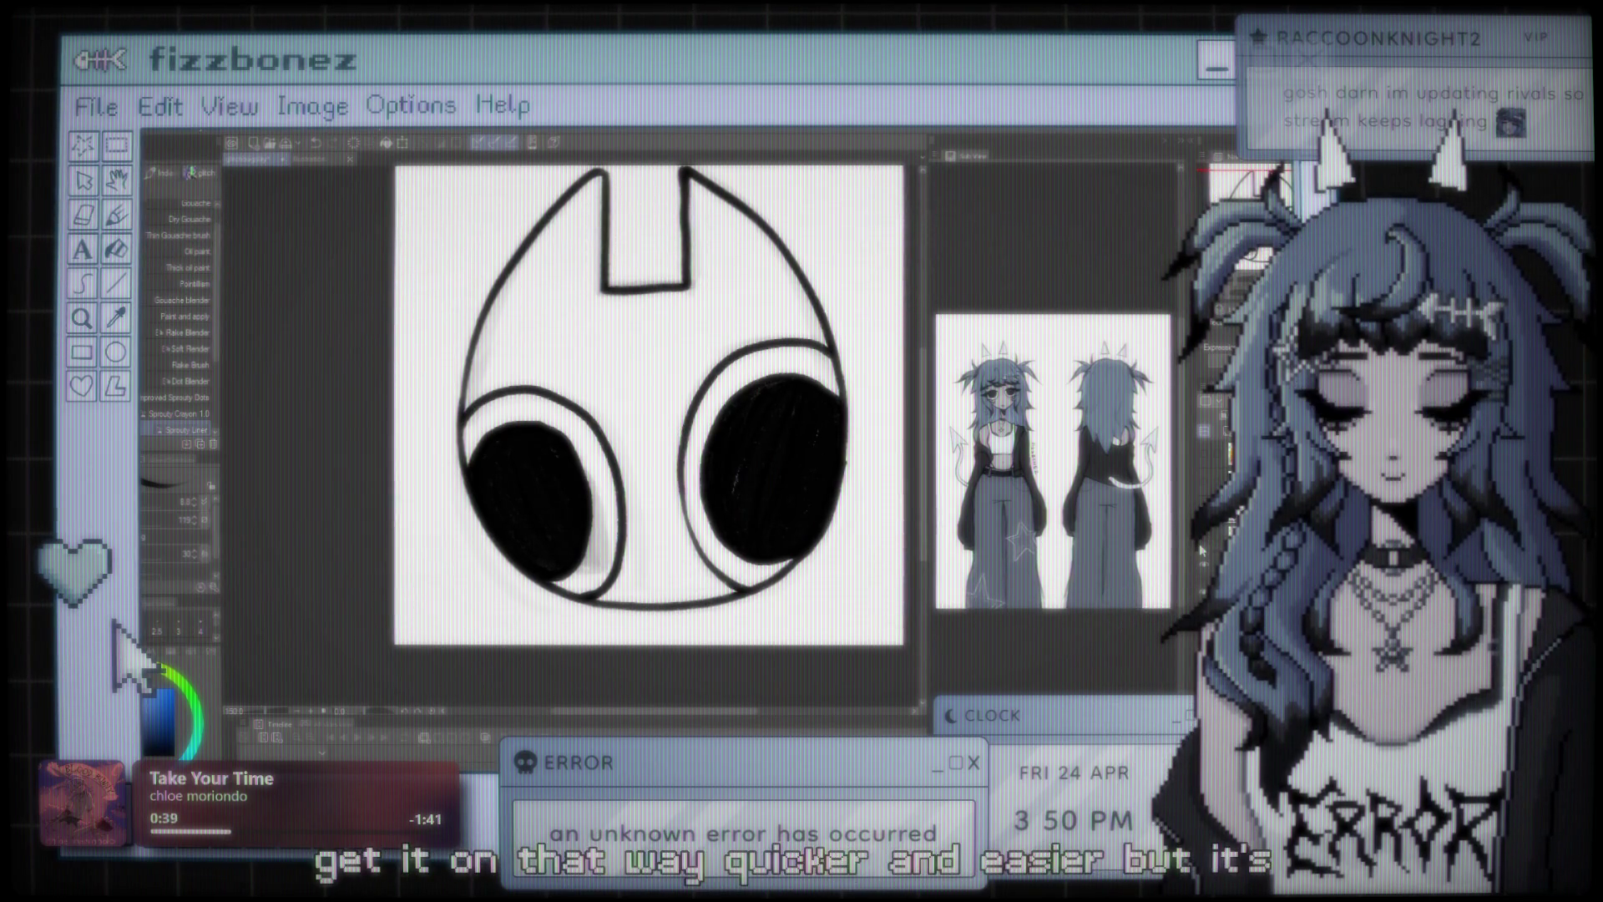
{"action": "scroll", "coordinate": [756, 504], "scroll_direction": "up", "scroll_amount": 2}
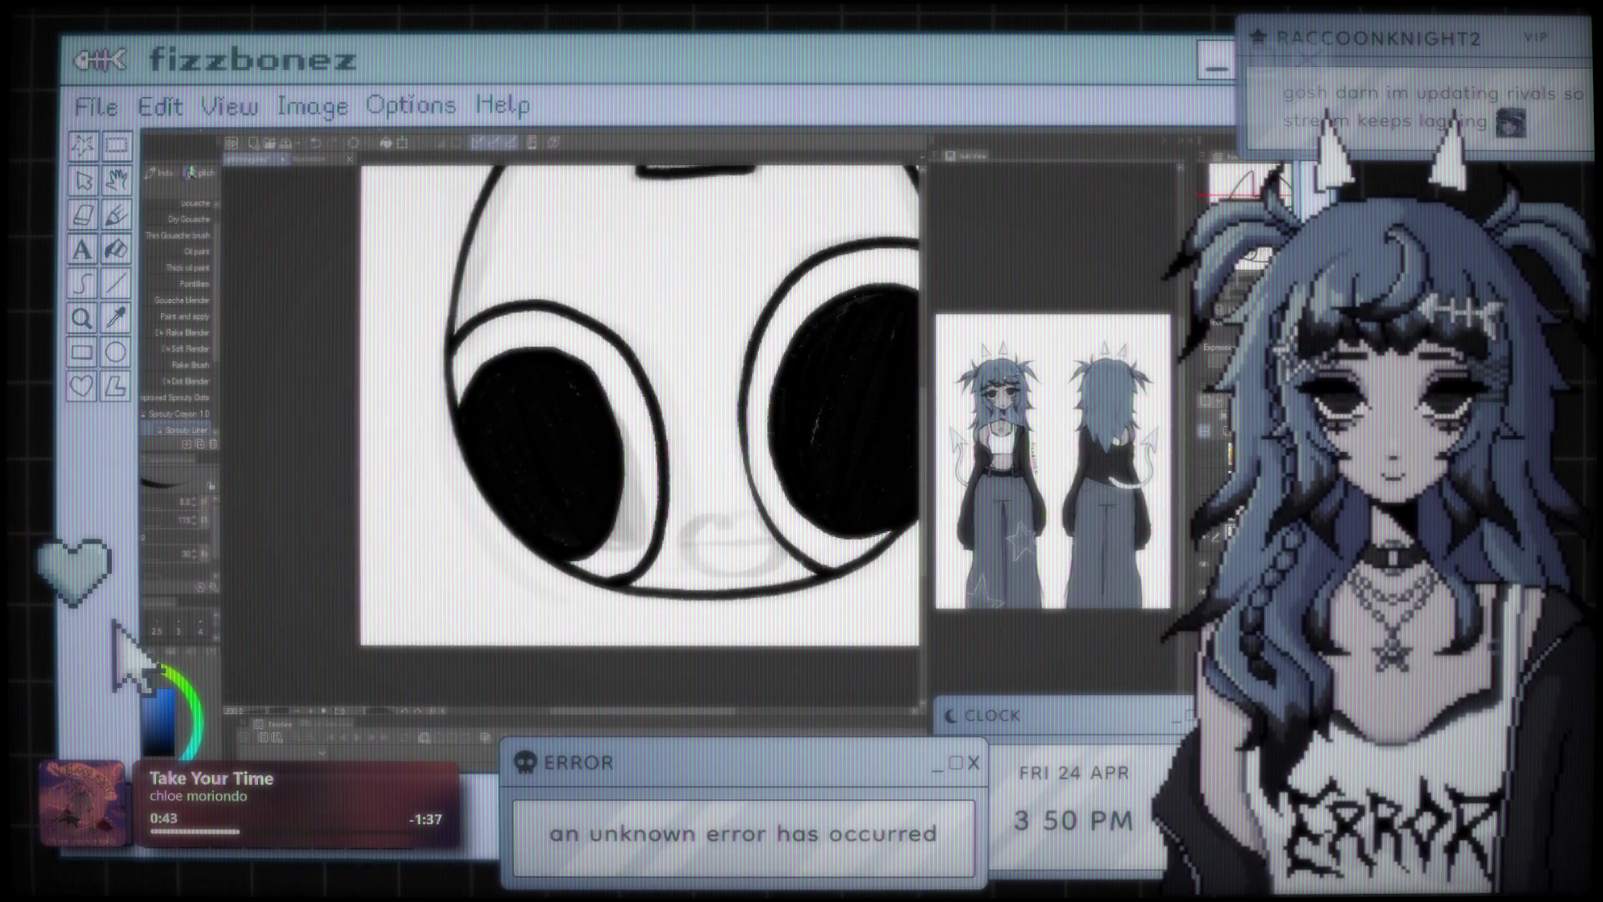
{"action": "key", "text": "k"}
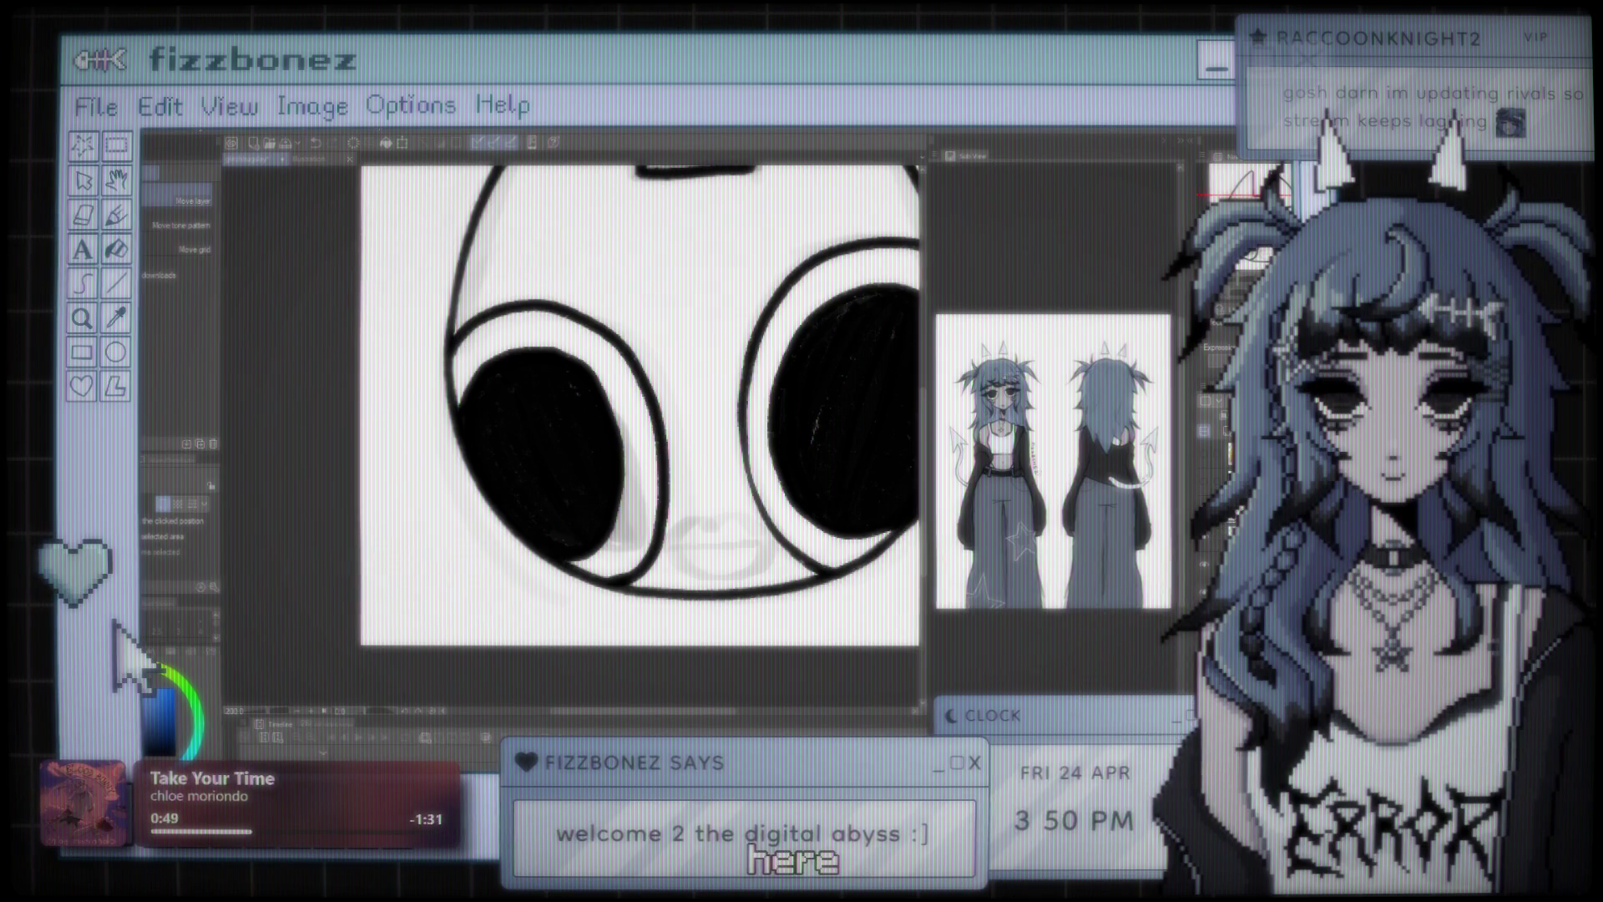
{"action": "key", "text": "b"}
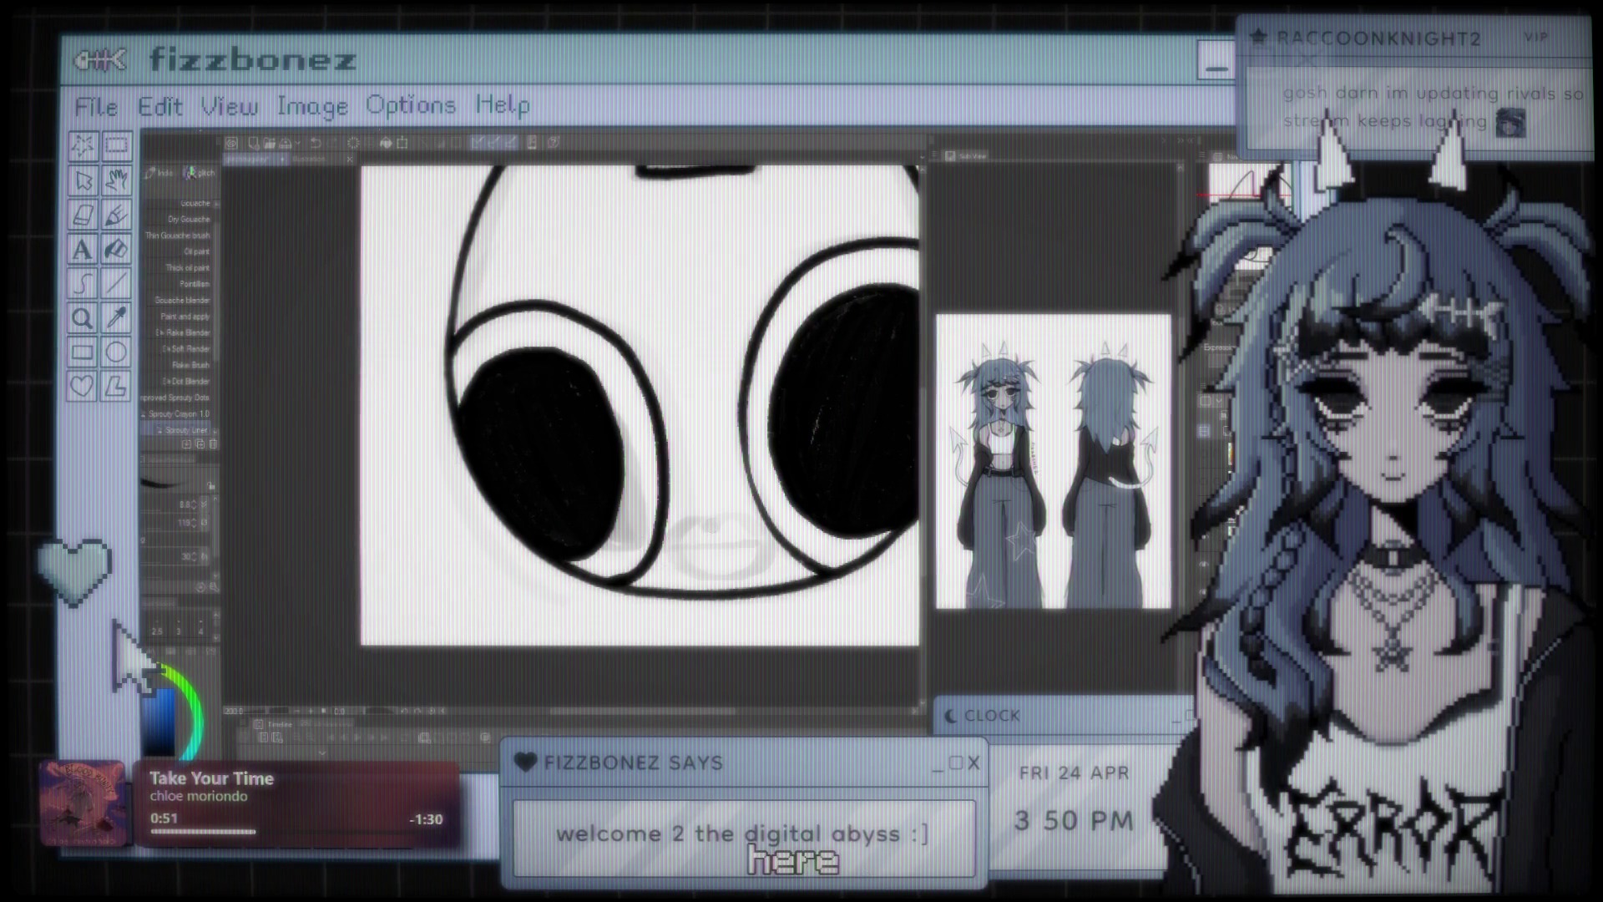
{"action": "left_click_drag", "start_coordinate": [714, 523], "coordinate": [673, 541]}
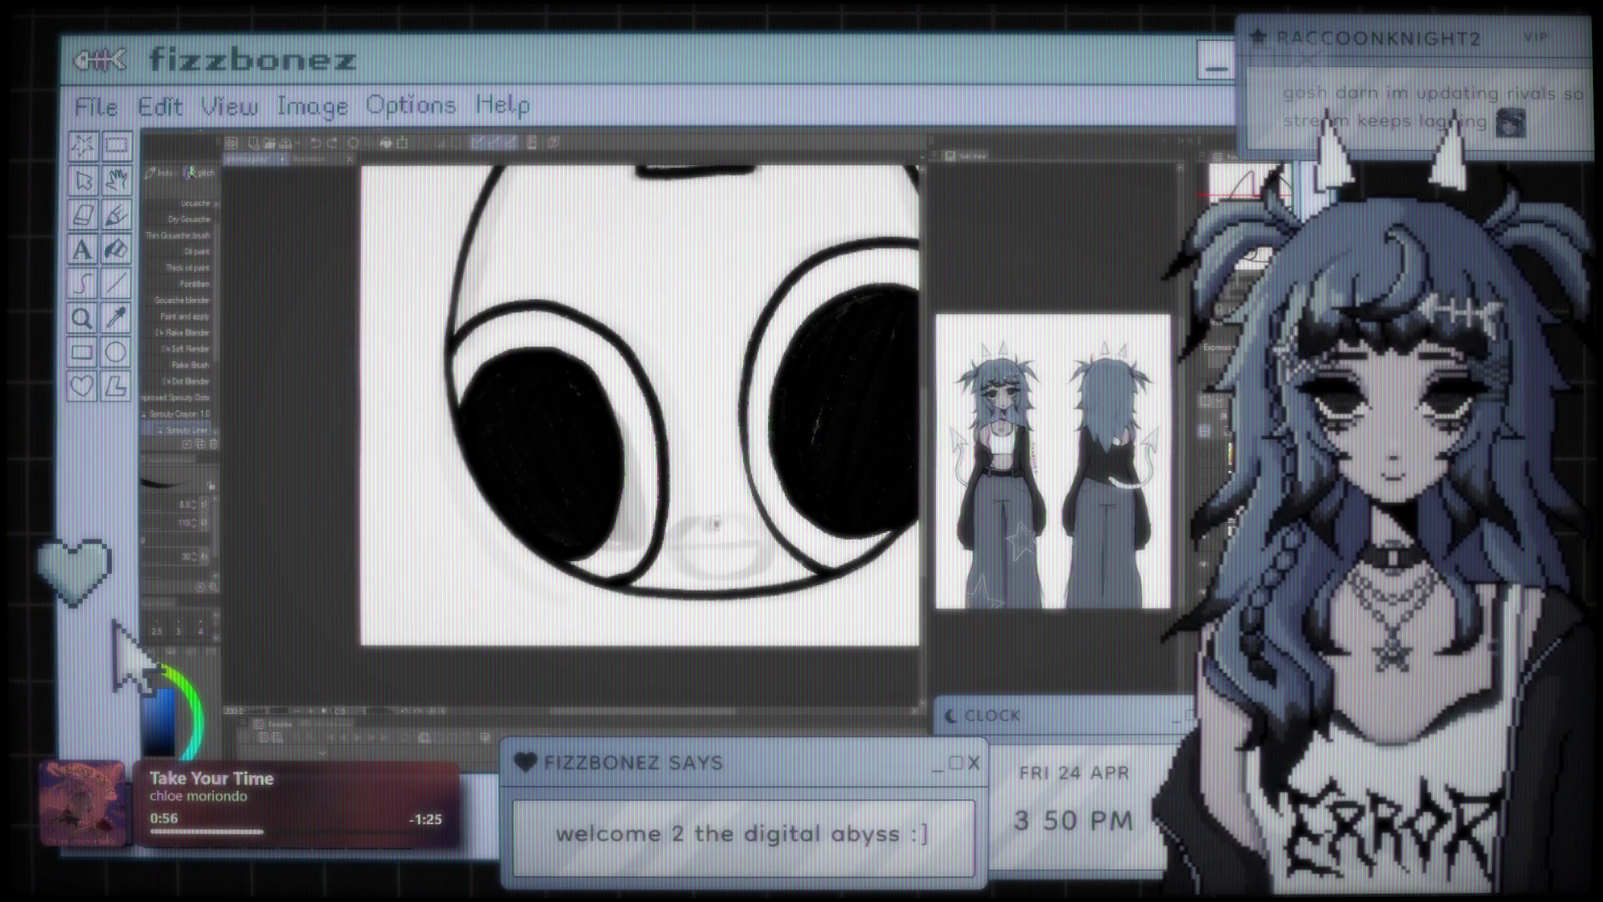
- Ink a two-bump upper lip between the black ear-cups near the bottom of the face
{"action": "left_click_drag", "start_coordinate": [716, 524], "coordinate": [680, 531]}
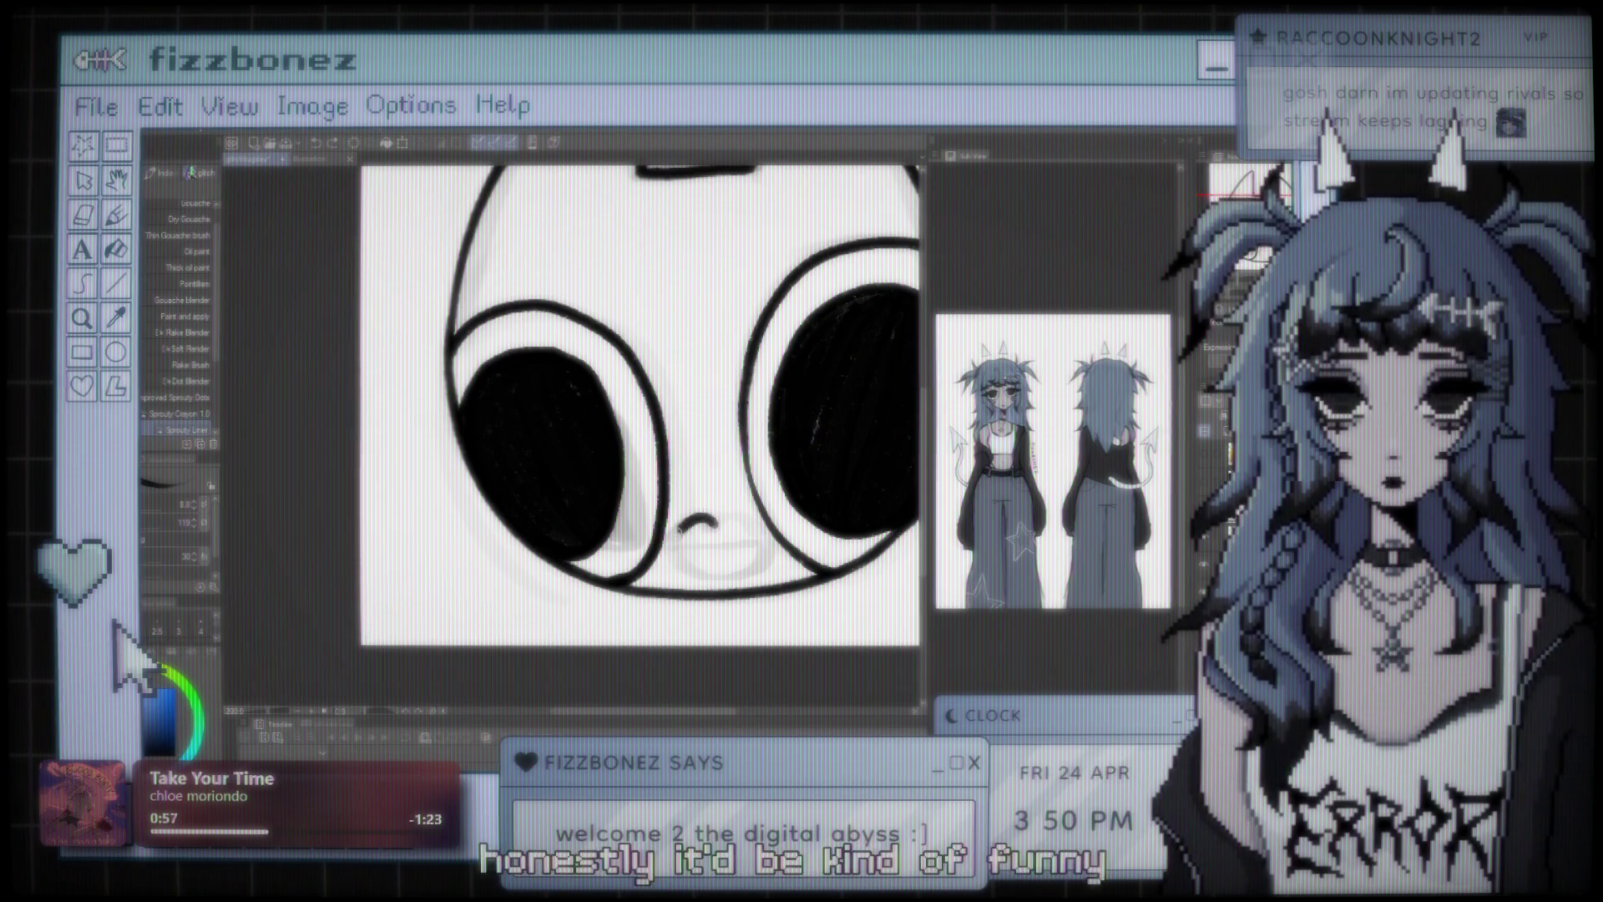
{"action": "left_click_drag", "start_coordinate": [758, 534], "coordinate": [716, 522]}
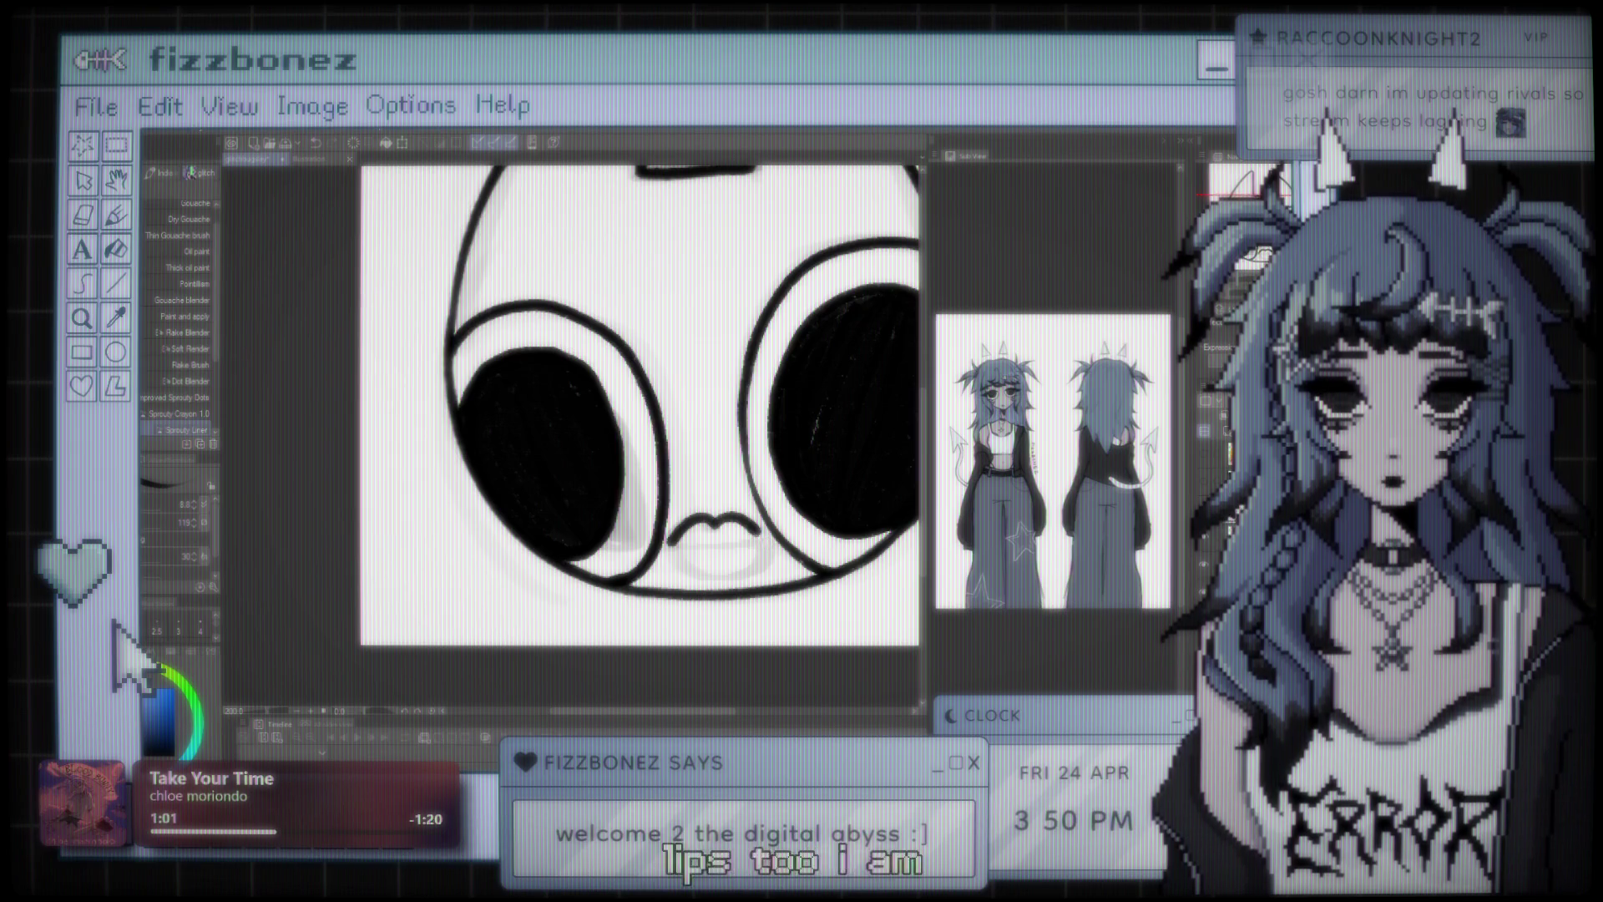
{"action": "key", "text": "ctrl+z"}
{"action": "key", "text": "ctrl+z"}
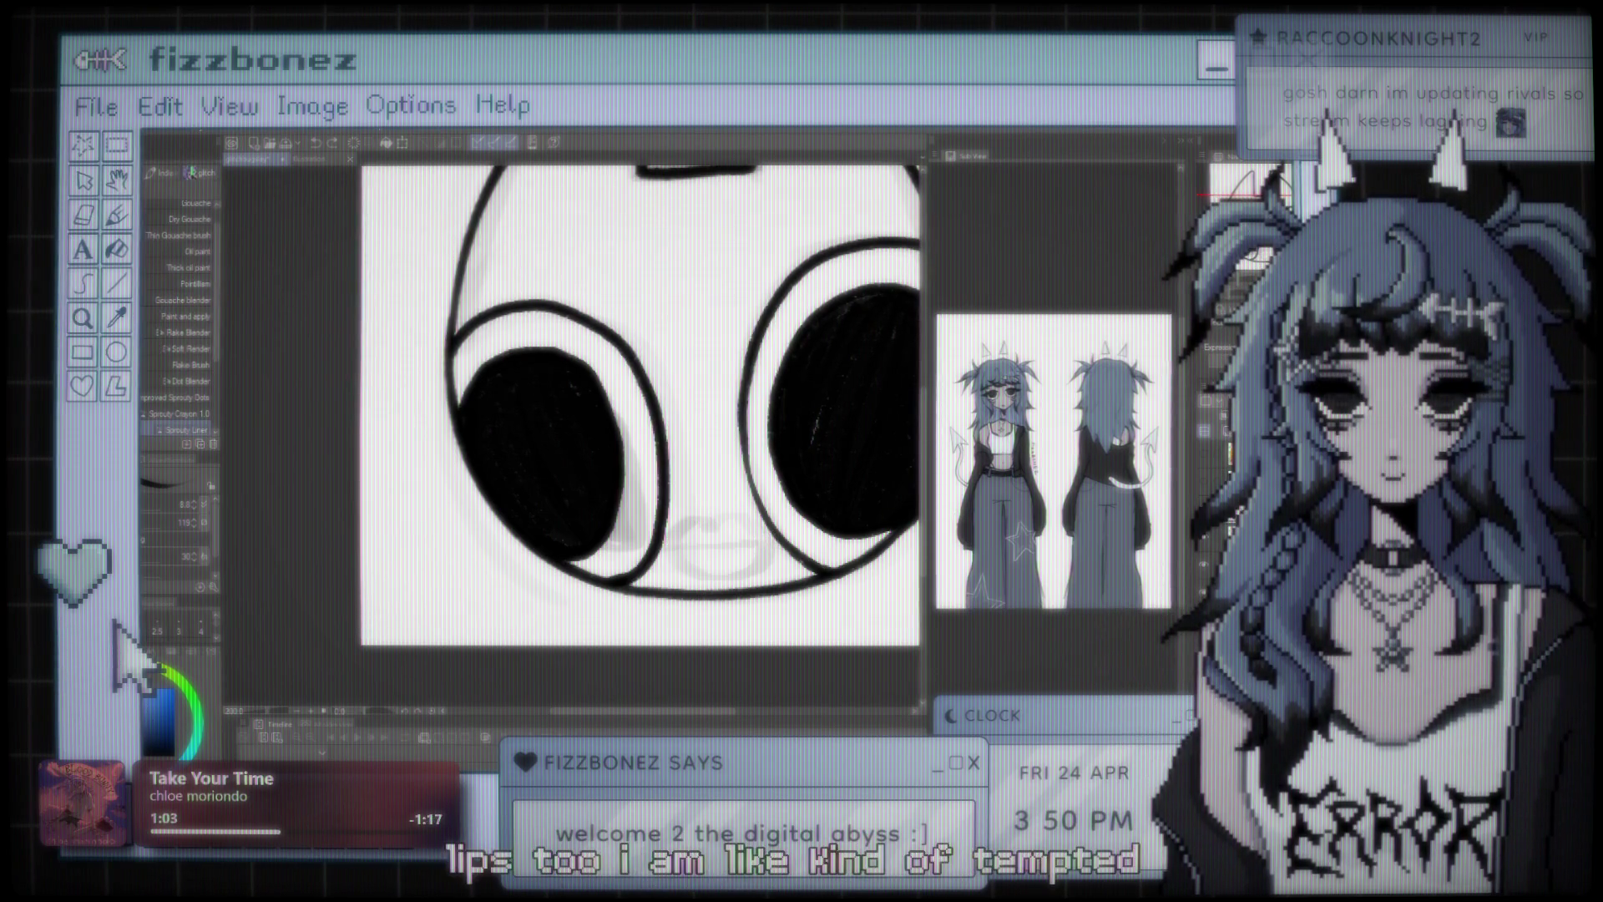
{"action": "left_click_drag", "start_coordinate": [690, 518], "coordinate": [718, 526]}
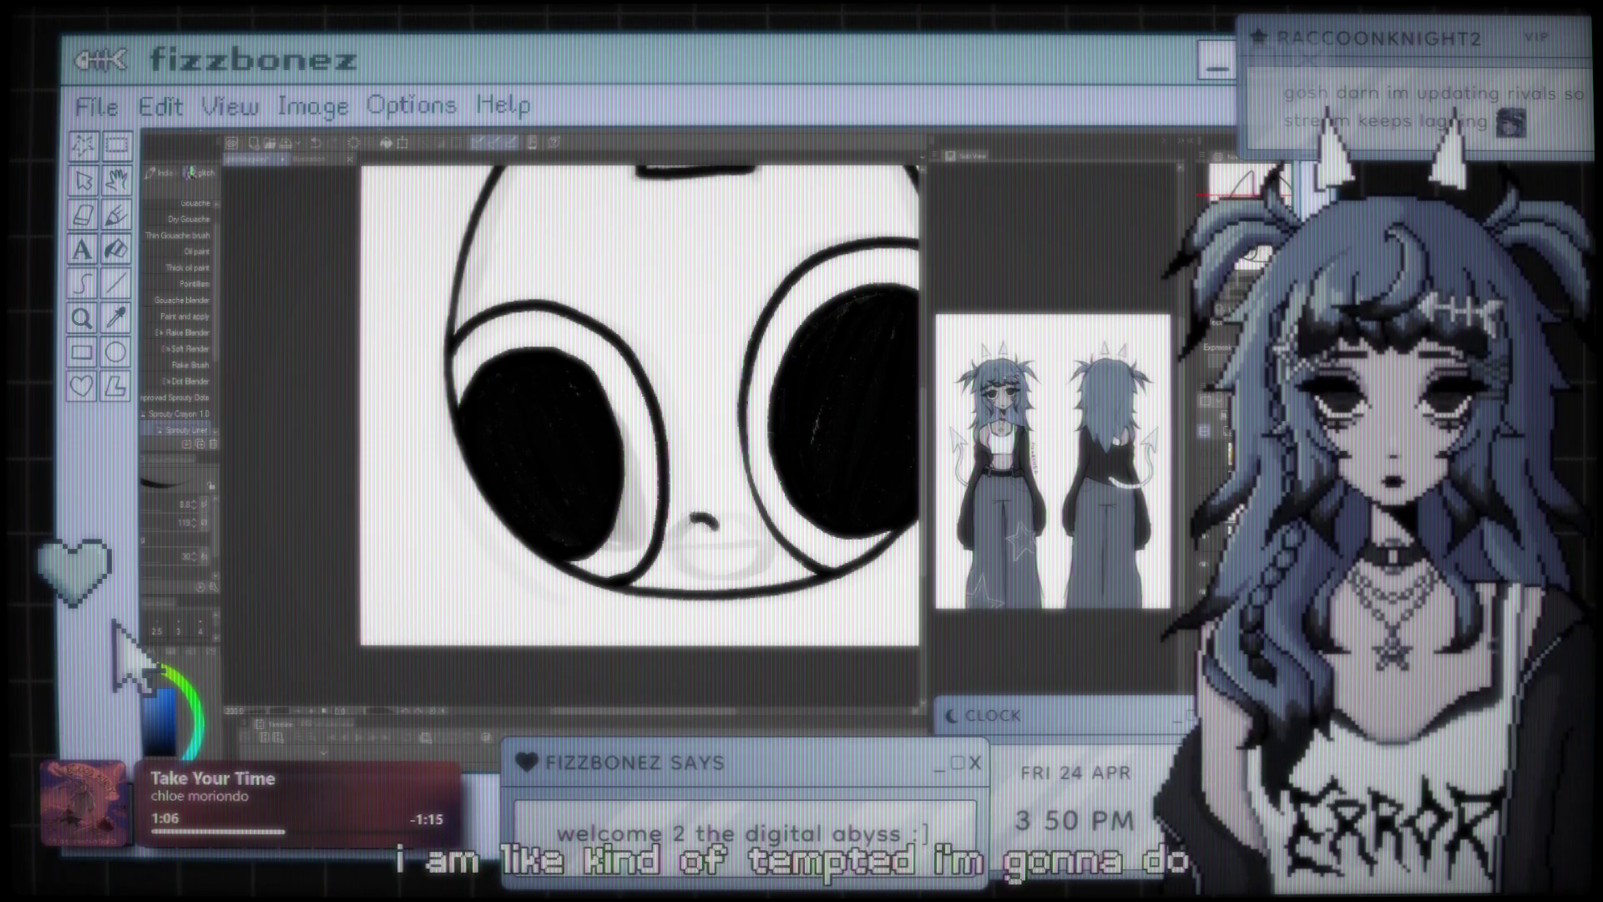
{"action": "left_click_drag", "start_coordinate": [668, 544], "coordinate": [697, 519]}
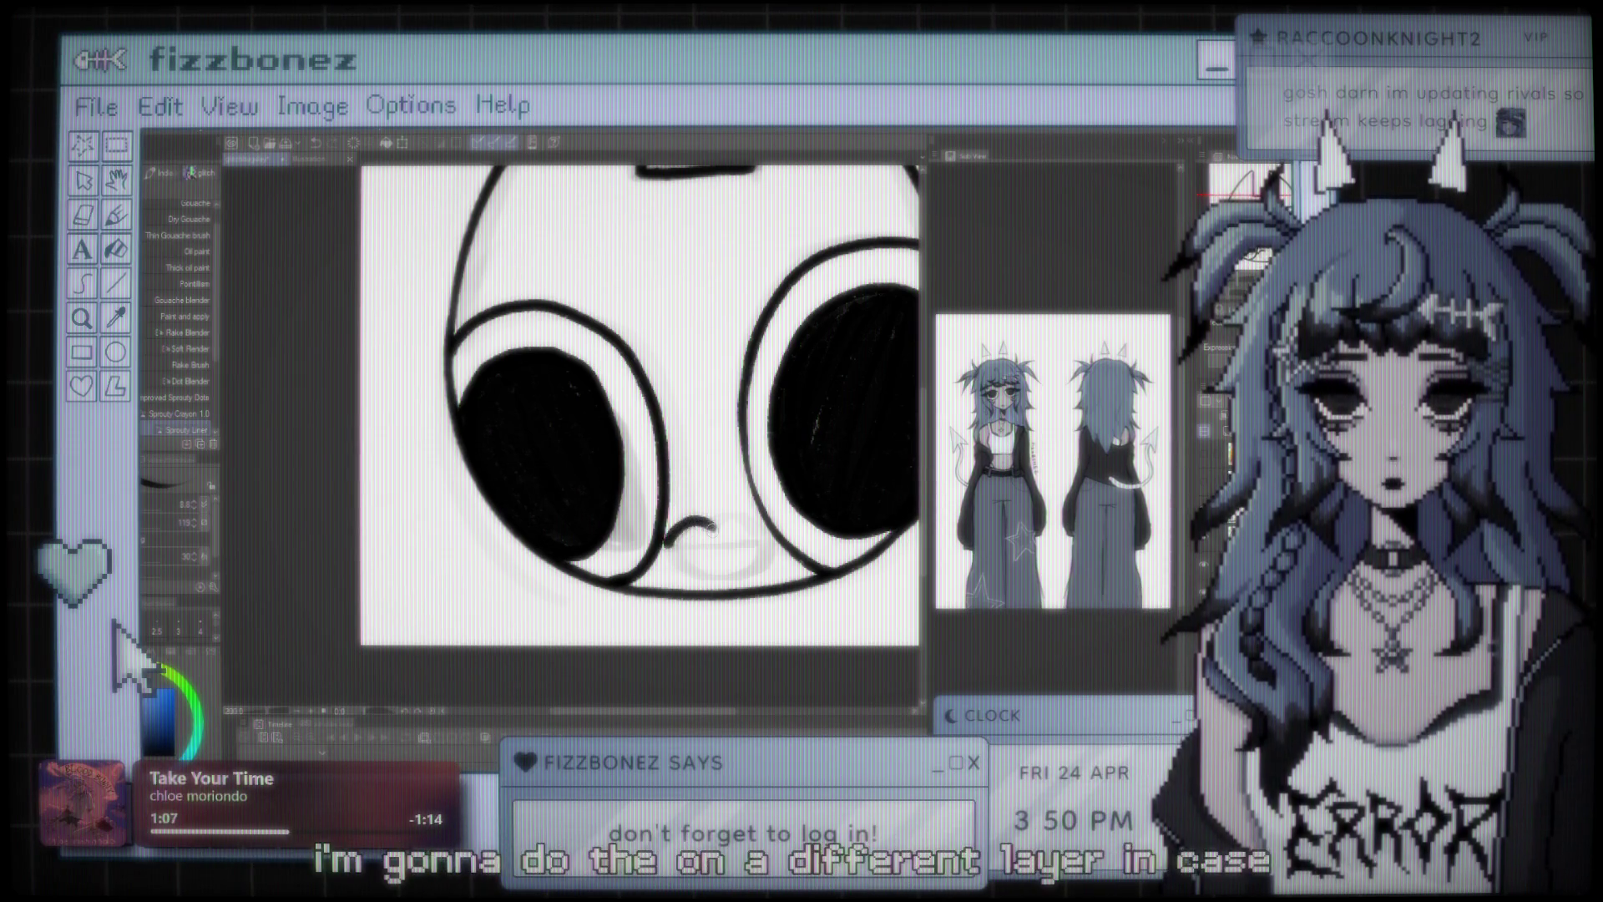
{"action": "key", "text": "ctrl+z"}
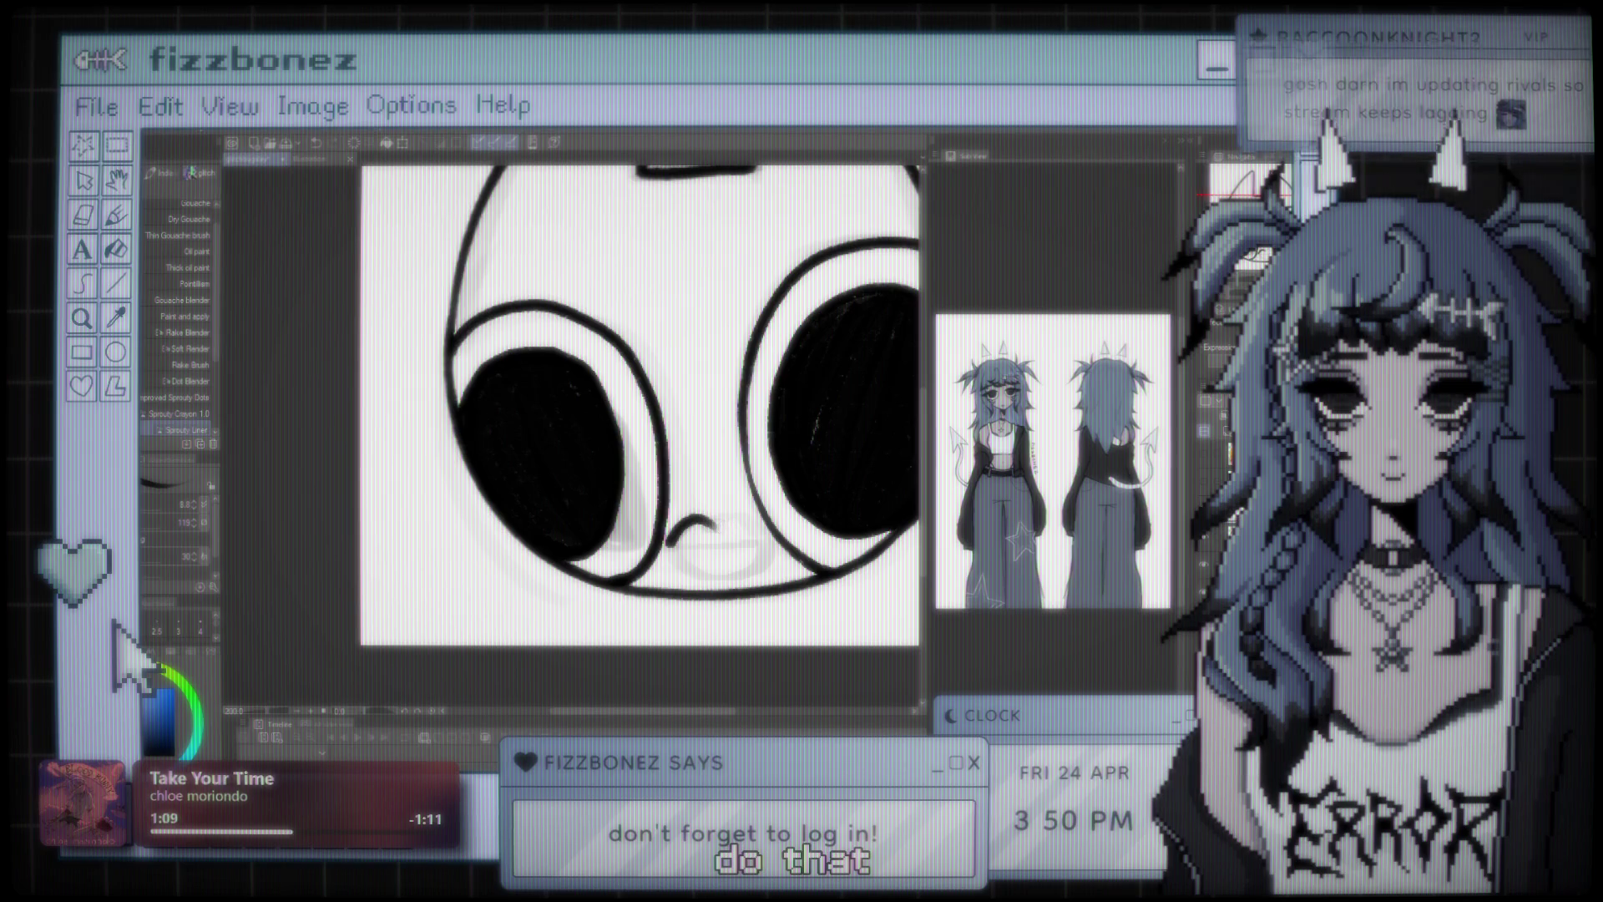
{"action": "left_click_drag", "start_coordinate": [714, 524], "coordinate": [749, 524]}
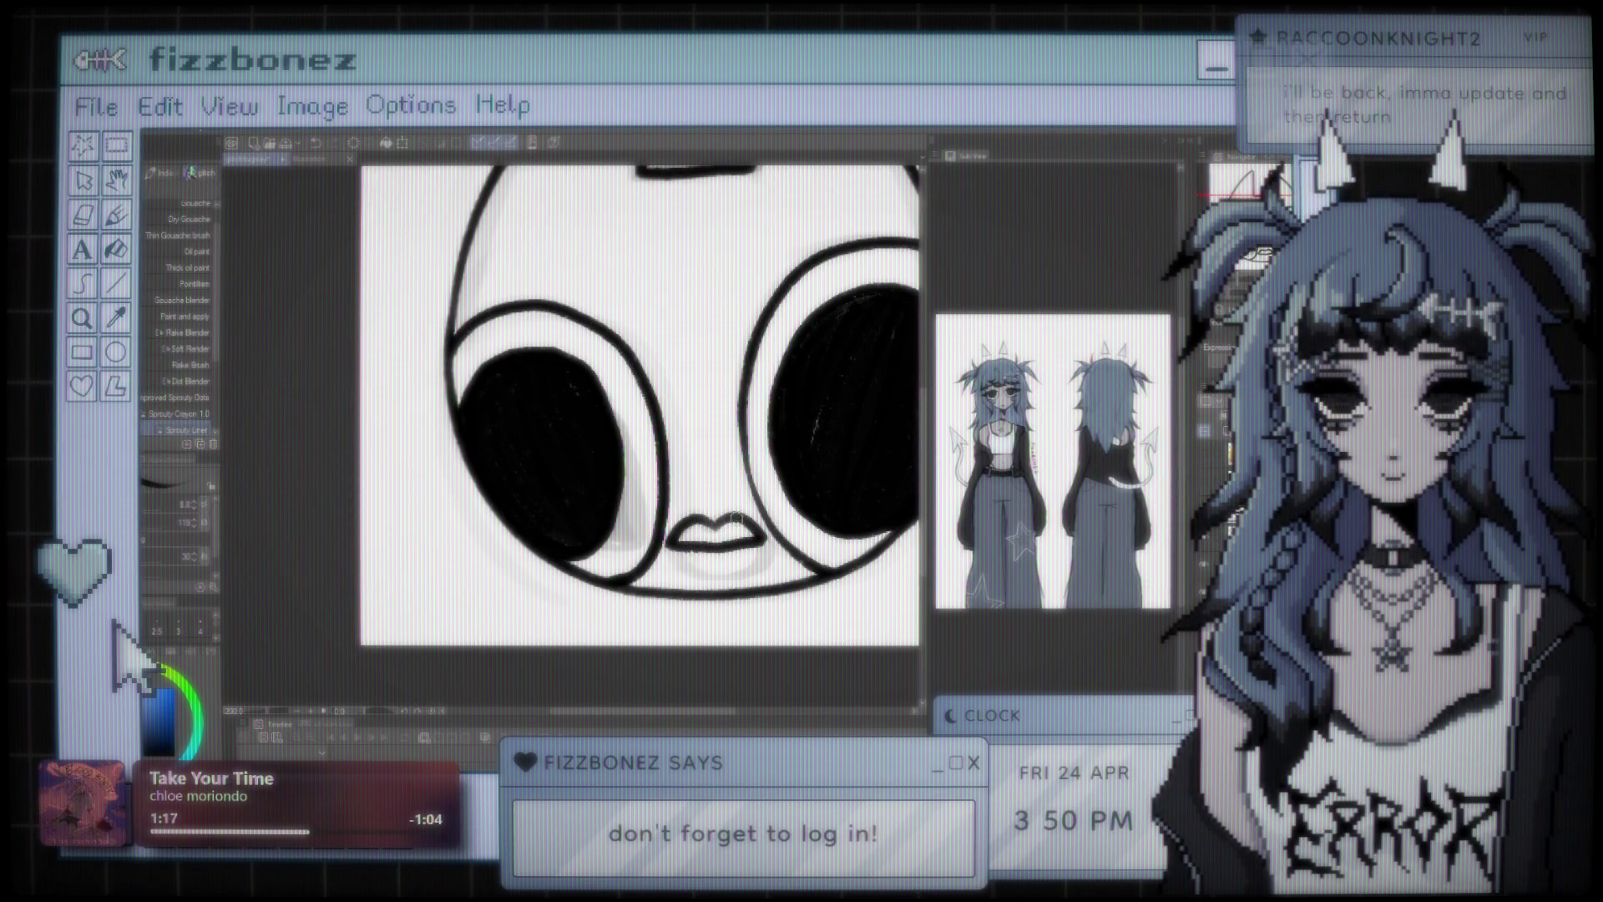
{"action": "left_click_drag", "start_coordinate": [665, 471], "coordinate": [554, 493]}
{"action": "scroll", "coordinate": [555, 492], "scroll_direction": "up", "scroll_amount": 5}
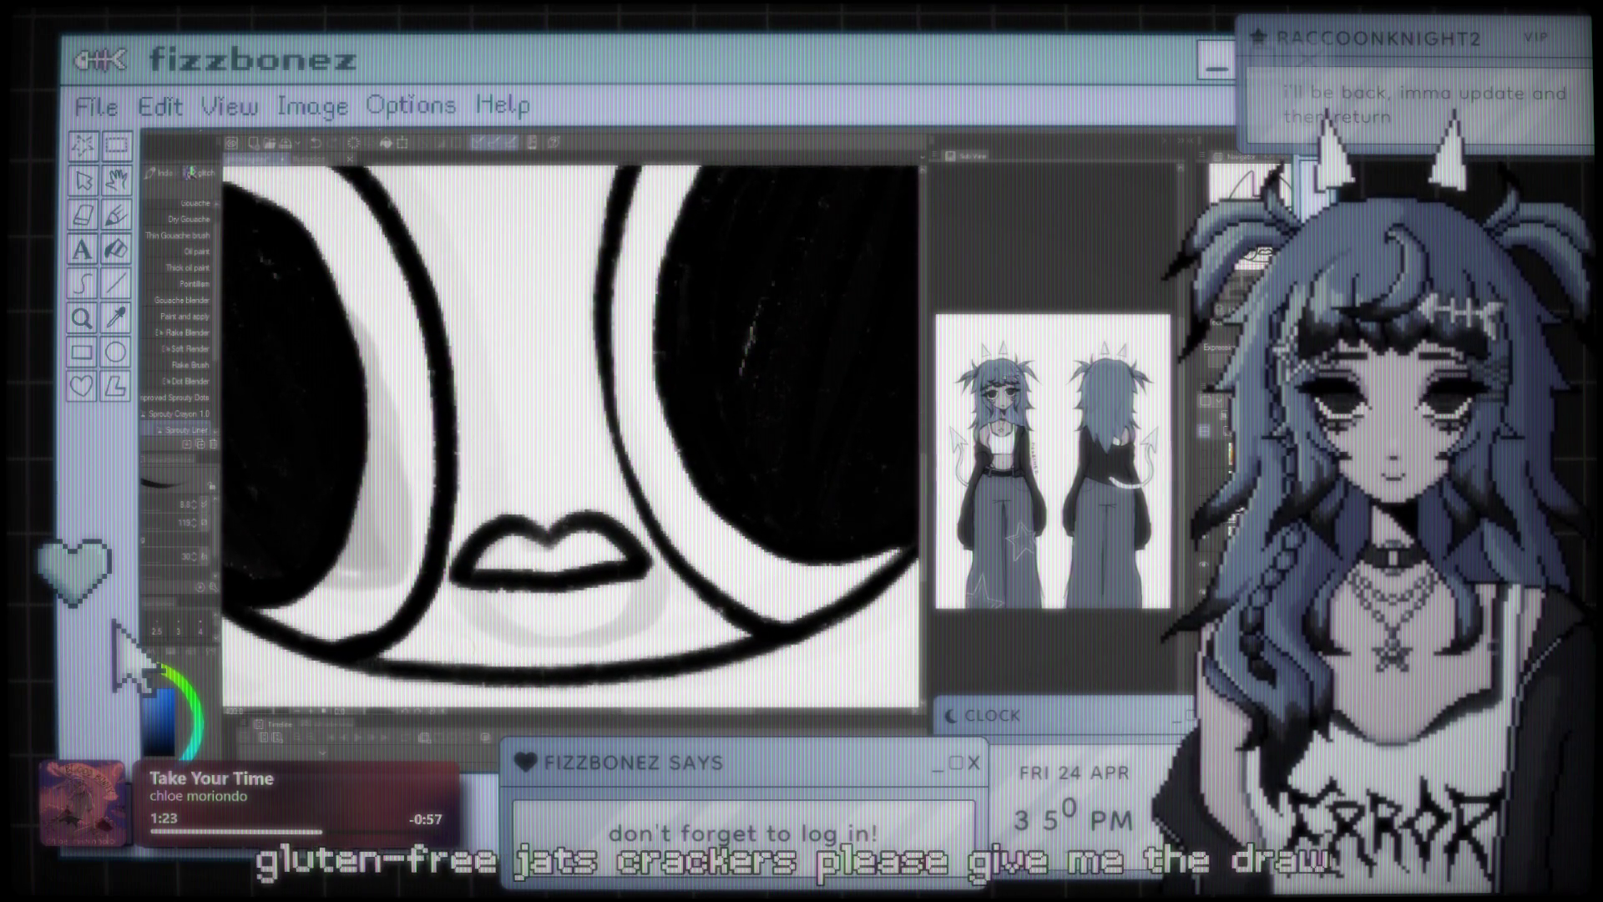
- Draw a rounded lower lip beneath the upper lip and check it across the whole face
{"action": "left_click_drag", "start_coordinate": [455, 575], "coordinate": [594, 642]}
{"action": "key", "text": "ctrl+z"}
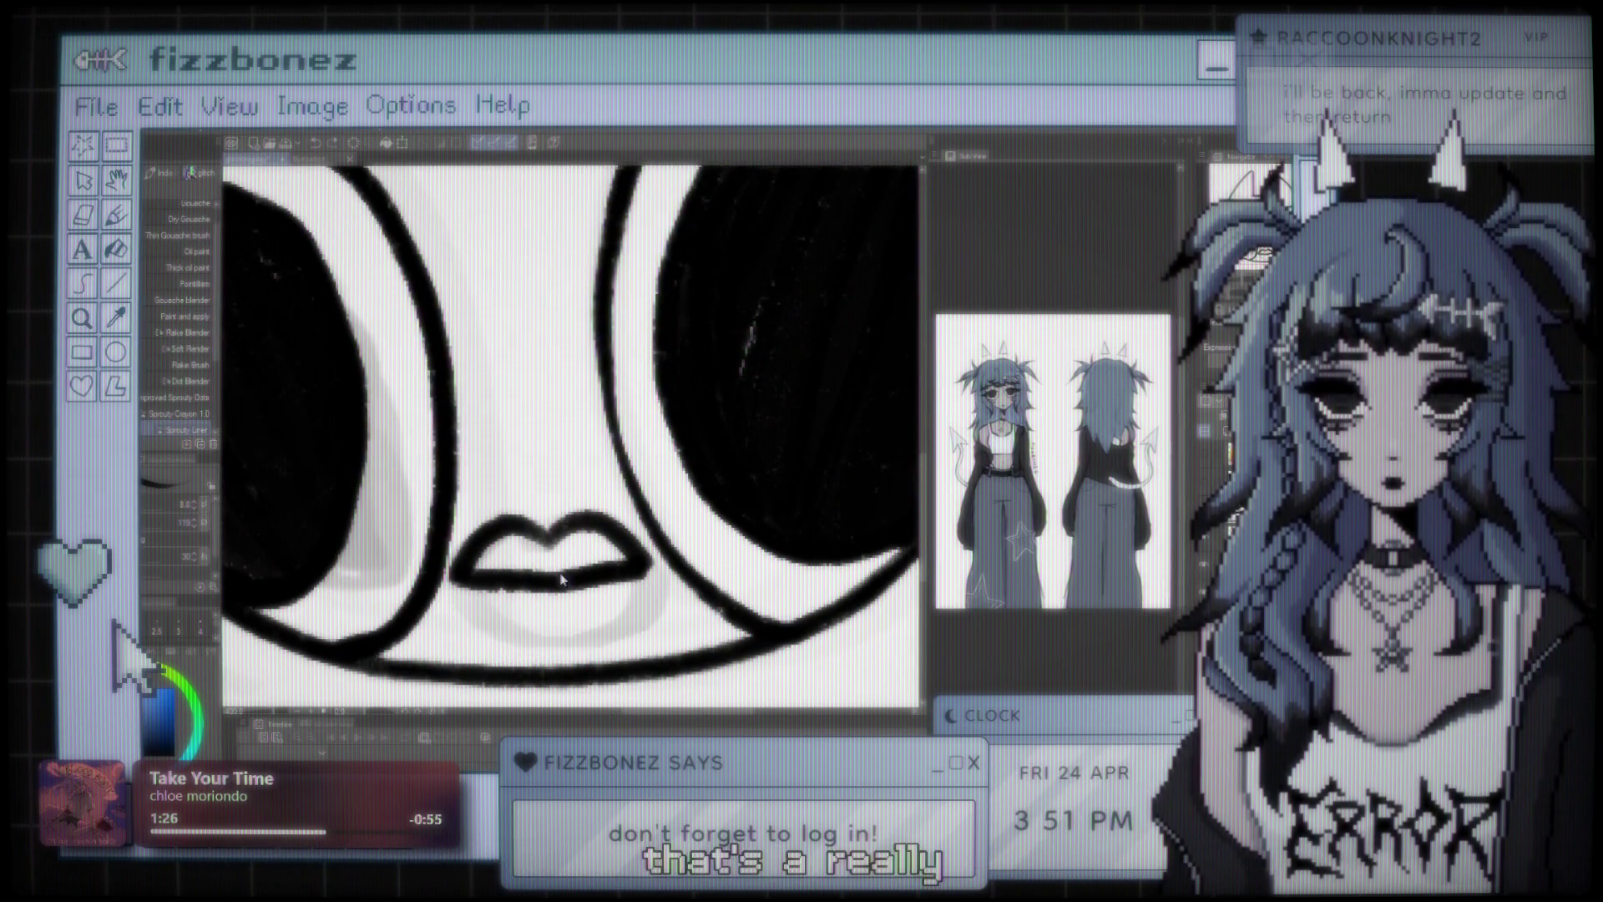
{"action": "mouse_move", "coordinate": [455, 576]}
{"action": "left_mouse_down"}
{"action": "mouse_move", "coordinate": [566, 656]}
{"action": "mouse_move", "coordinate": [645, 568]}
{"action": "left_mouse_up"}
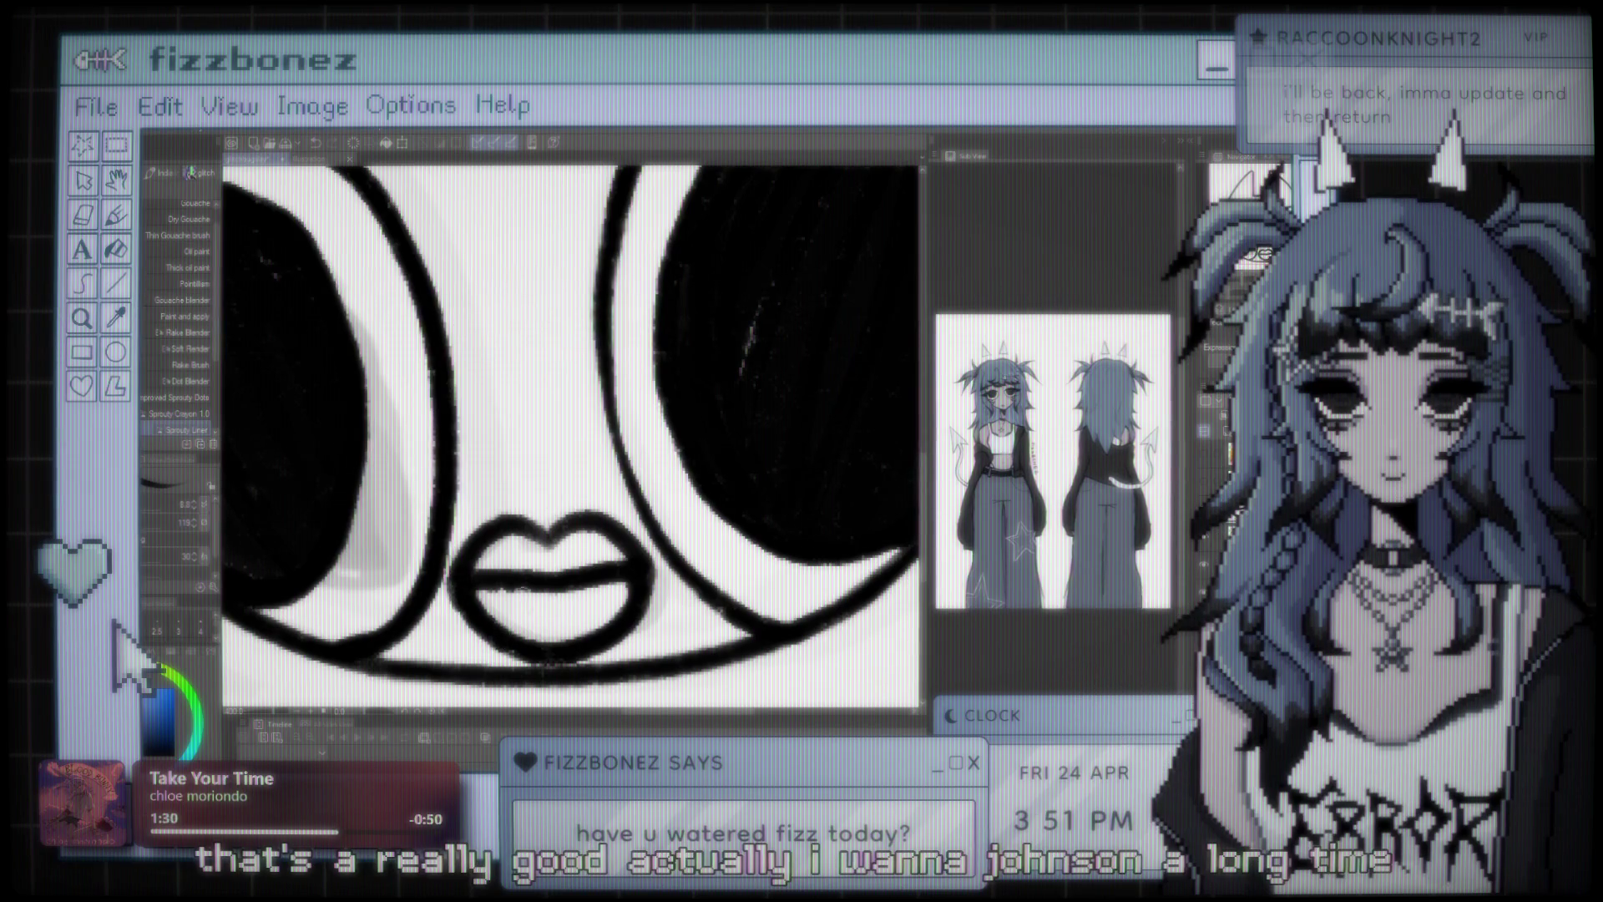
{"action": "key", "text": "ctrl+minus"}
{"action": "key", "text": "ctrl+minus"}
{"action": "key", "text": "ctrl+minus"}
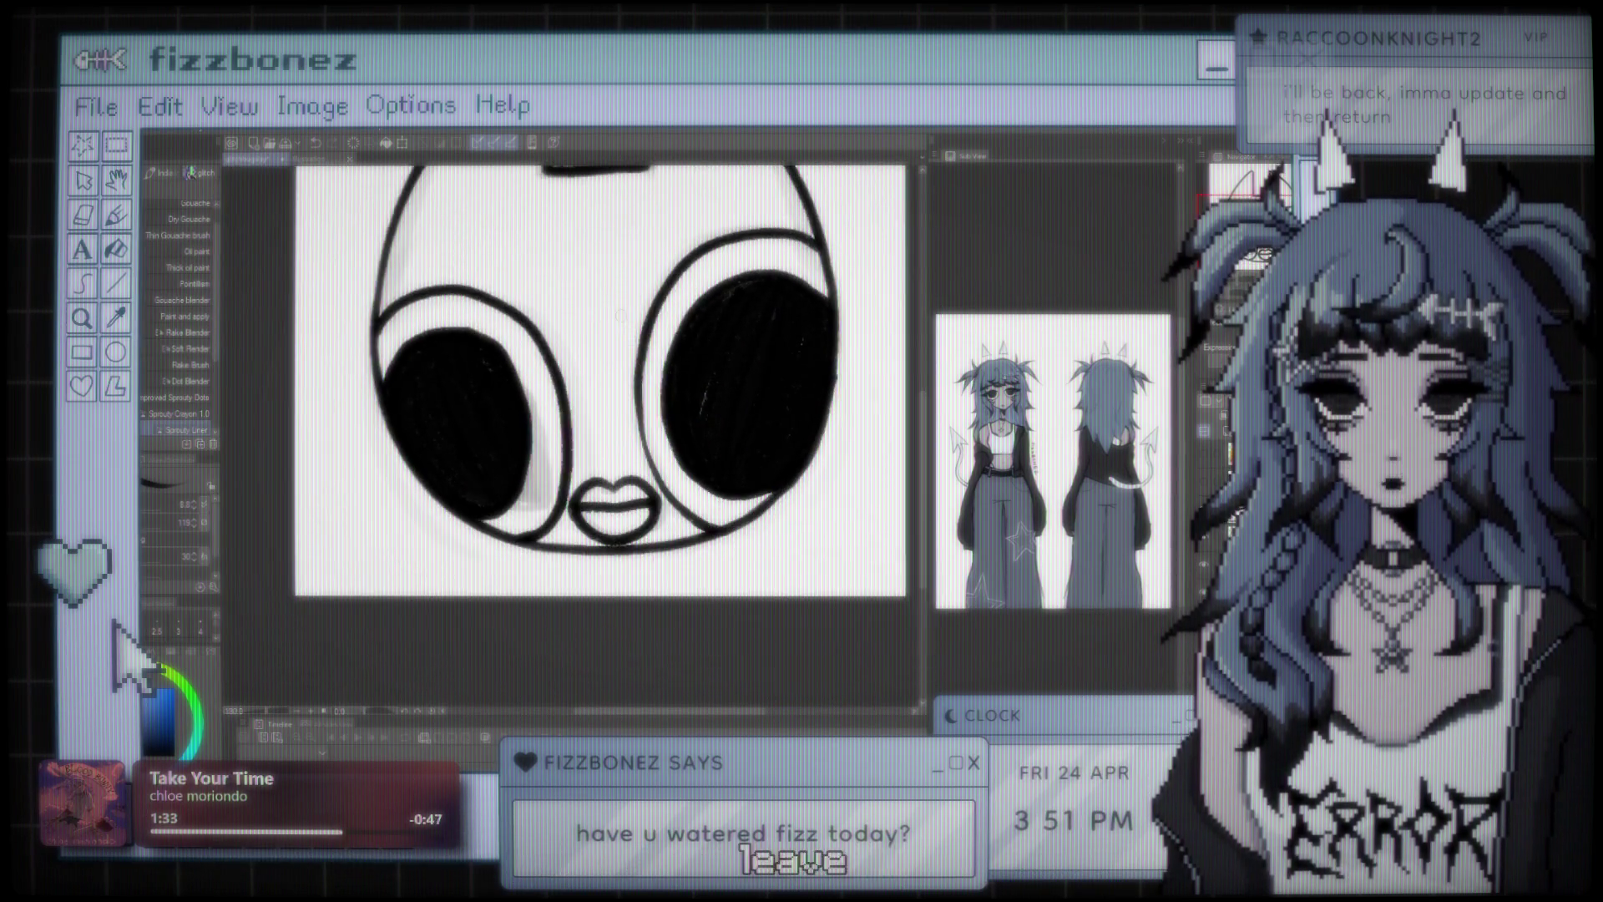
{"action": "key", "text": "ctrl+minus"}
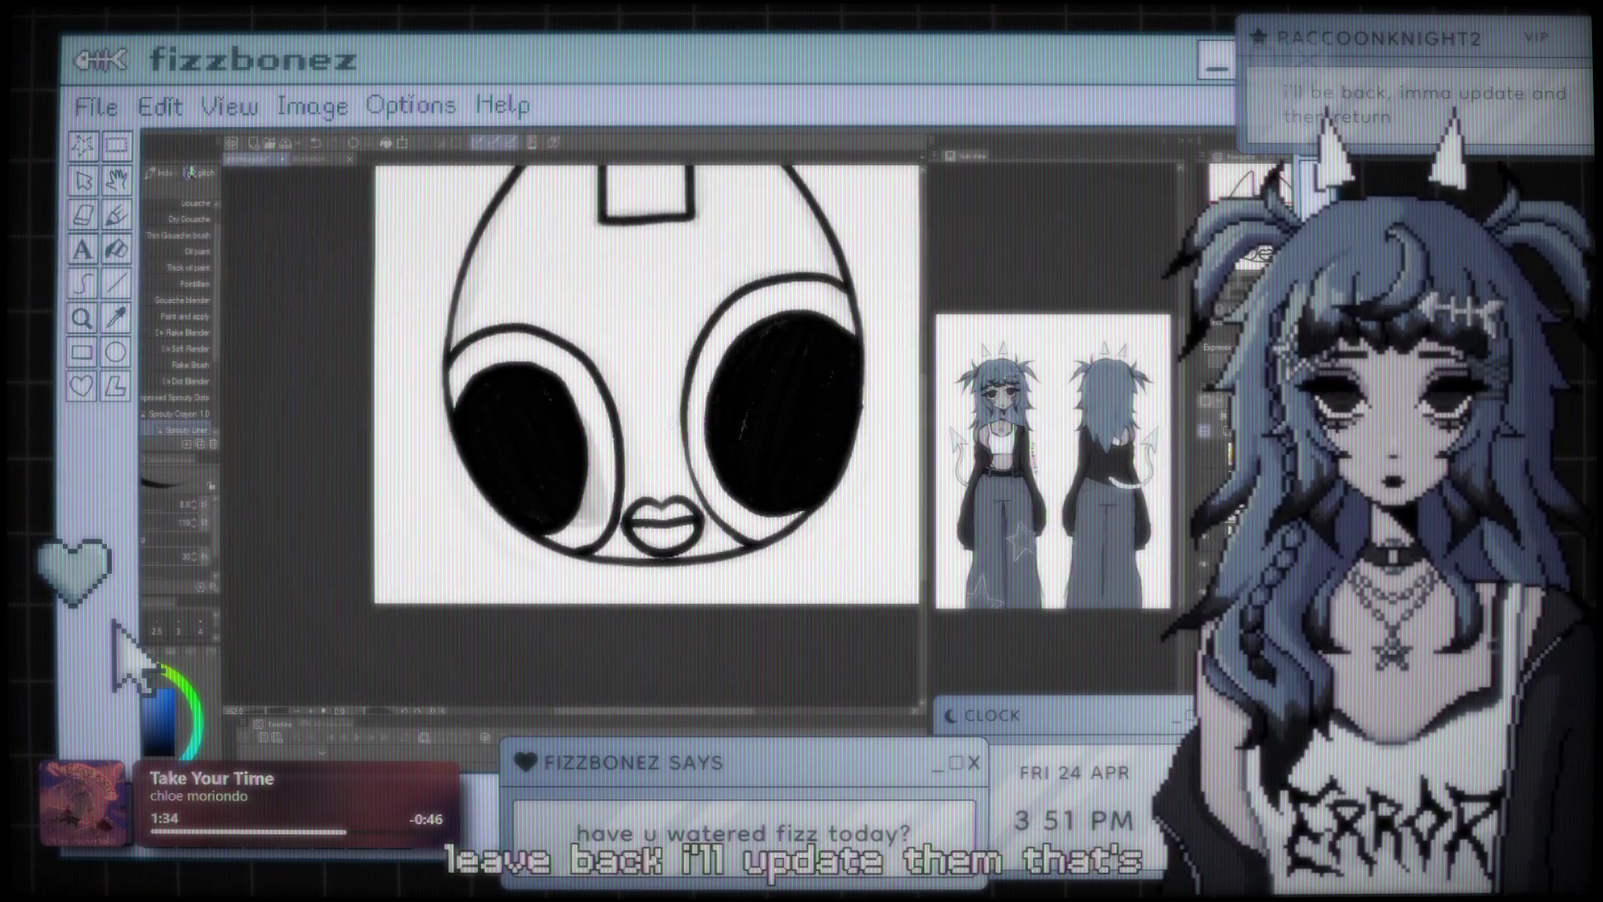
{"action": "key", "text": "ctrl+plus"}
{"action": "key", "text": "ctrl+plus"}
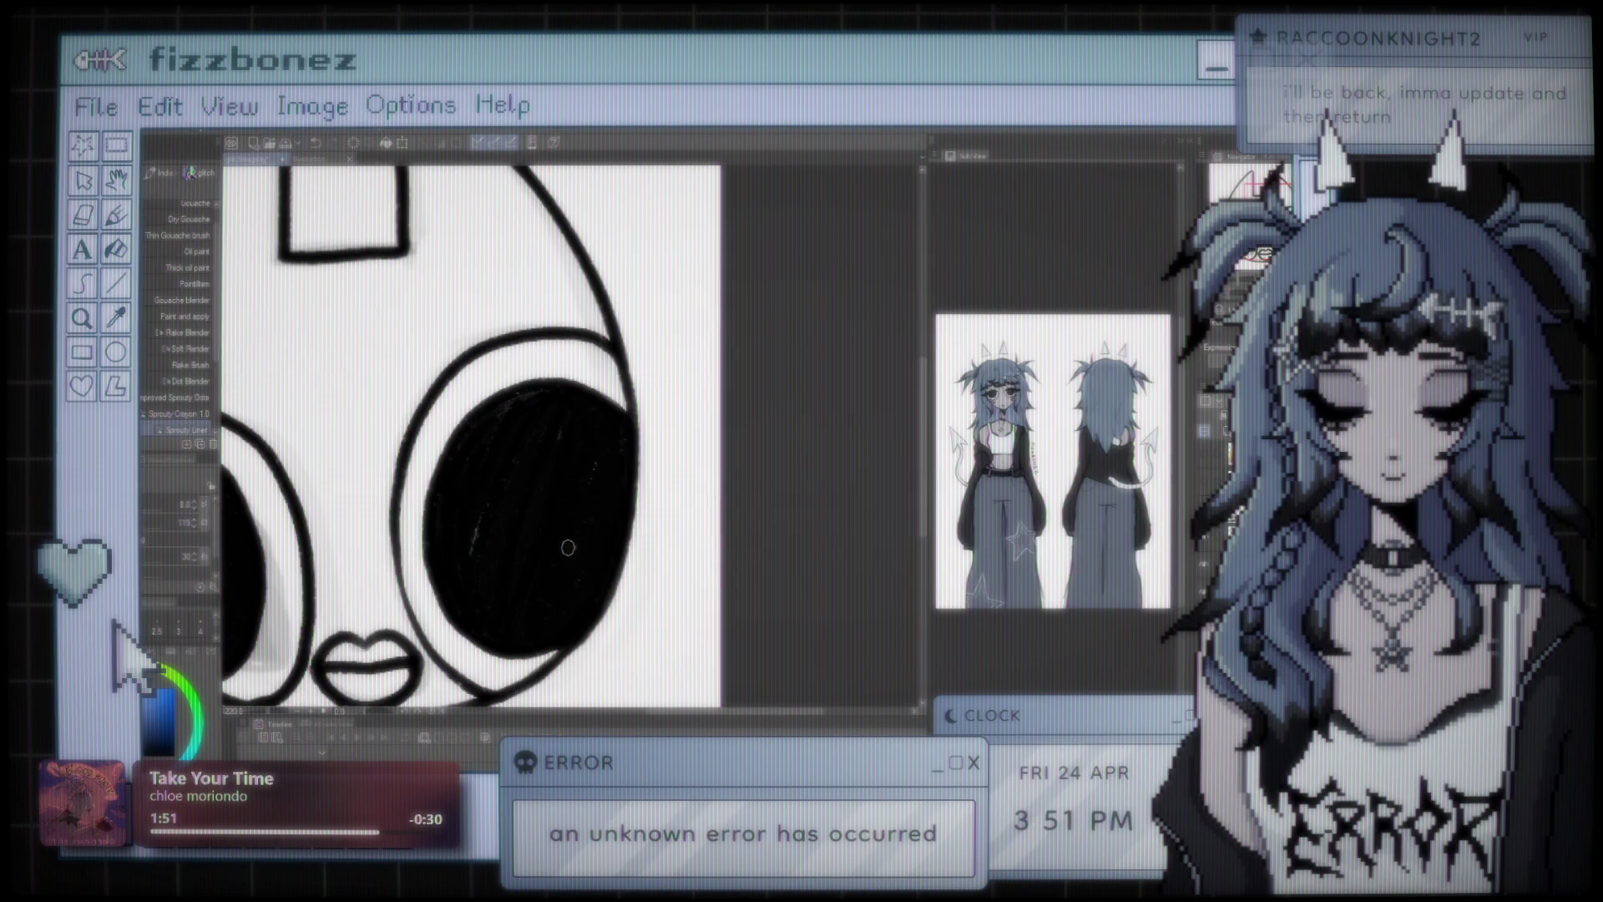
{"action": "scroll", "coordinate": [567, 548], "scroll_direction": "down", "scroll_amount": 5}
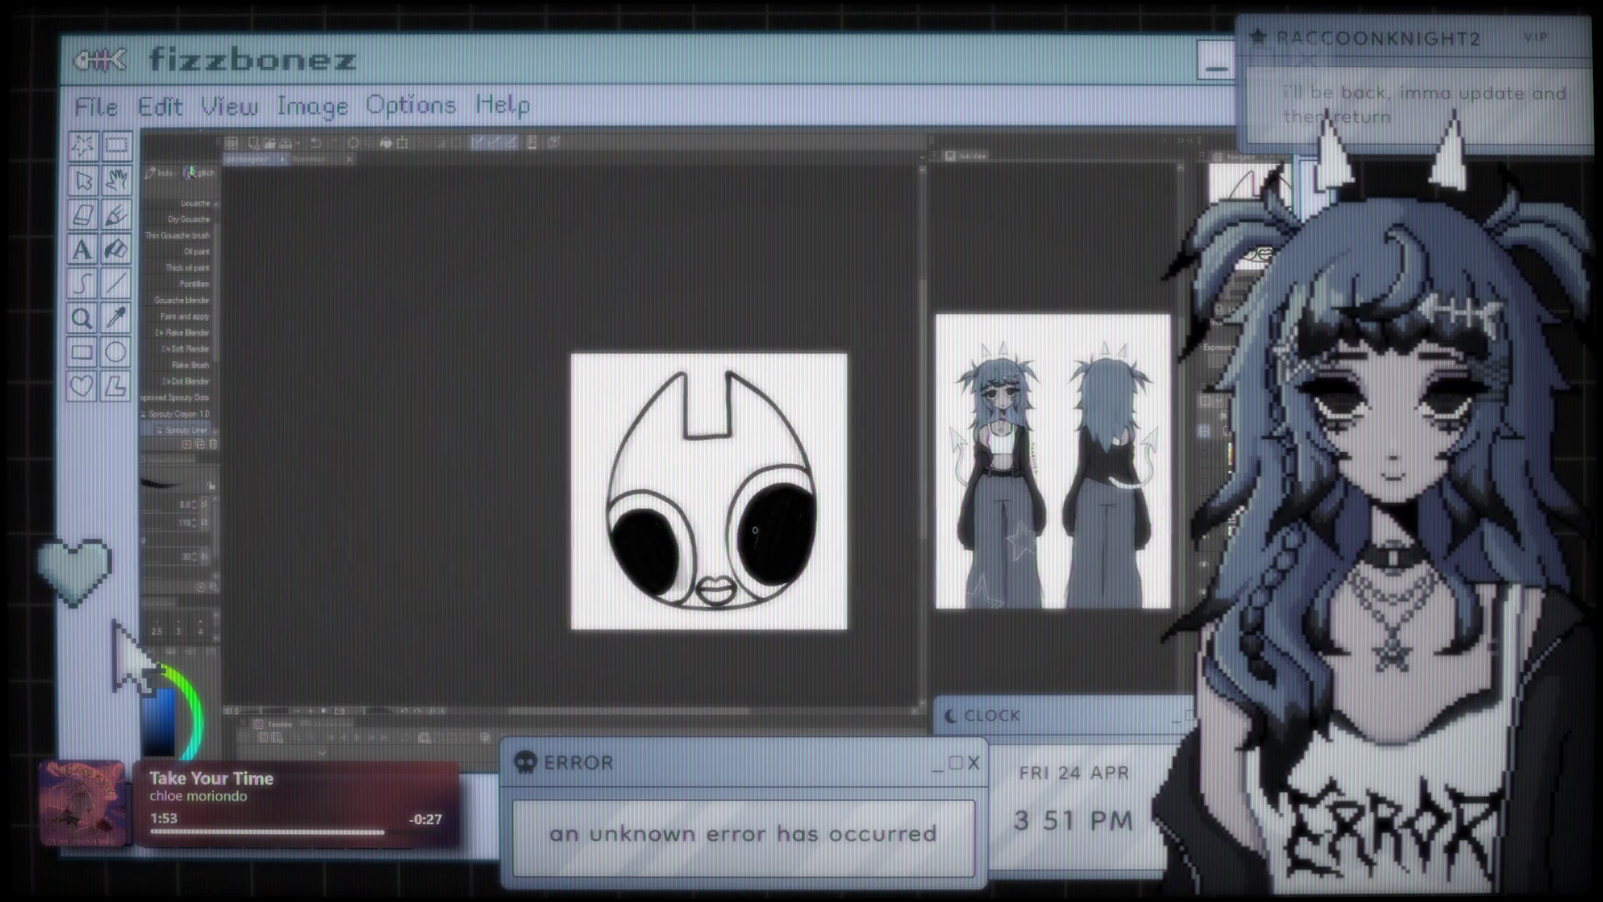
{"action": "scroll", "coordinate": [697, 484], "scroll_direction": "up", "scroll_amount": 5}
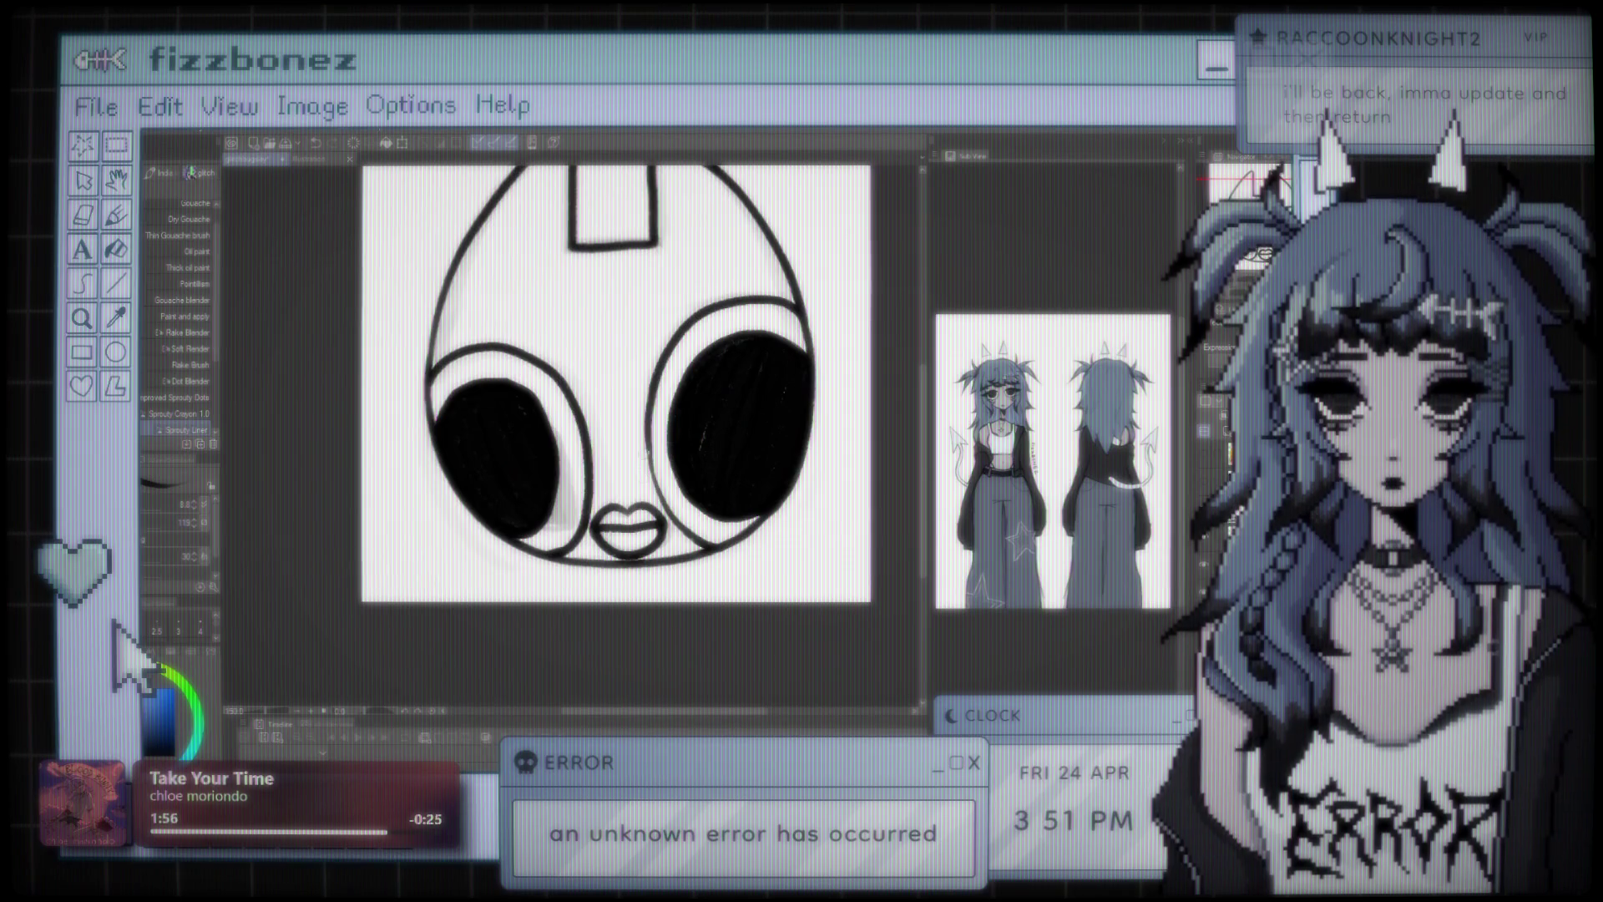
{"action": "scroll", "coordinate": [661, 502], "scroll_direction": "up", "scroll_amount": 2}
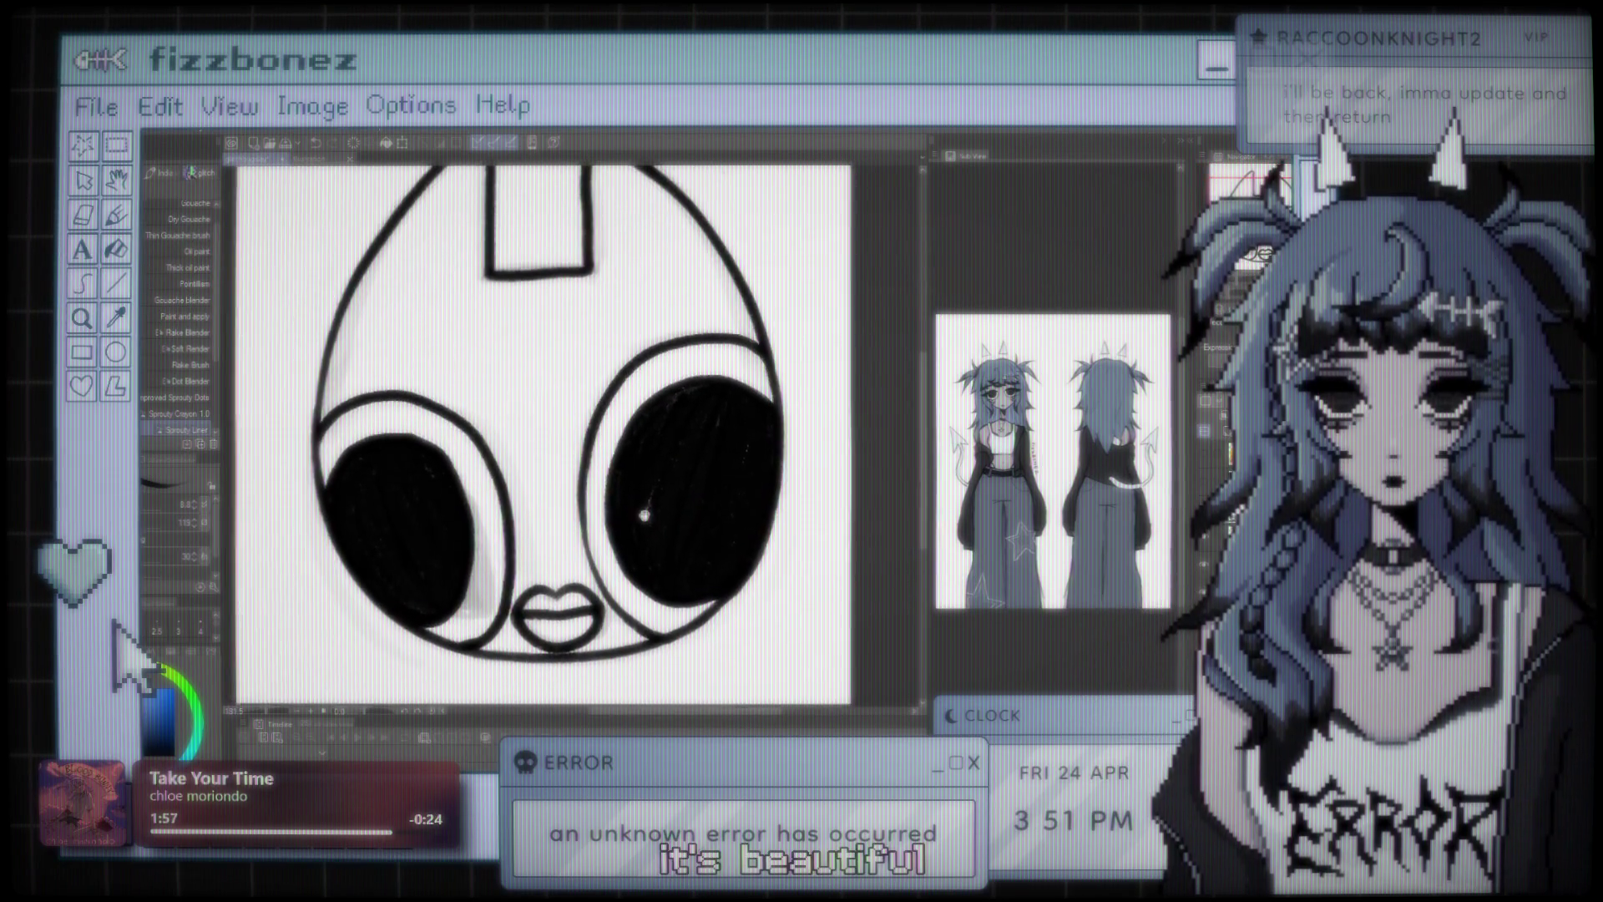
{"action": "scroll", "coordinate": [661, 502], "scroll_direction": "down", "scroll_amount": 2}
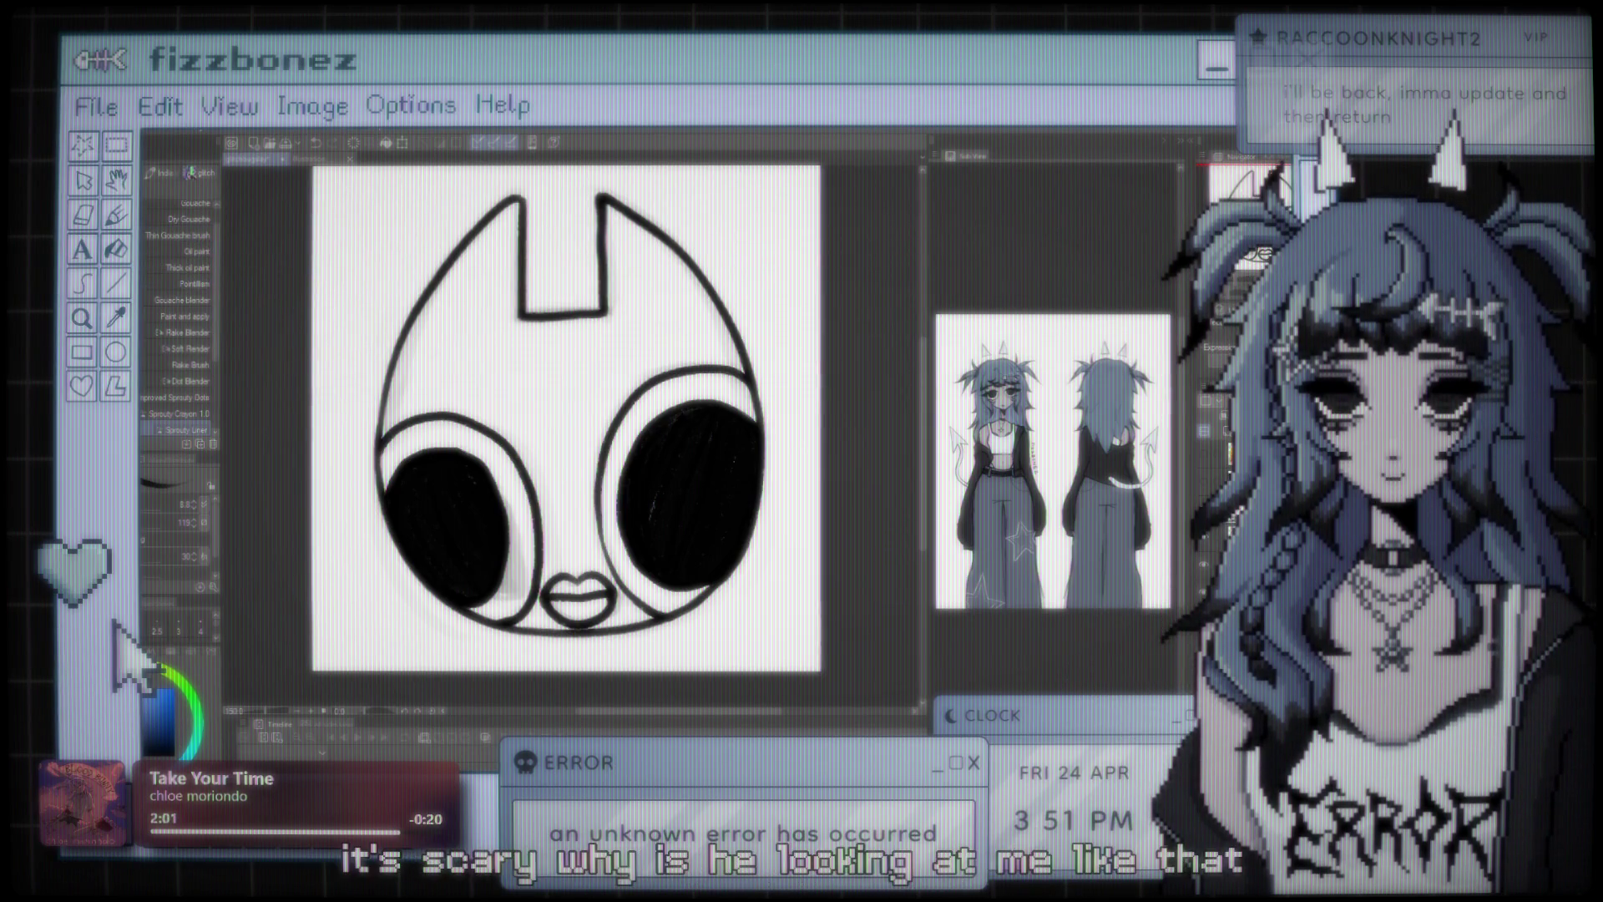
- Lasso-select the area around the mouth
{"action": "key", "text": "e"}
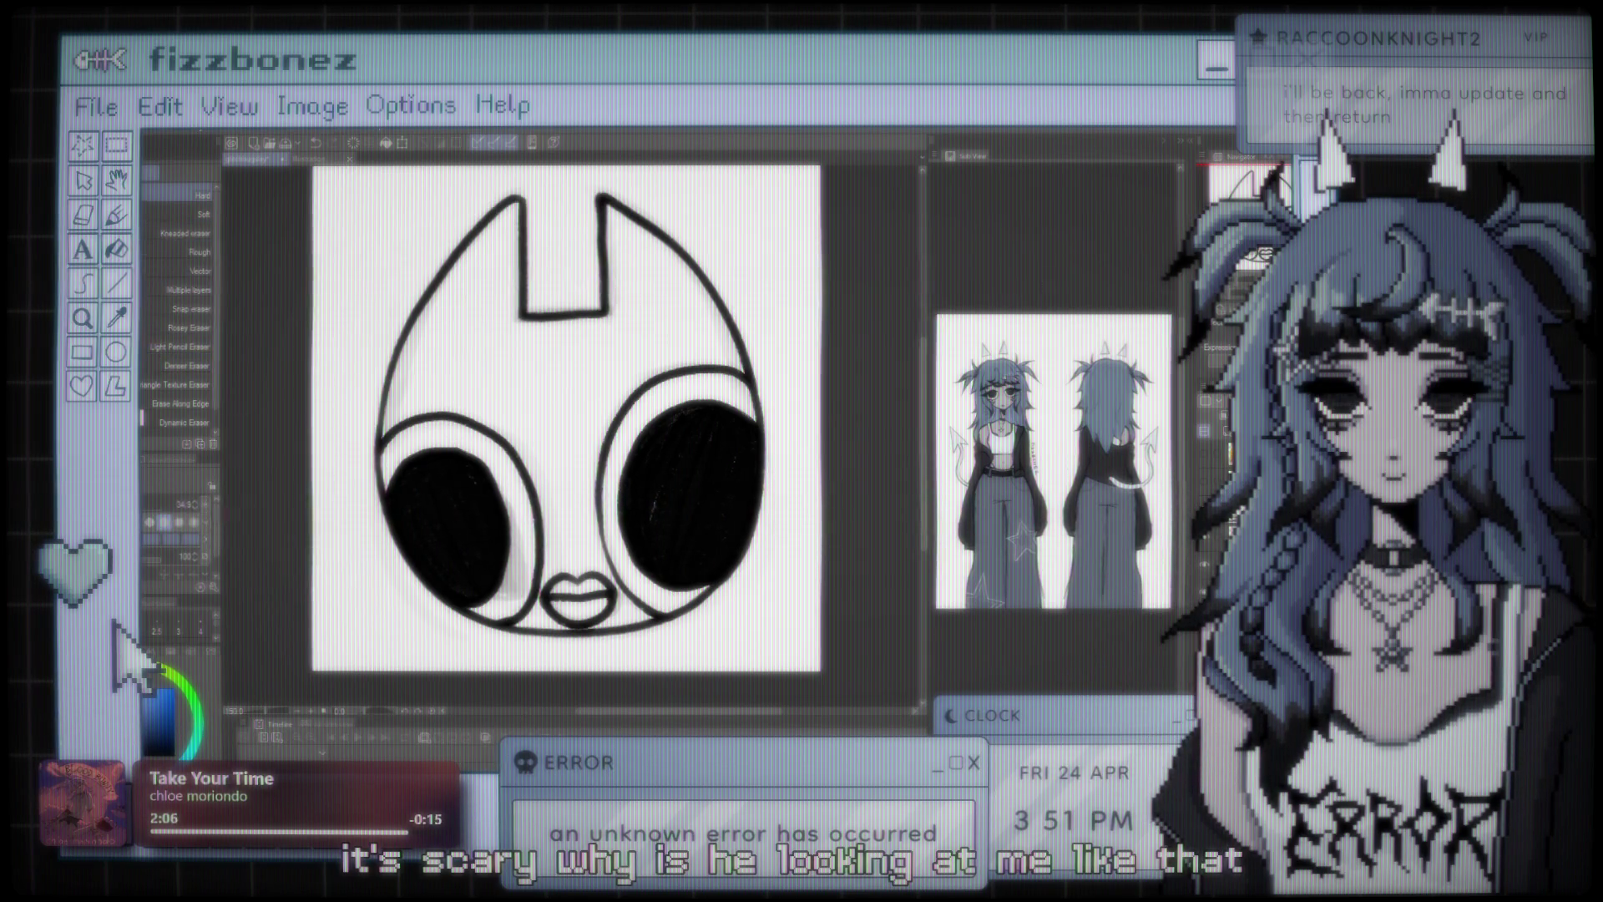
{"action": "key", "text": "m"}
{"action": "left_click_drag", "start_coordinate": [509, 618], "coordinate": [513, 613]}
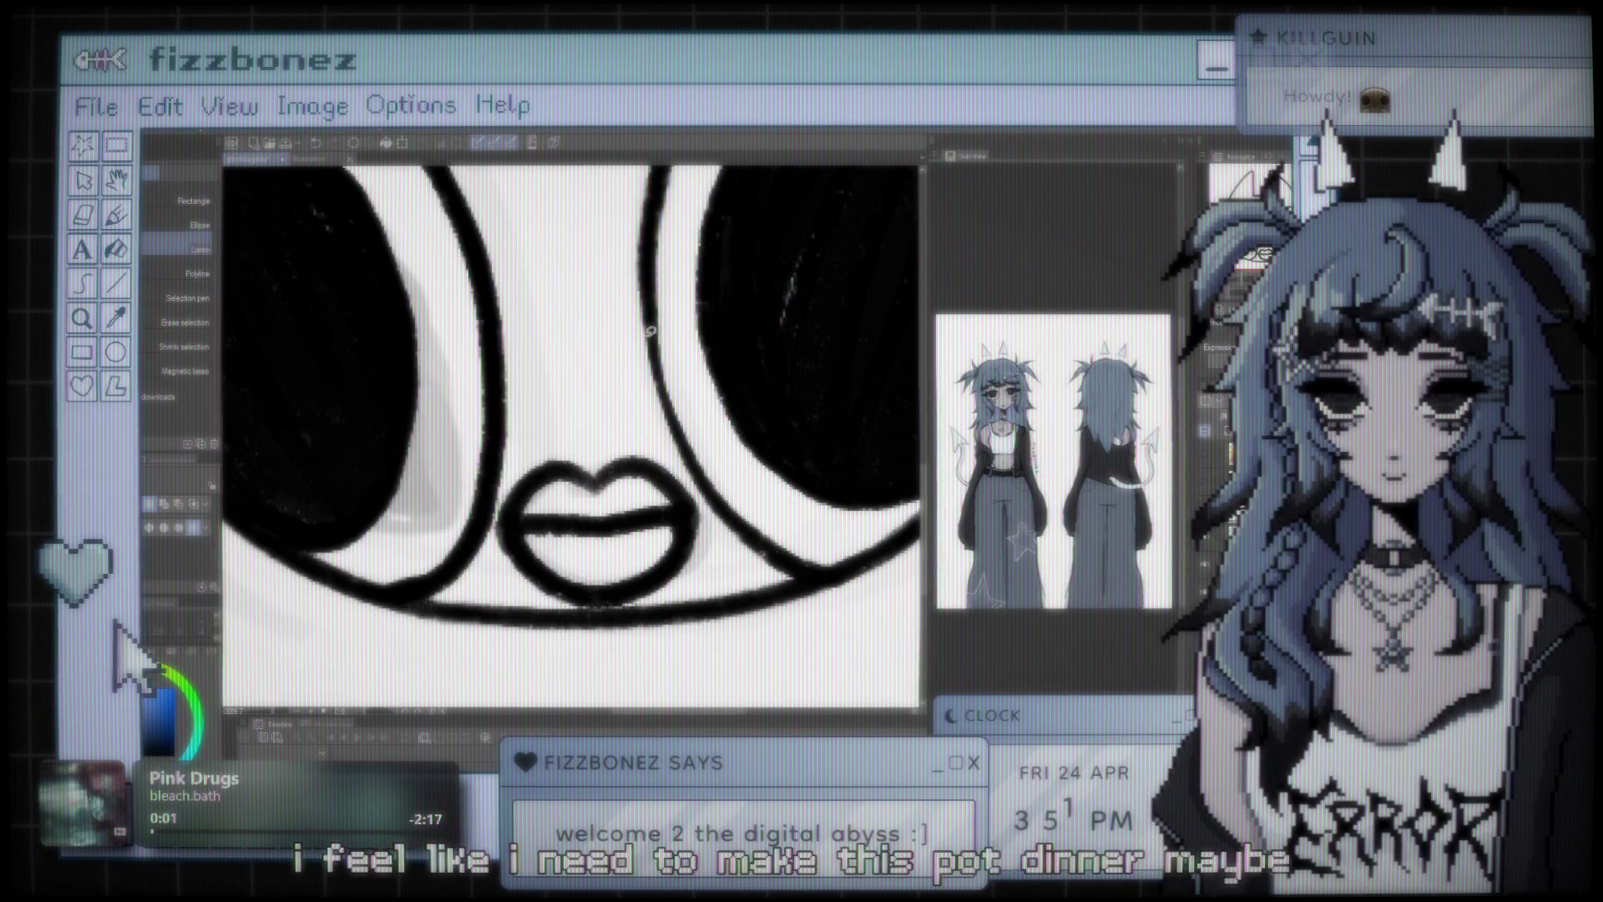
- Zoom out and shift the canvas slightly so the full bug head sits centred
{"action": "scroll", "coordinate": [649, 344], "scroll_direction": "down", "scroll_amount": 2}
{"action": "scroll", "coordinate": [626, 464], "scroll_direction": "down", "scroll_amount": 5}
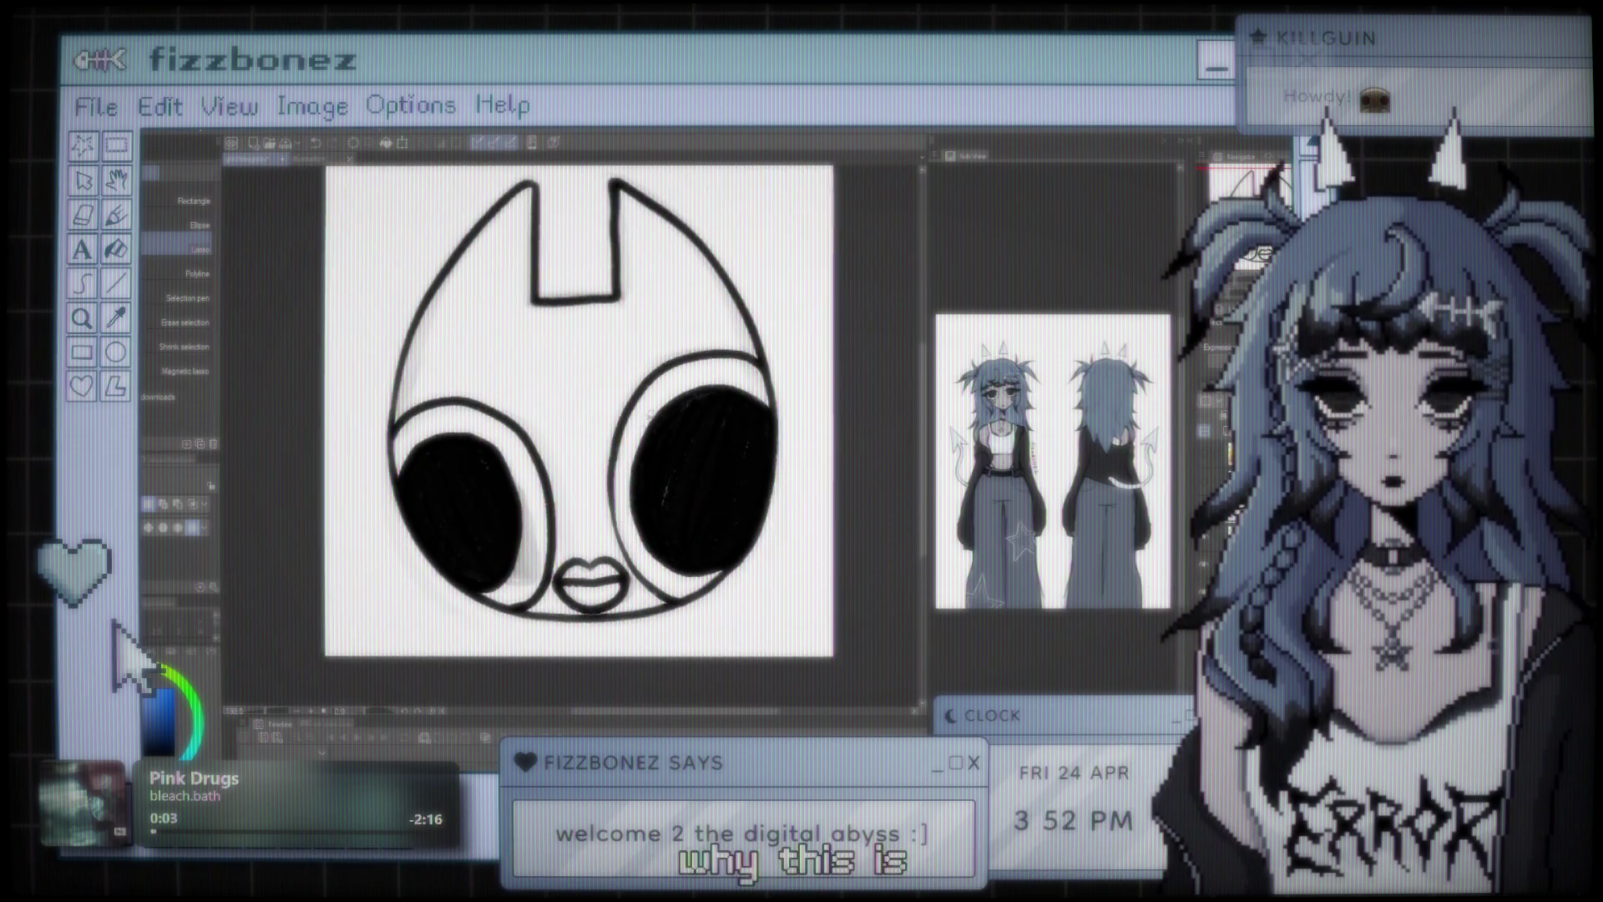
{"action": "scroll", "coordinate": [737, 452], "scroll_direction": "up", "scroll_amount": 5}
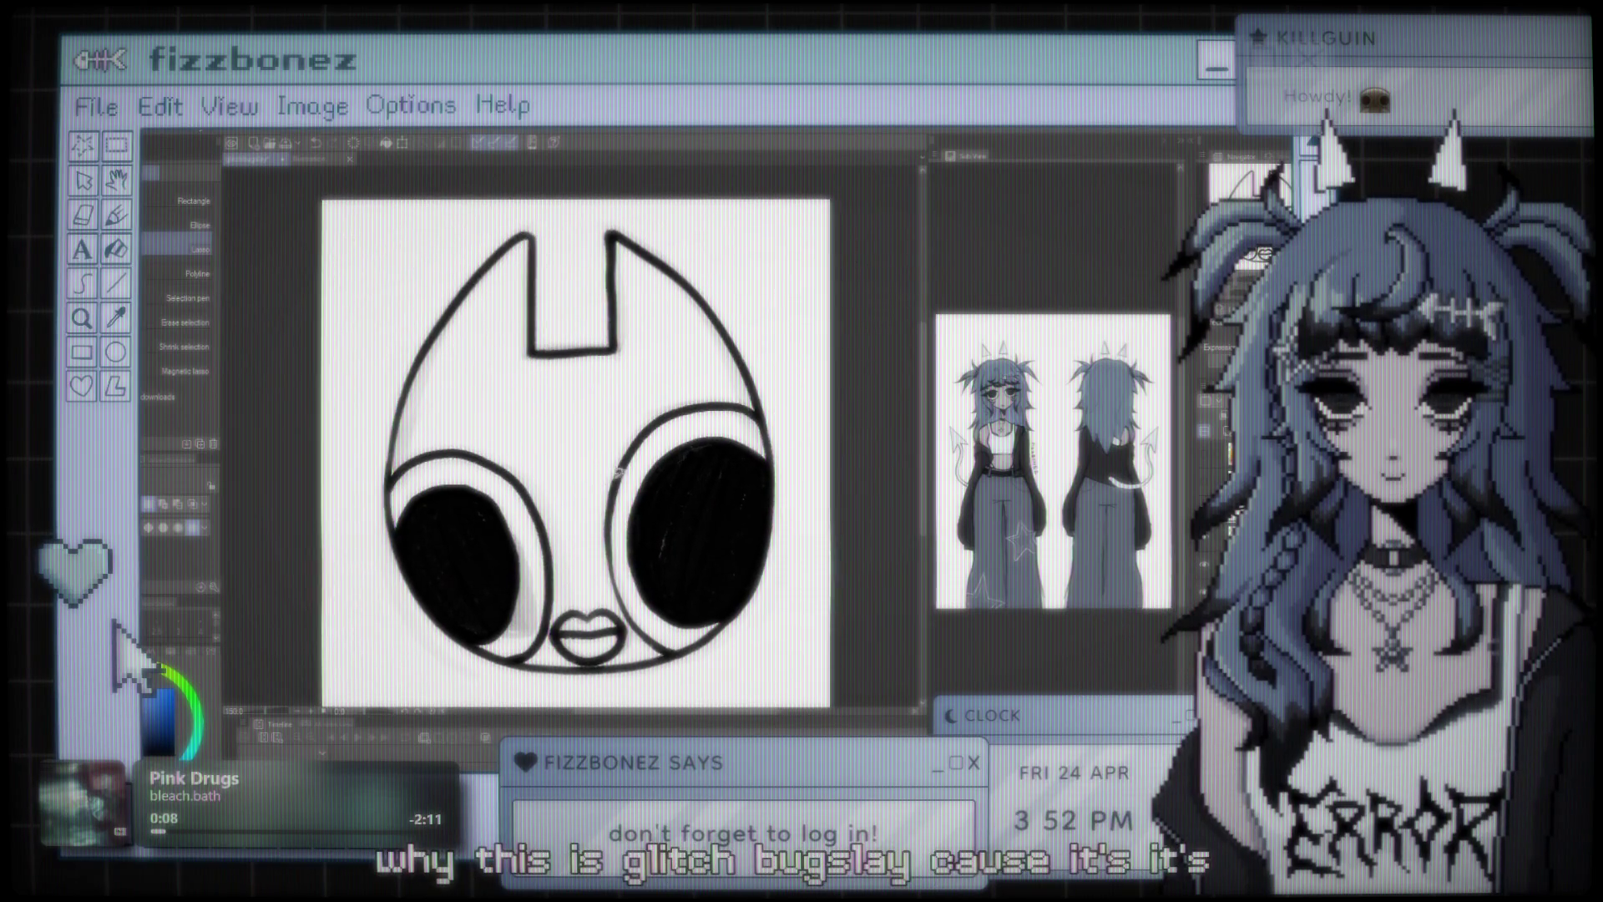
{"action": "scroll", "coordinate": [648, 459], "scroll_direction": "up", "scroll_amount": 1}
{"action": "scroll", "coordinate": [724, 431], "scroll_direction": "down", "scroll_amount": 1}
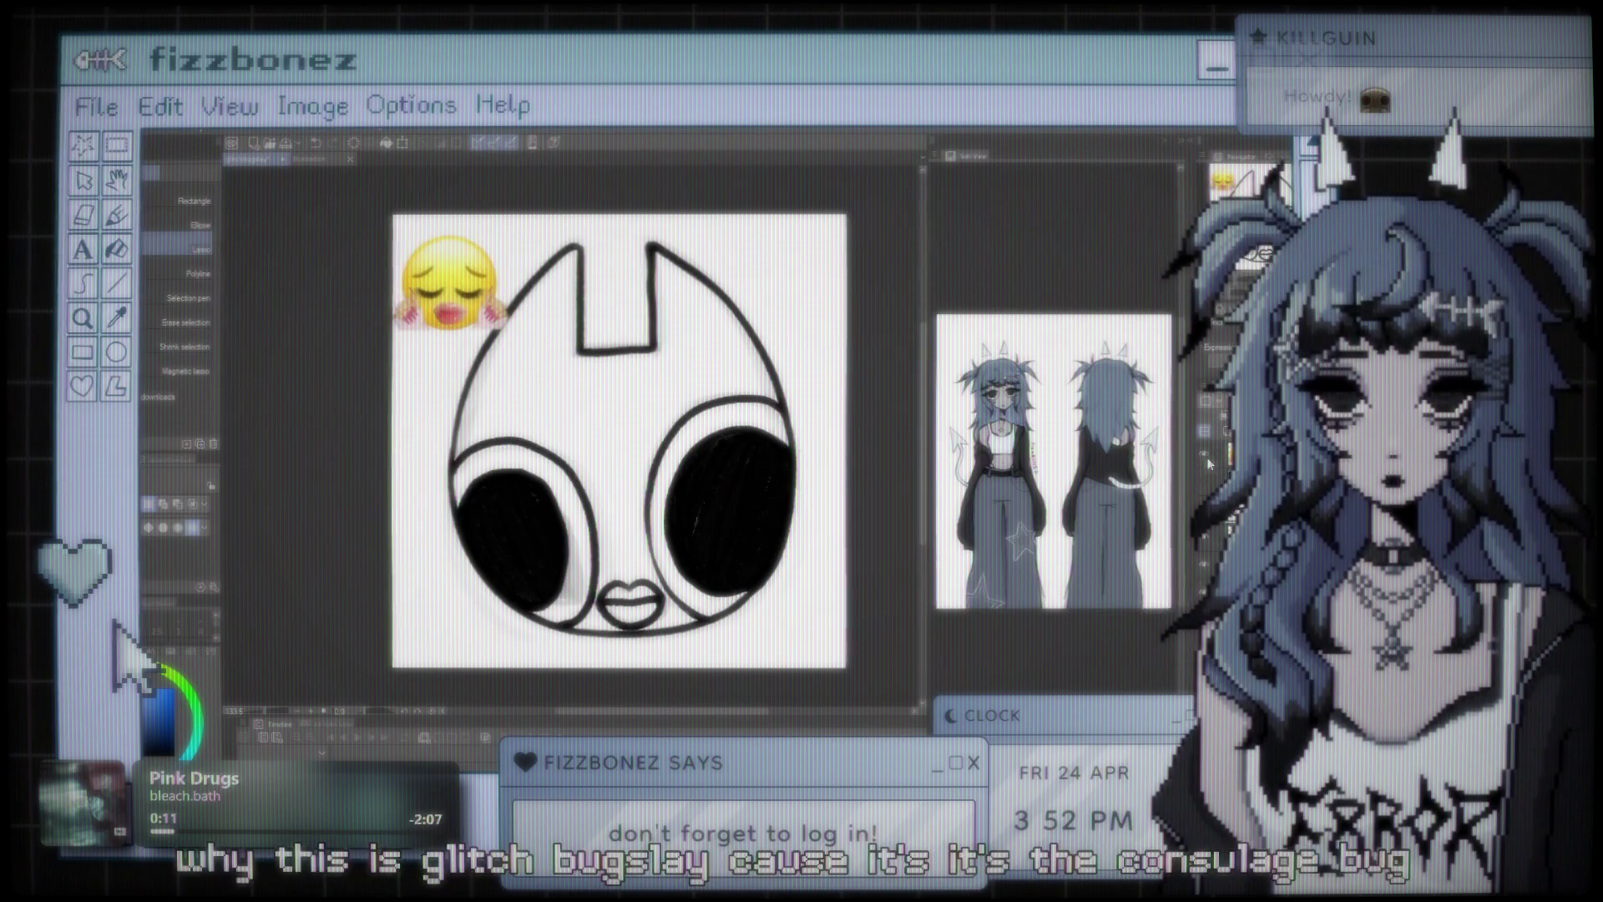
{"action": "scroll", "coordinate": [1203, 473], "scroll_direction": "up", "scroll_amount": 2}
{"action": "scroll", "coordinate": [634, 434], "scroll_direction": "up", "scroll_amount": 5}
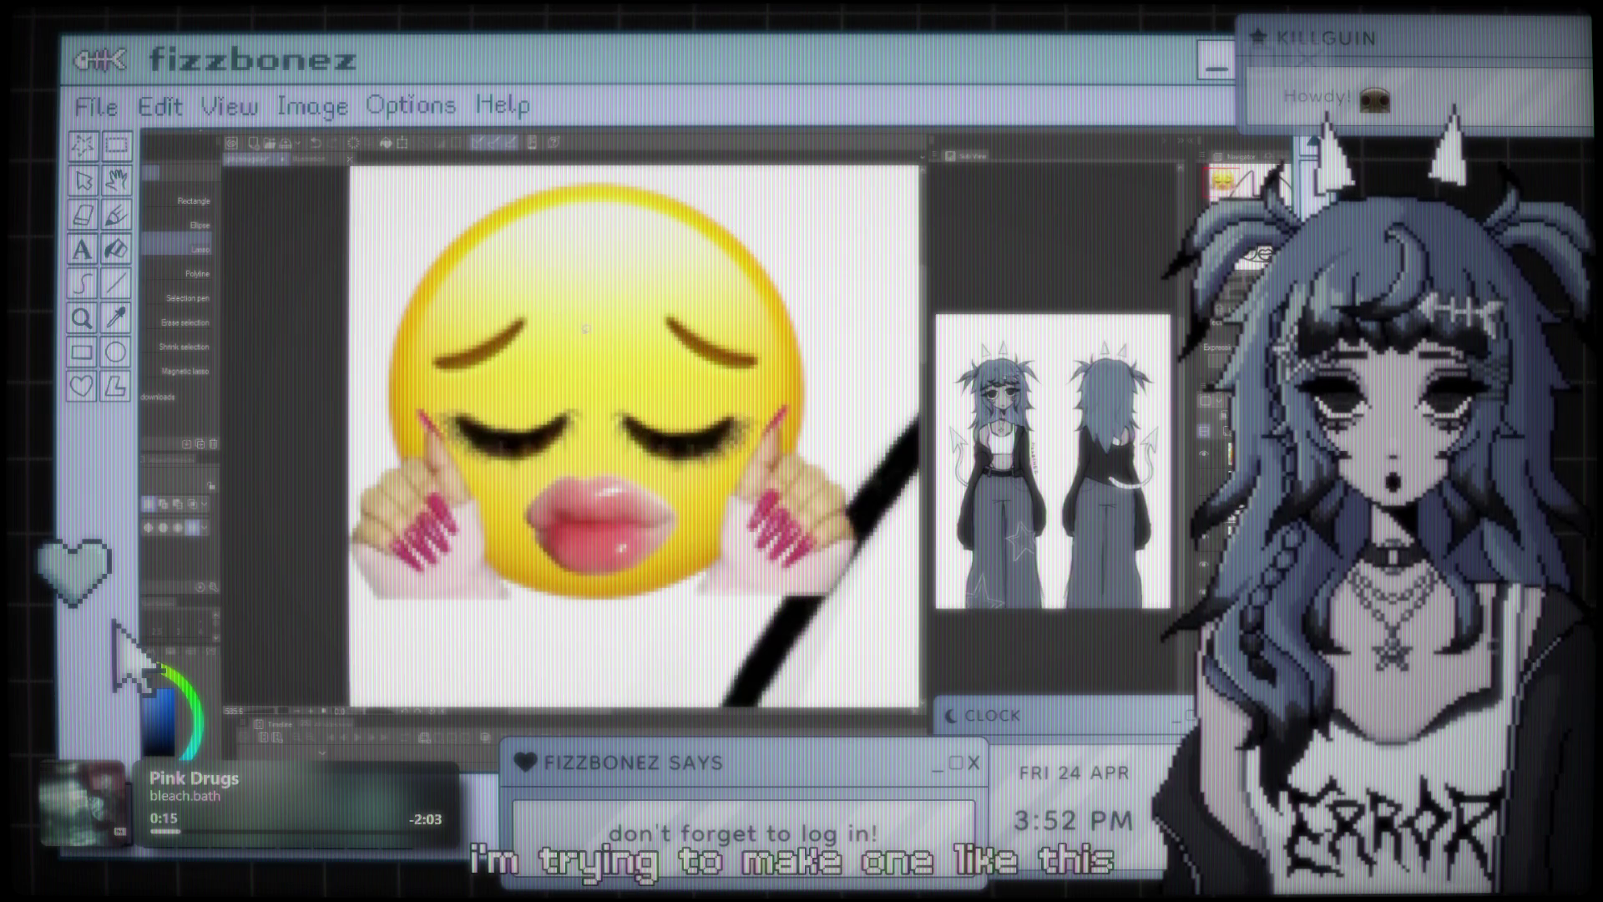
{"action": "scroll", "coordinate": [585, 328], "scroll_direction": "down", "scroll_amount": 6}
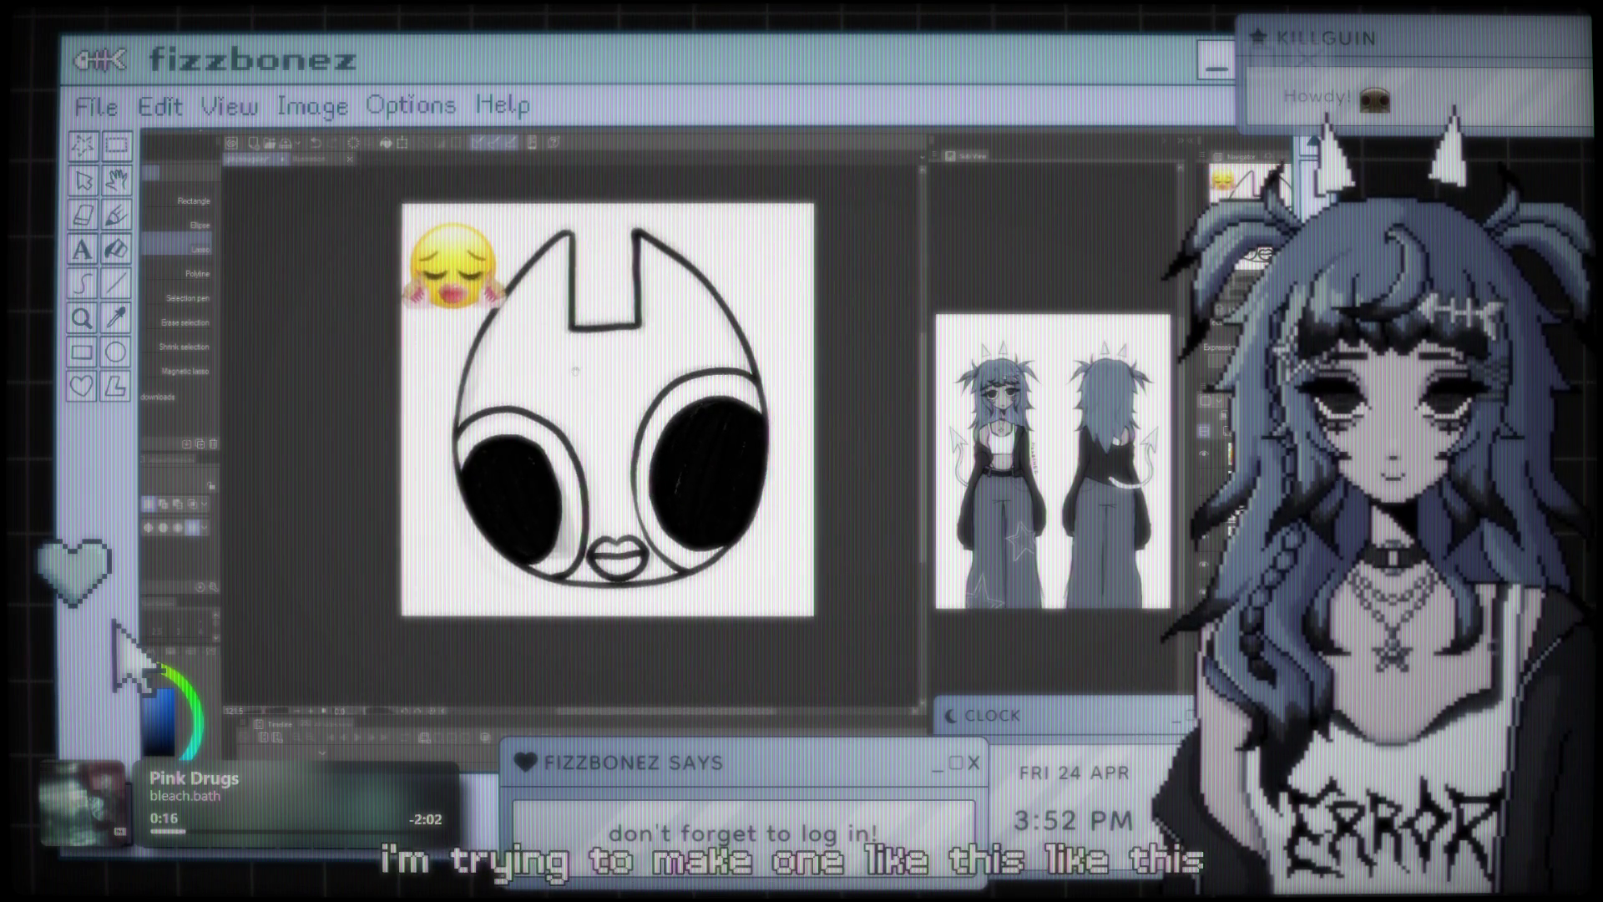
{"action": "scroll", "coordinate": [575, 370], "scroll_direction": "up", "scroll_amount": 1}
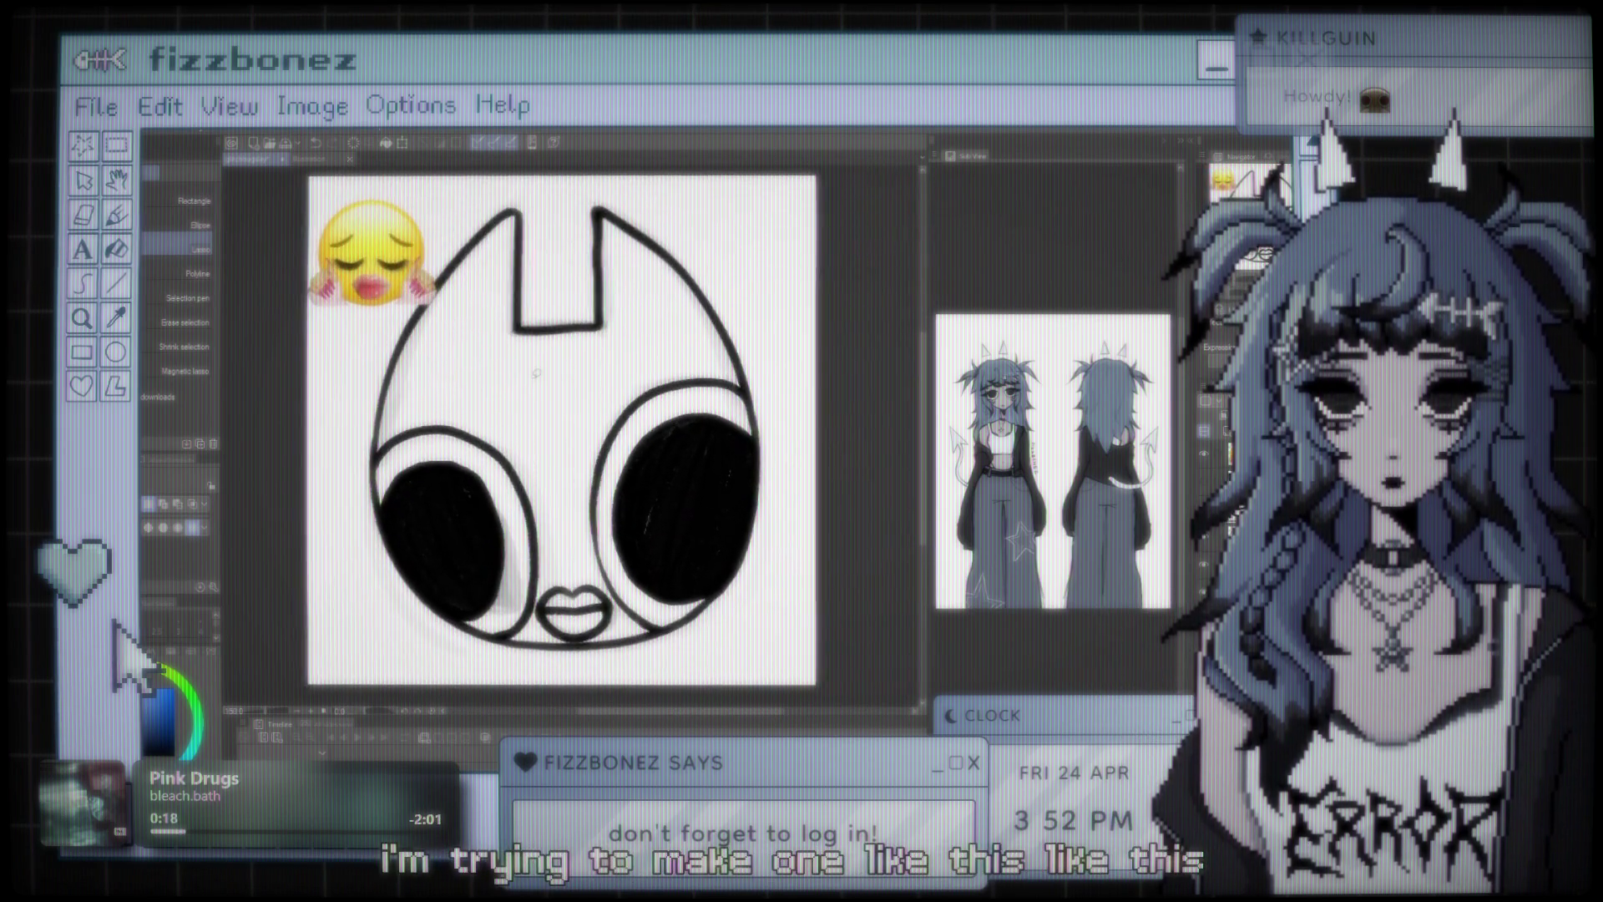
{"action": "left_click_drag", "start_coordinate": [568, 352], "coordinate": [549, 362]}
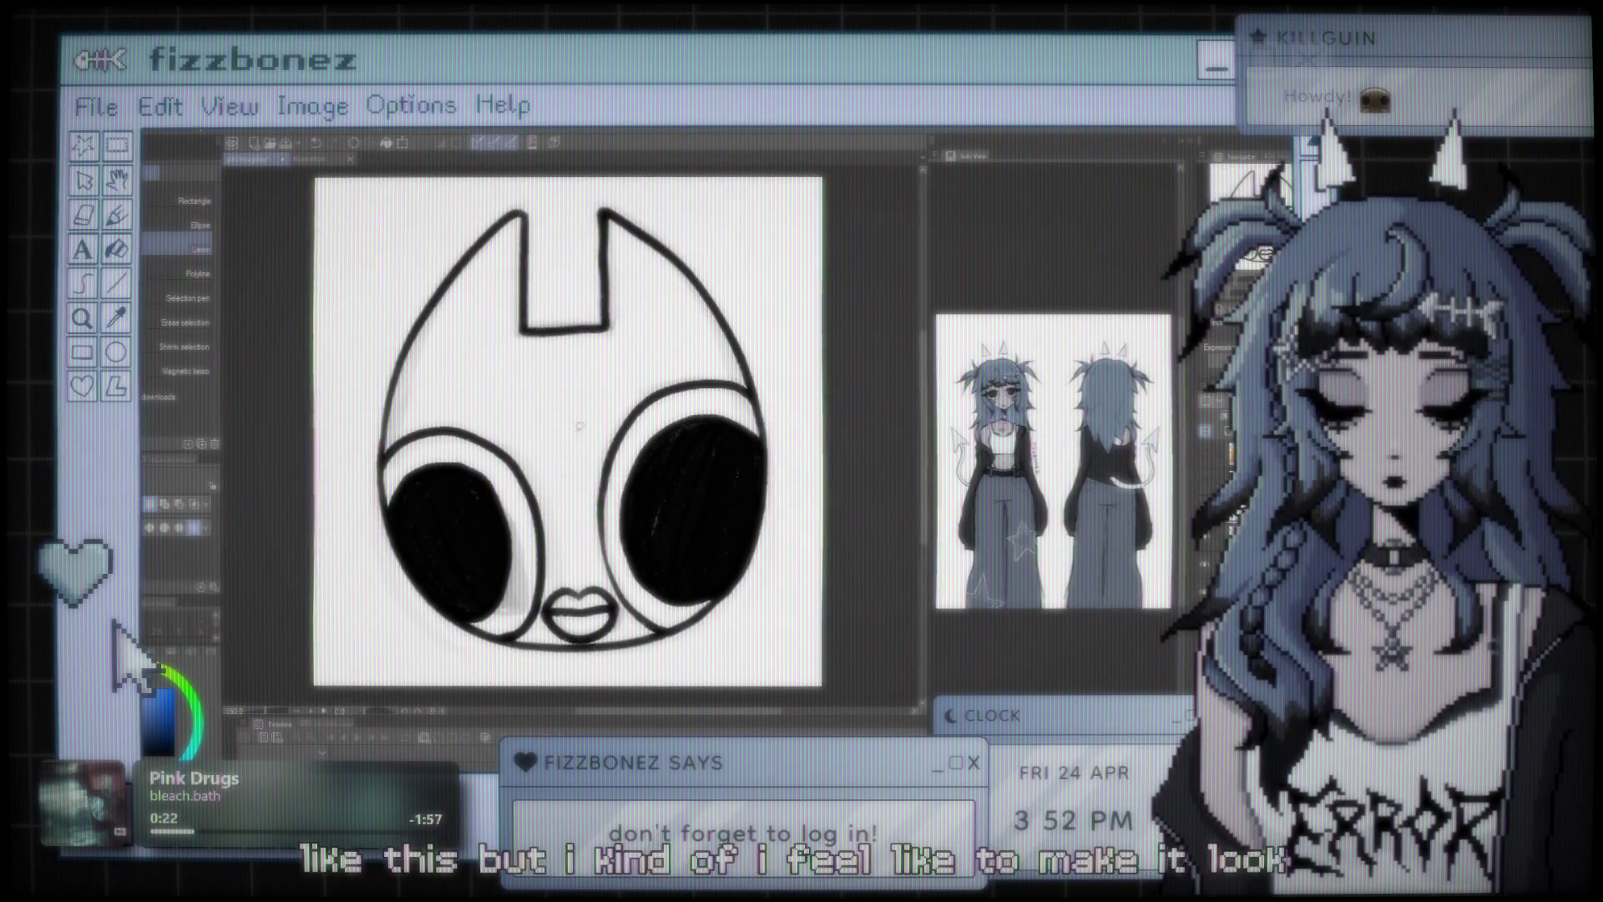
- Add tapered eyelash flicks at the outer corners of both eyes with the inking brush
{"action": "left_click_drag", "start_coordinate": [568, 417], "coordinate": [595, 412]}
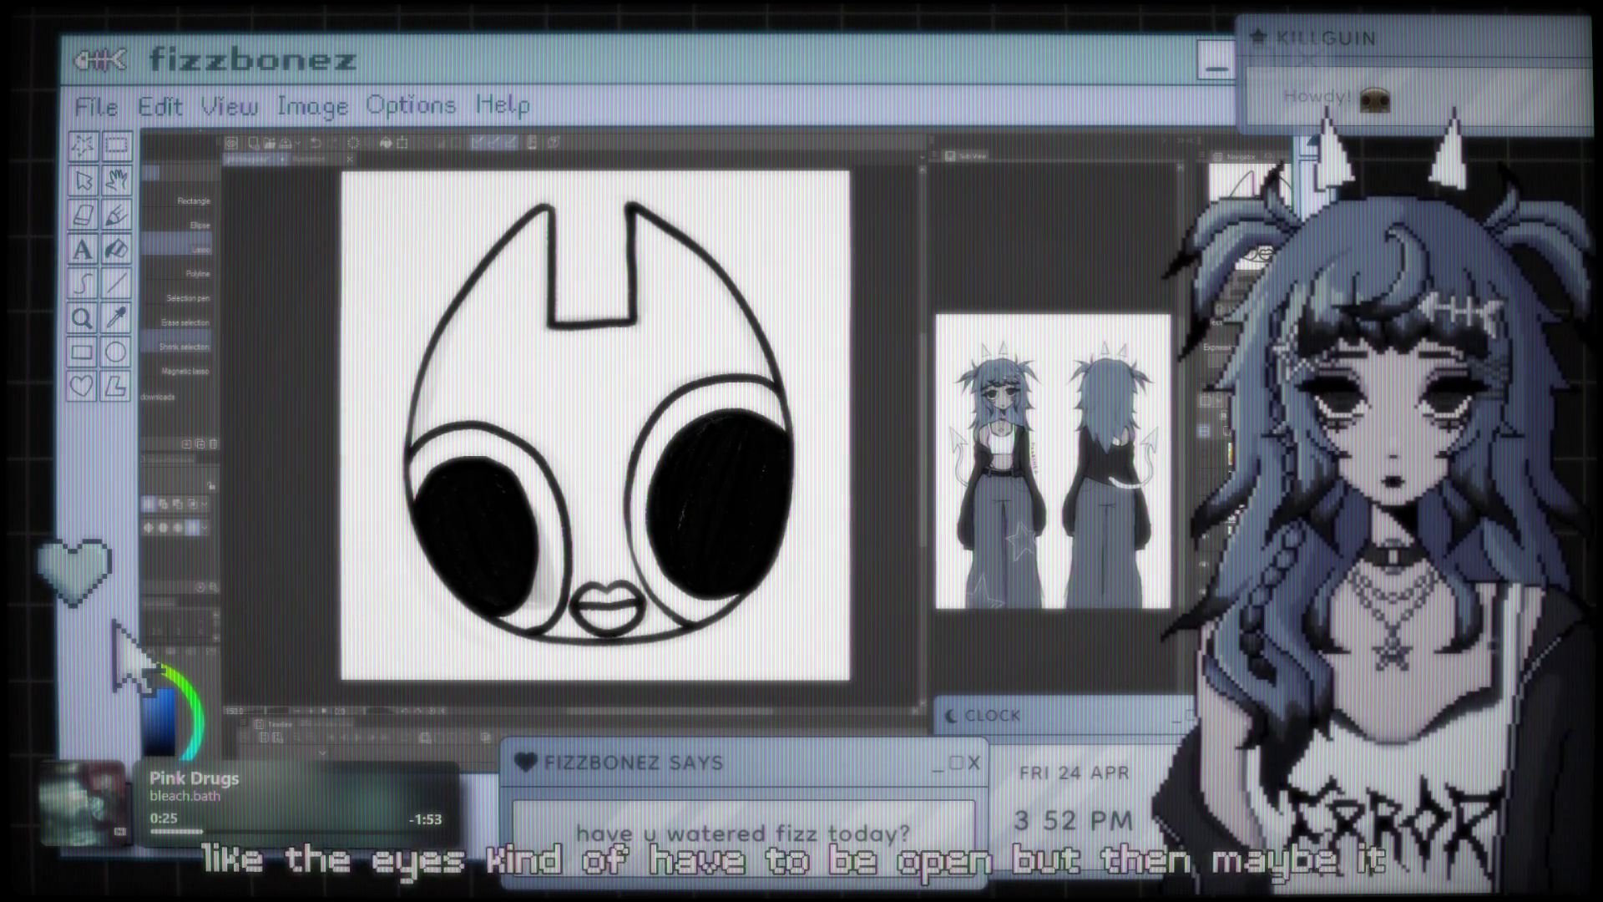
{"action": "key", "text": "b"}
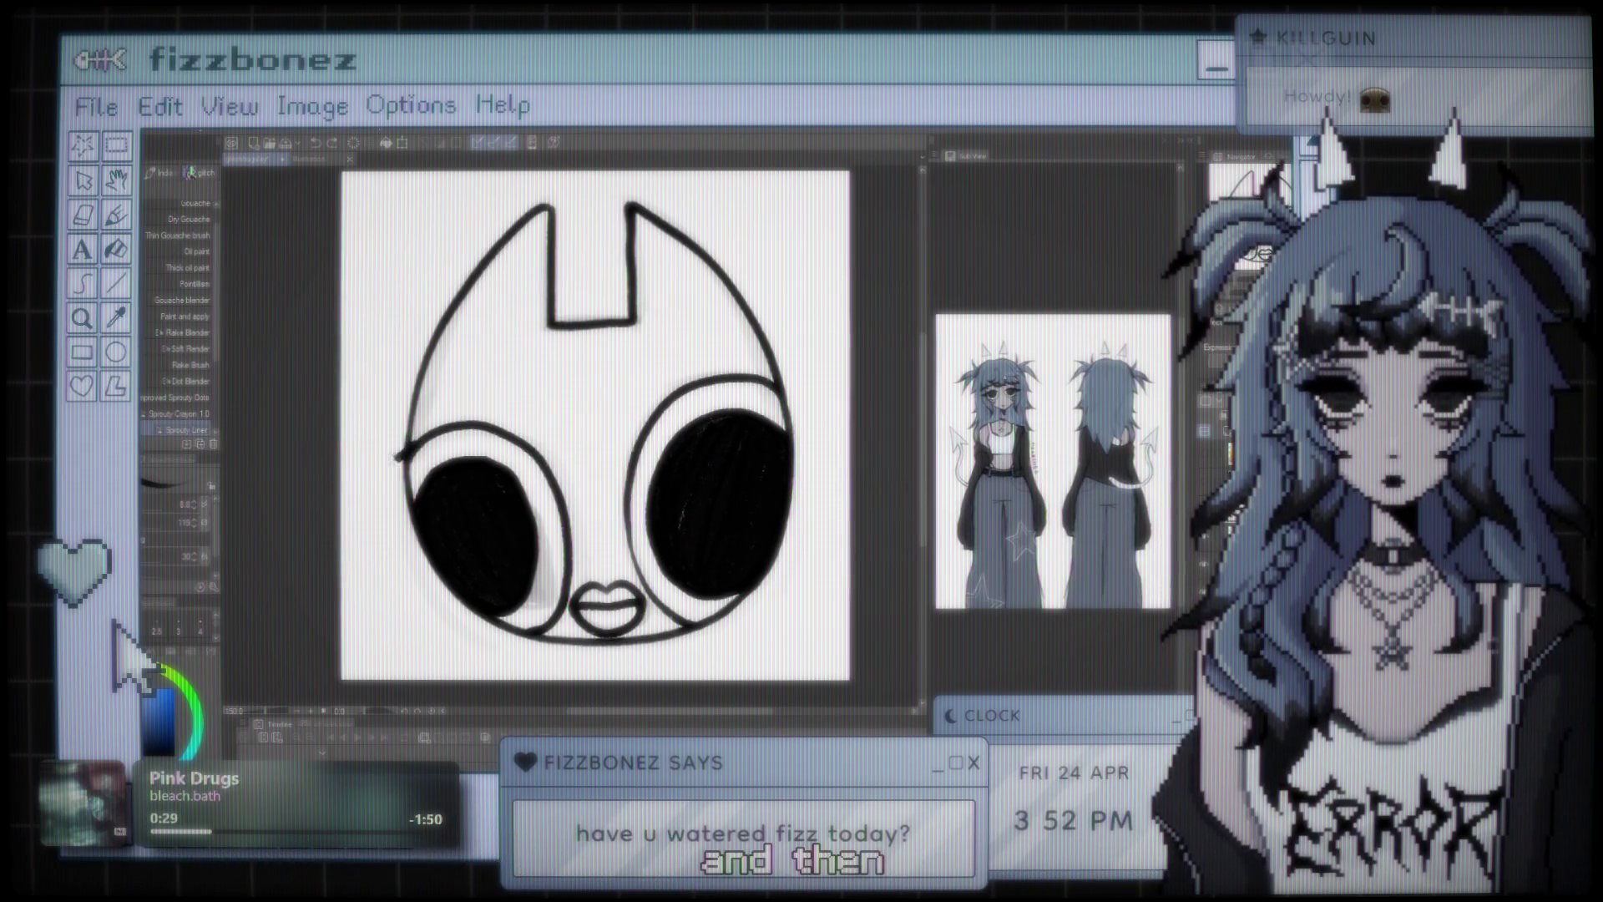
{"action": "left_click_drag", "start_coordinate": [369, 455], "coordinate": [409, 449]}
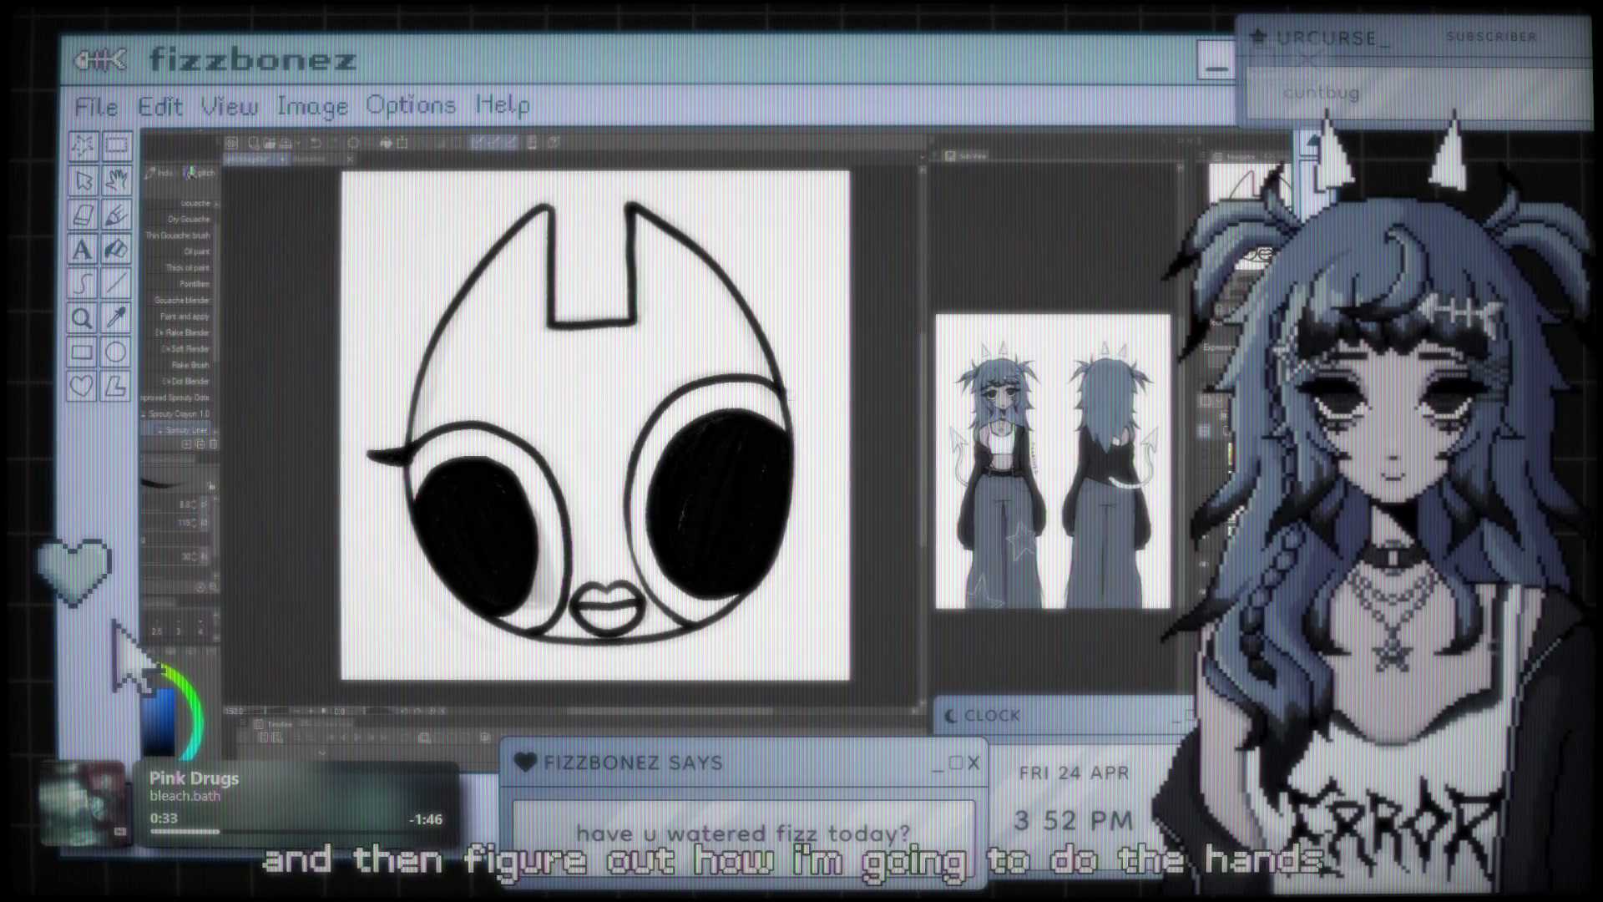
{"action": "left_click_drag", "start_coordinate": [825, 396], "coordinate": [781, 400]}
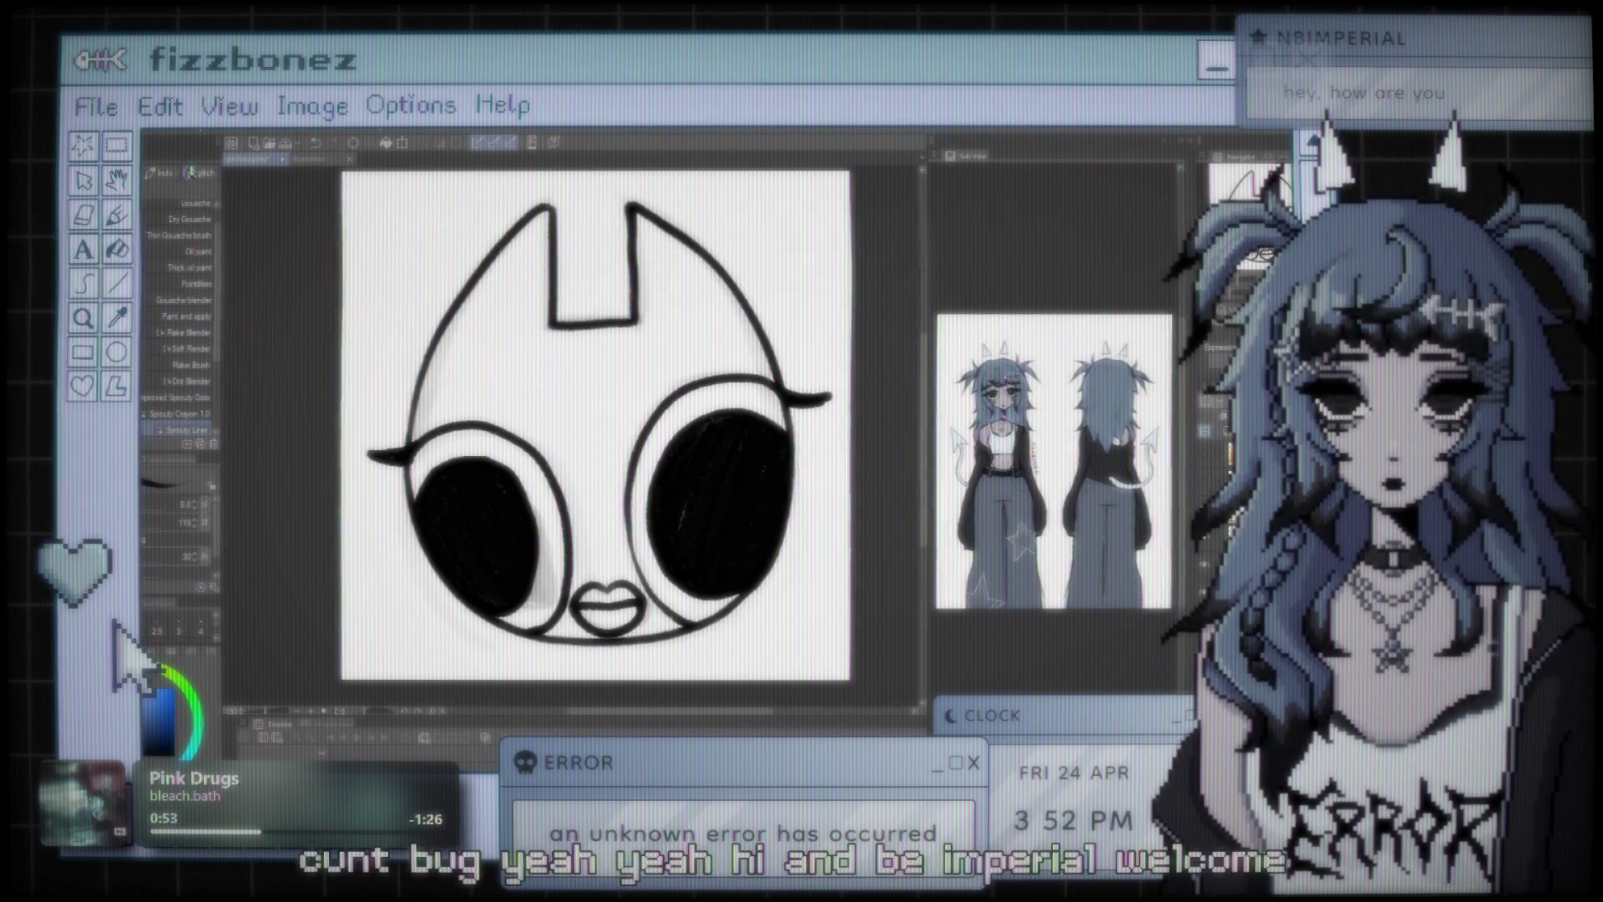
- Thicken the left eye's upper lid line
{"action": "scroll", "coordinate": [606, 410], "scroll_direction": "down", "scroll_amount": 1}
{"action": "scroll", "coordinate": [608, 409], "scroll_direction": "up", "scroll_amount": 2}
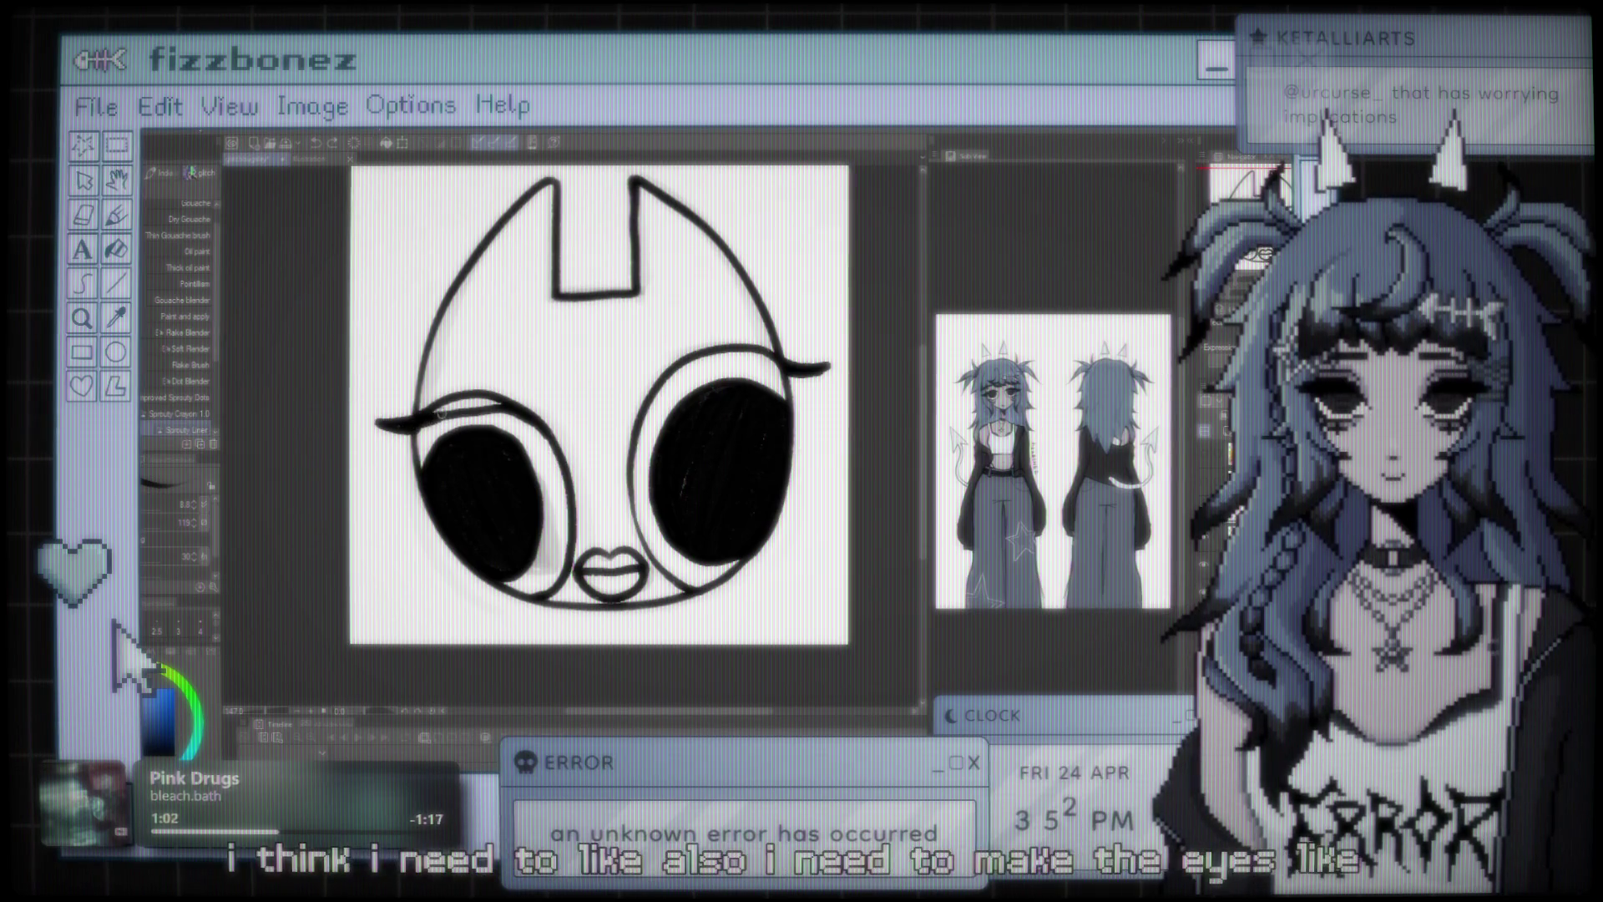
{"action": "left_click_drag", "start_coordinate": [467, 399], "coordinate": [501, 407]}
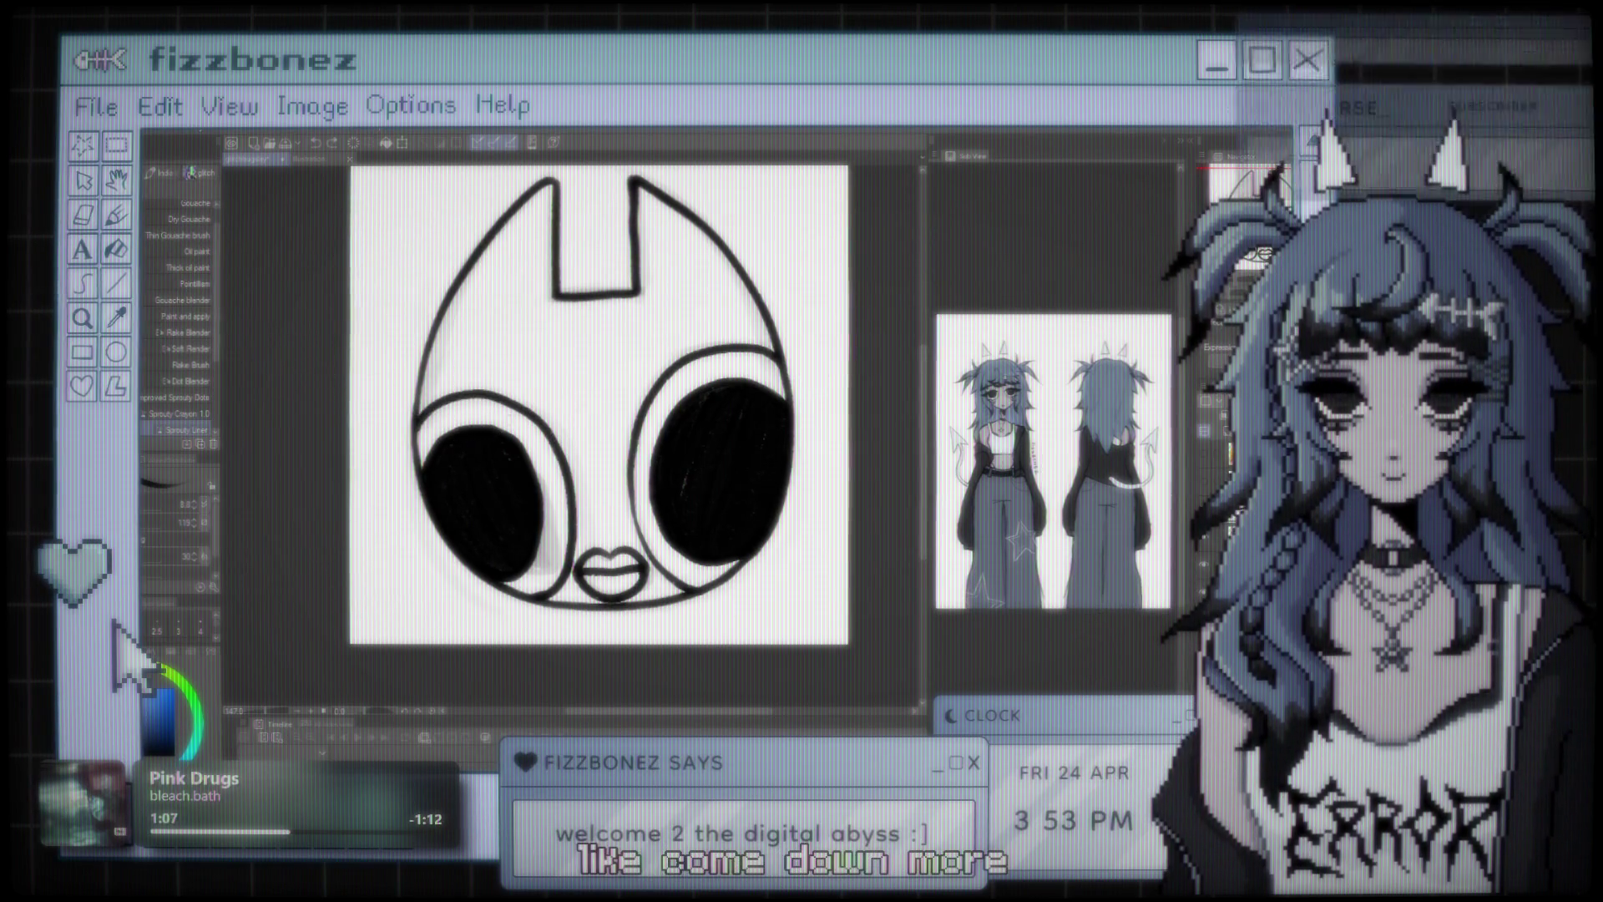
- Undo the eyelash flicks and thickened lid, then erase the tops of both eyes as a trial
{"action": "key", "text": "ctrl+z"}
{"action": "key", "text": "ctrl+z"}
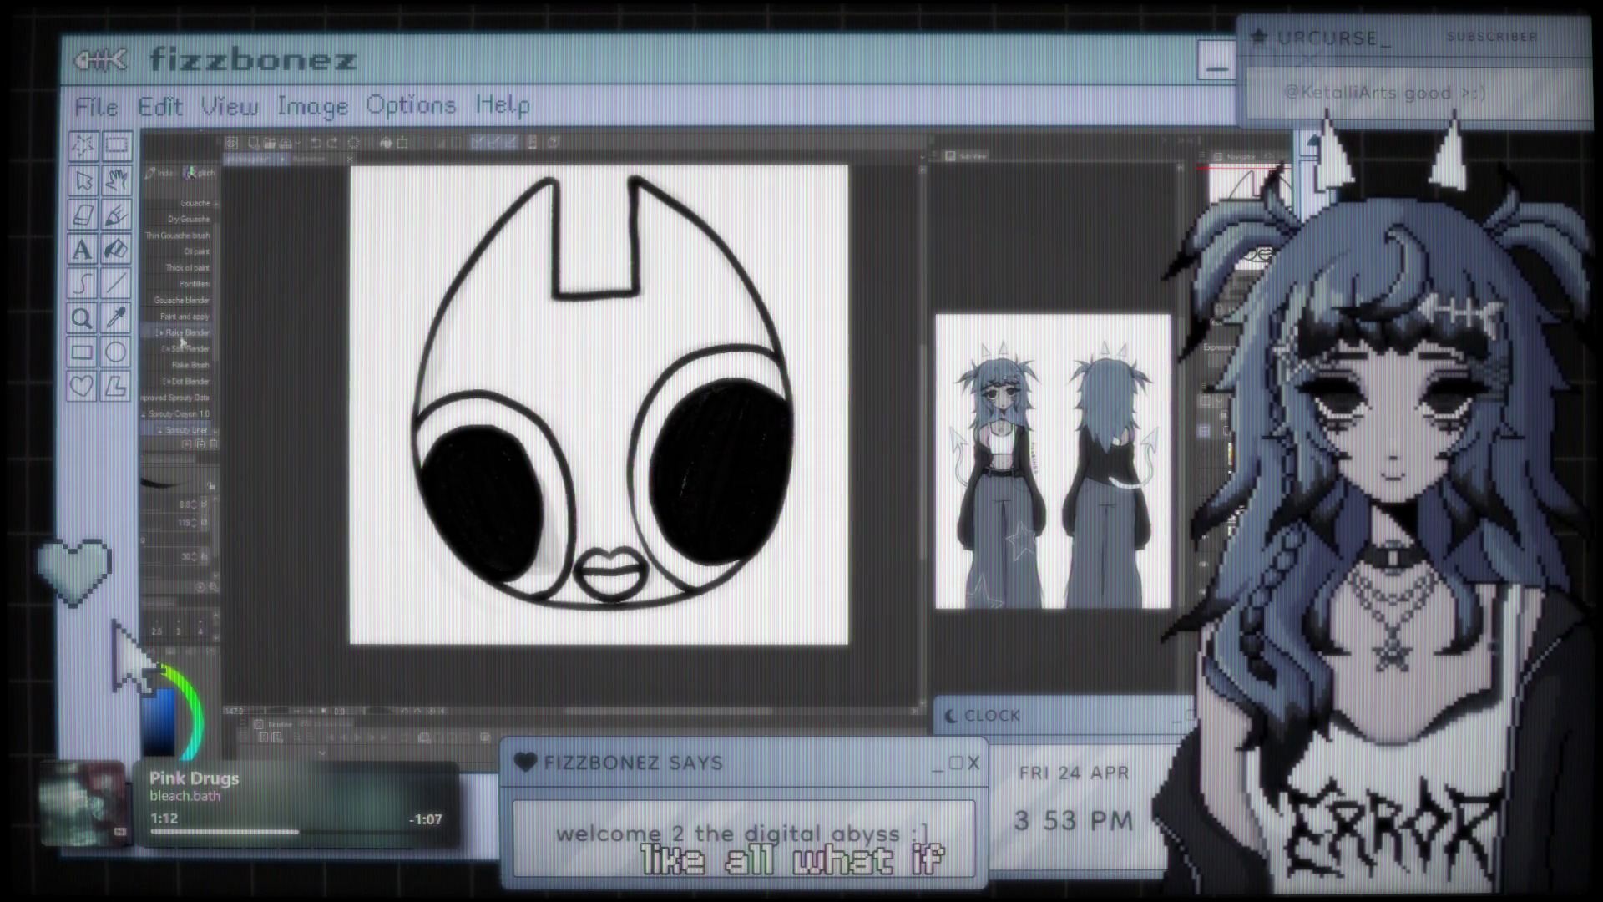
{"action": "key", "text": "e"}
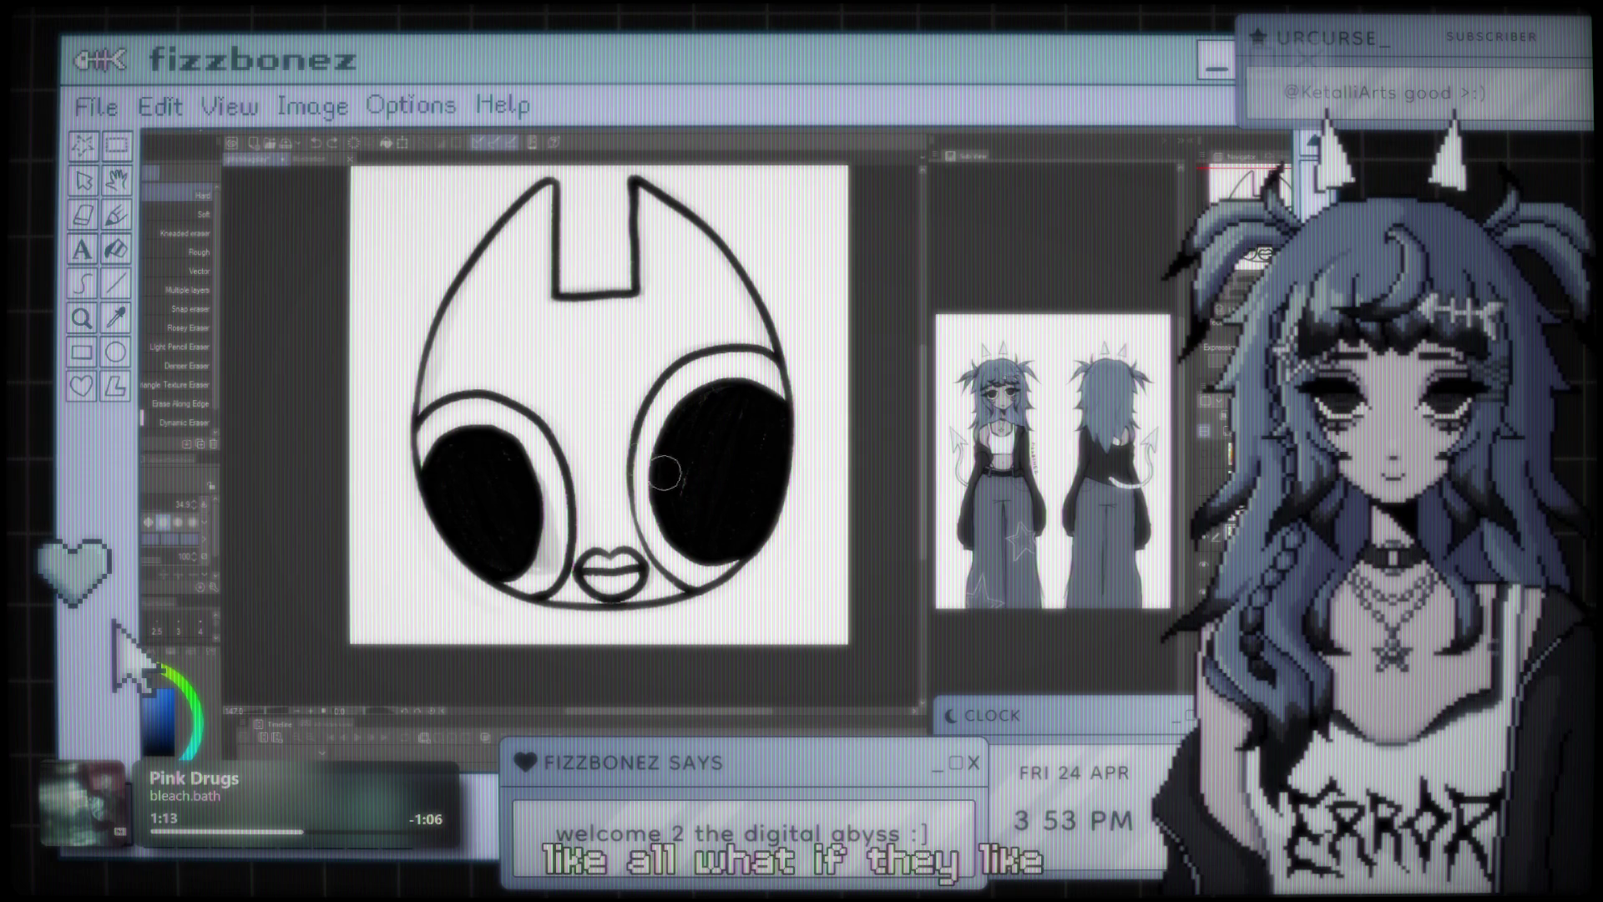
{"action": "left_click_drag", "start_coordinate": [418, 442], "coordinate": [542, 451]}
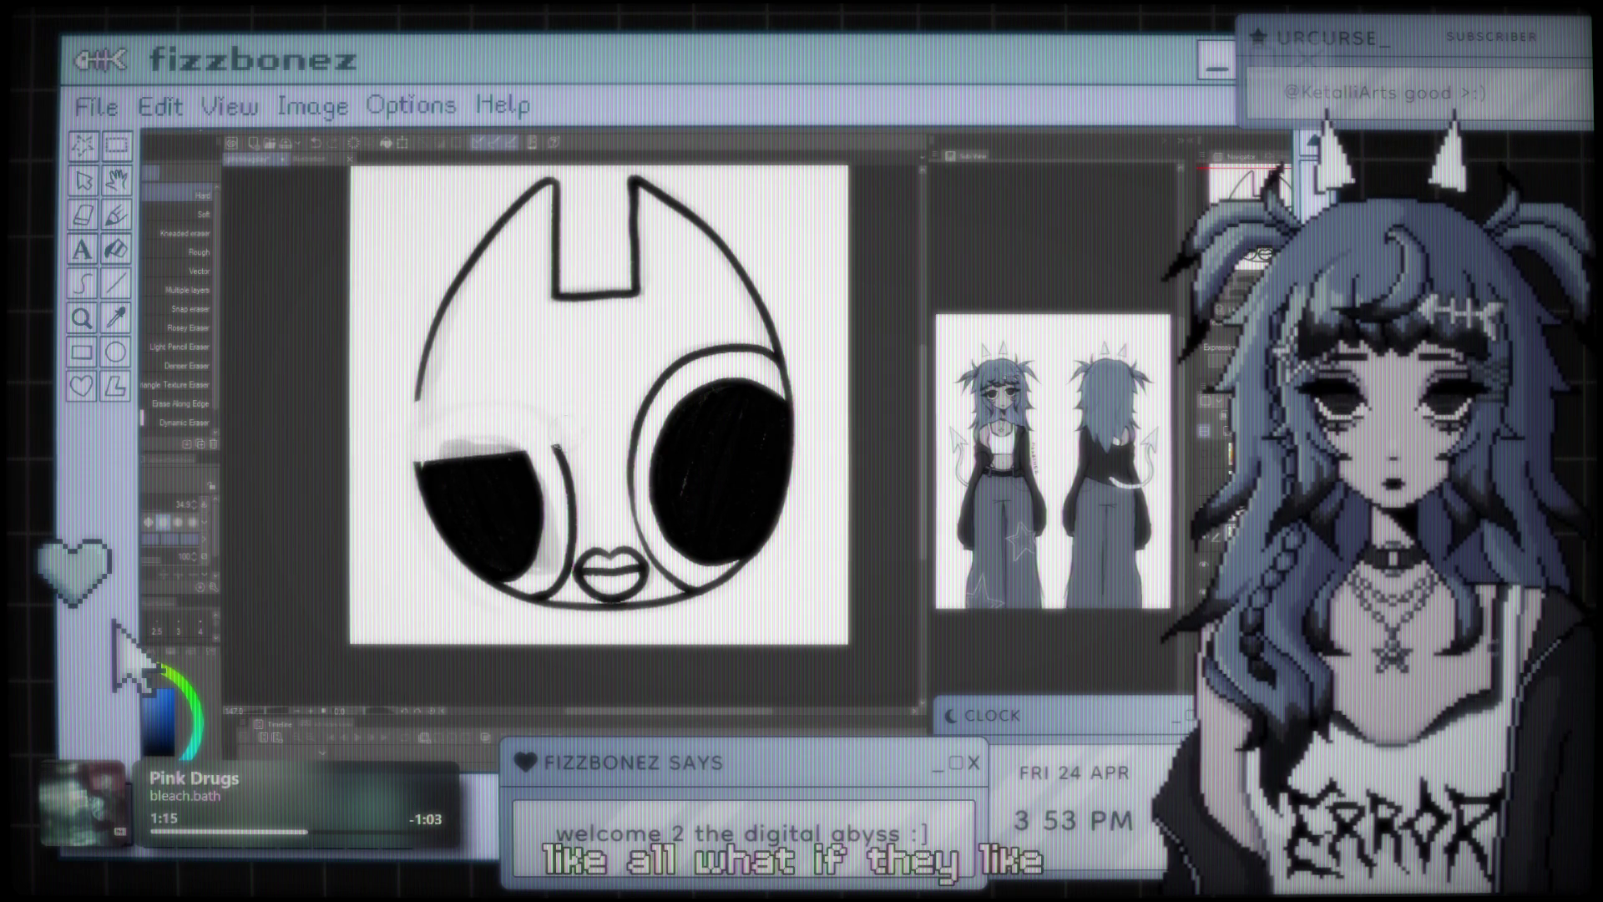
{"action": "mouse_move", "coordinate": [667, 384]}
{"action": "left_mouse_down"}
{"action": "mouse_move", "coordinate": [776, 417]}
{"action": "mouse_move", "coordinate": [785, 451]}
{"action": "mouse_move", "coordinate": [764, 346]}
{"action": "left_mouse_up"}
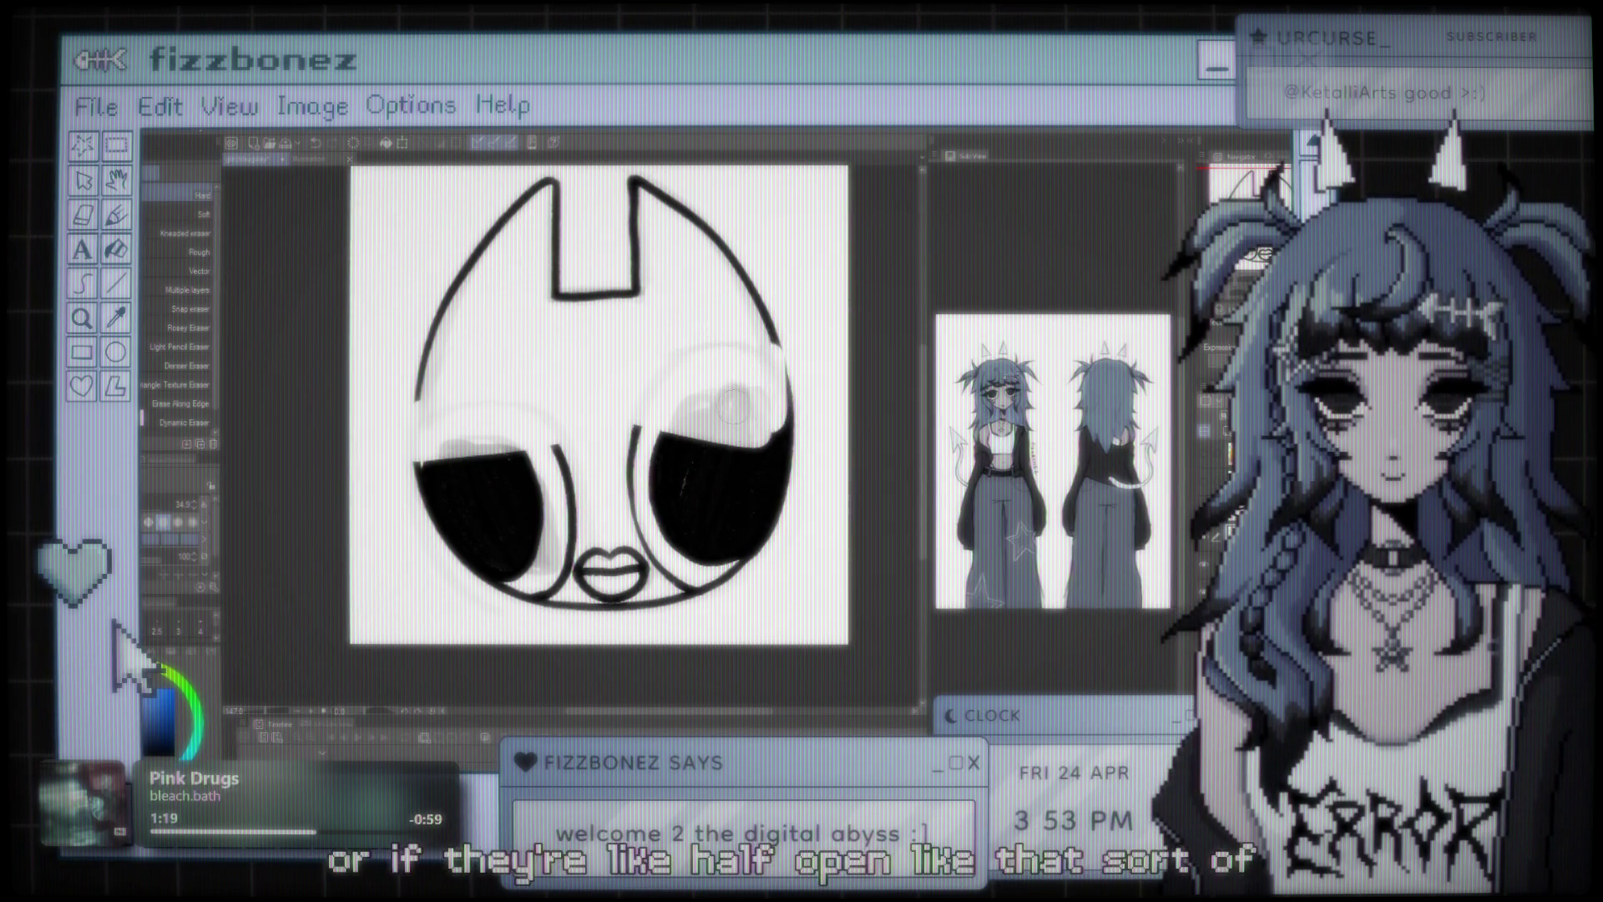
- Restore the full round eyes and ink a short stroke above the left eye
{"action": "key", "text": "ctrl+z"}
{"action": "key", "text": "ctrl+z"}
{"action": "key", "text": "ctrl+z"}
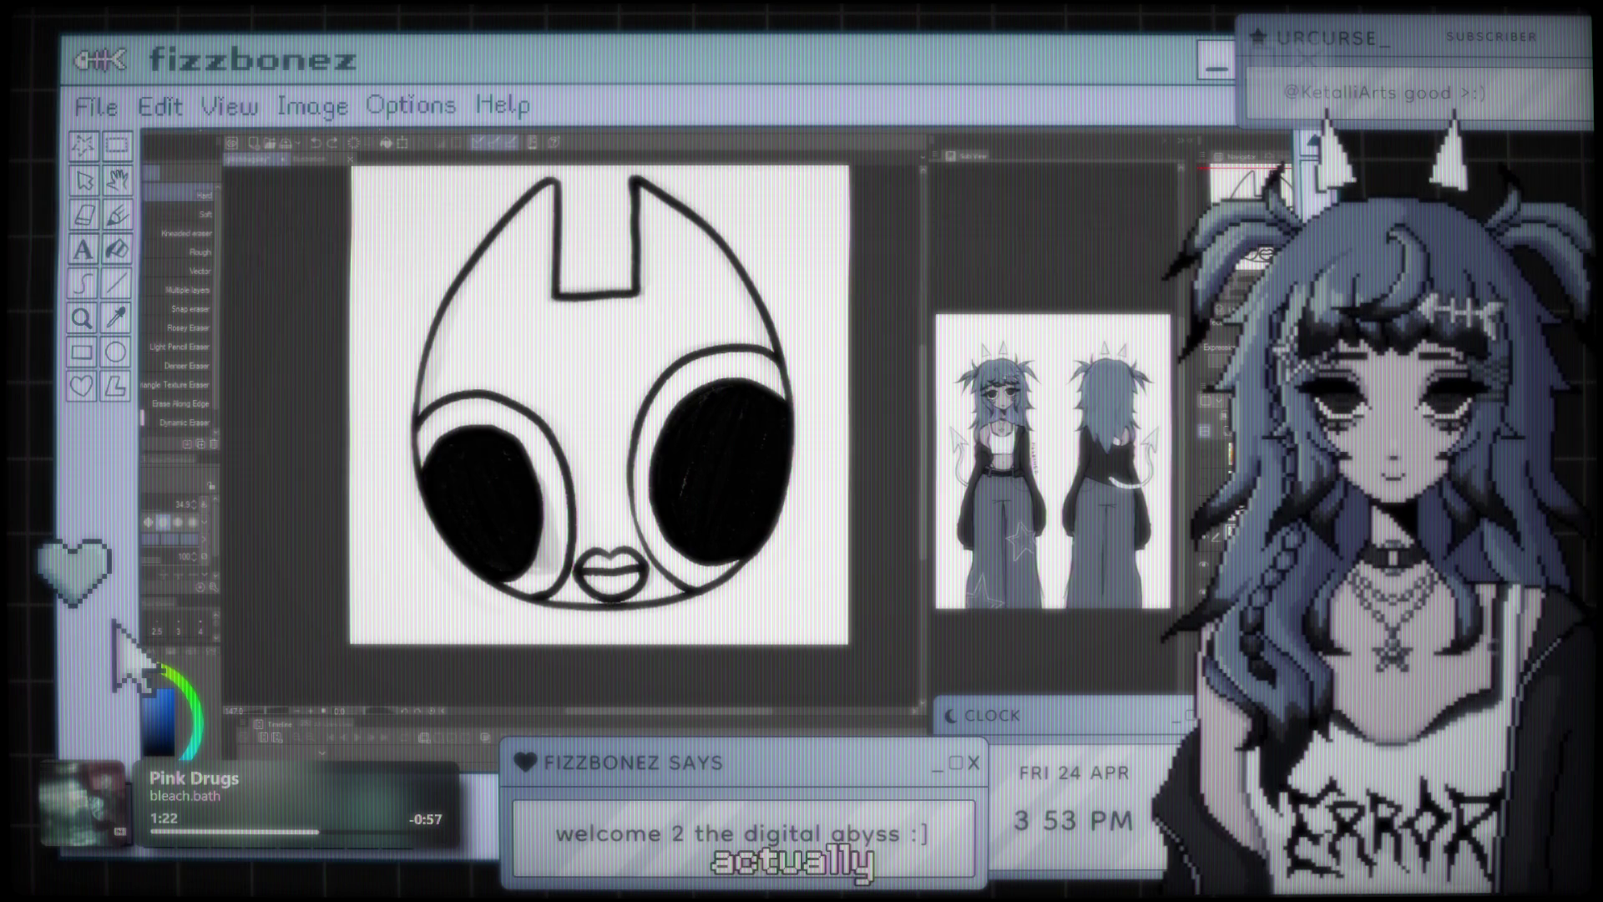
{"action": "key", "text": "p"}
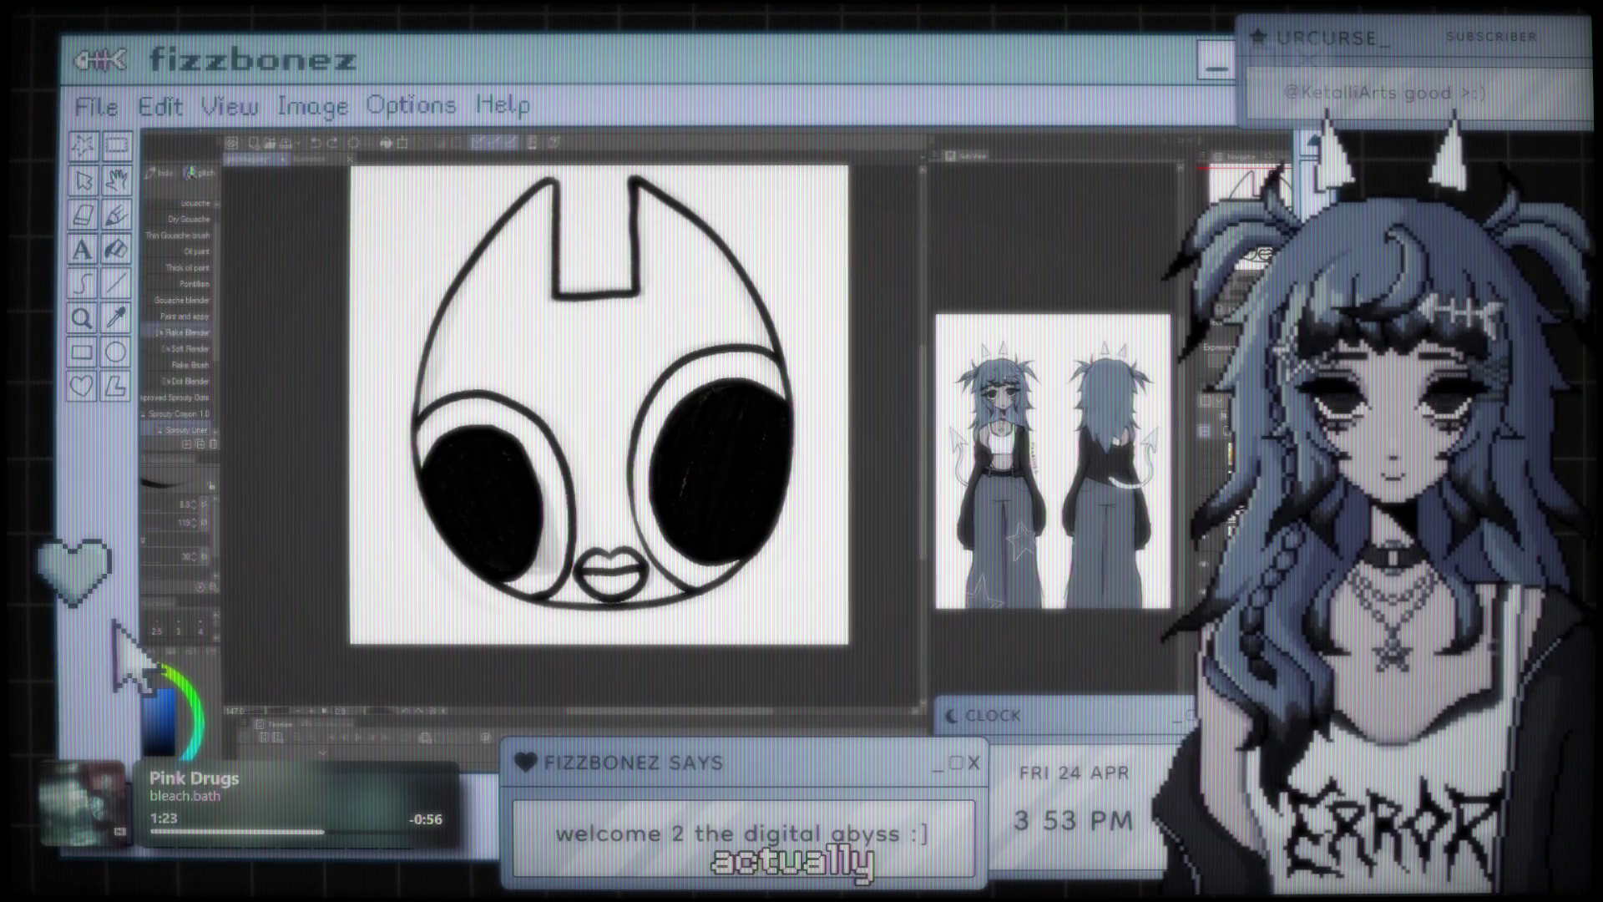
{"action": "left_click_drag", "start_coordinate": [440, 365], "coordinate": [459, 391]}
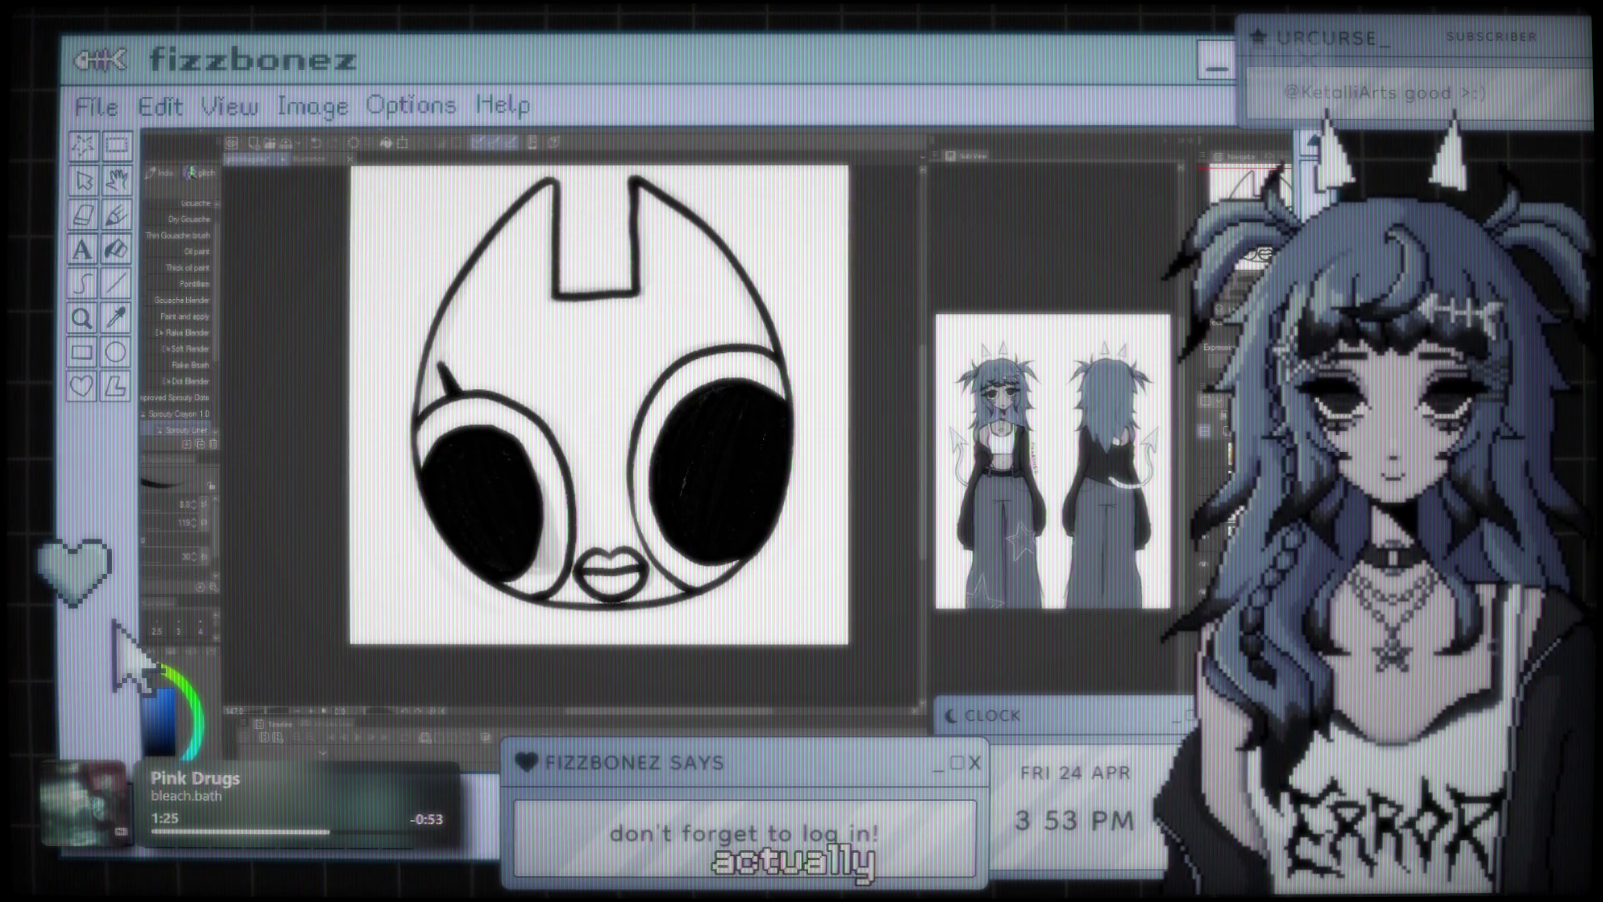
- Draw curled lash strokes at the left eye's outer corner, redoing the lash shape's lower edge
{"action": "left_click_drag", "start_coordinate": [372, 426], "coordinate": [411, 446]}
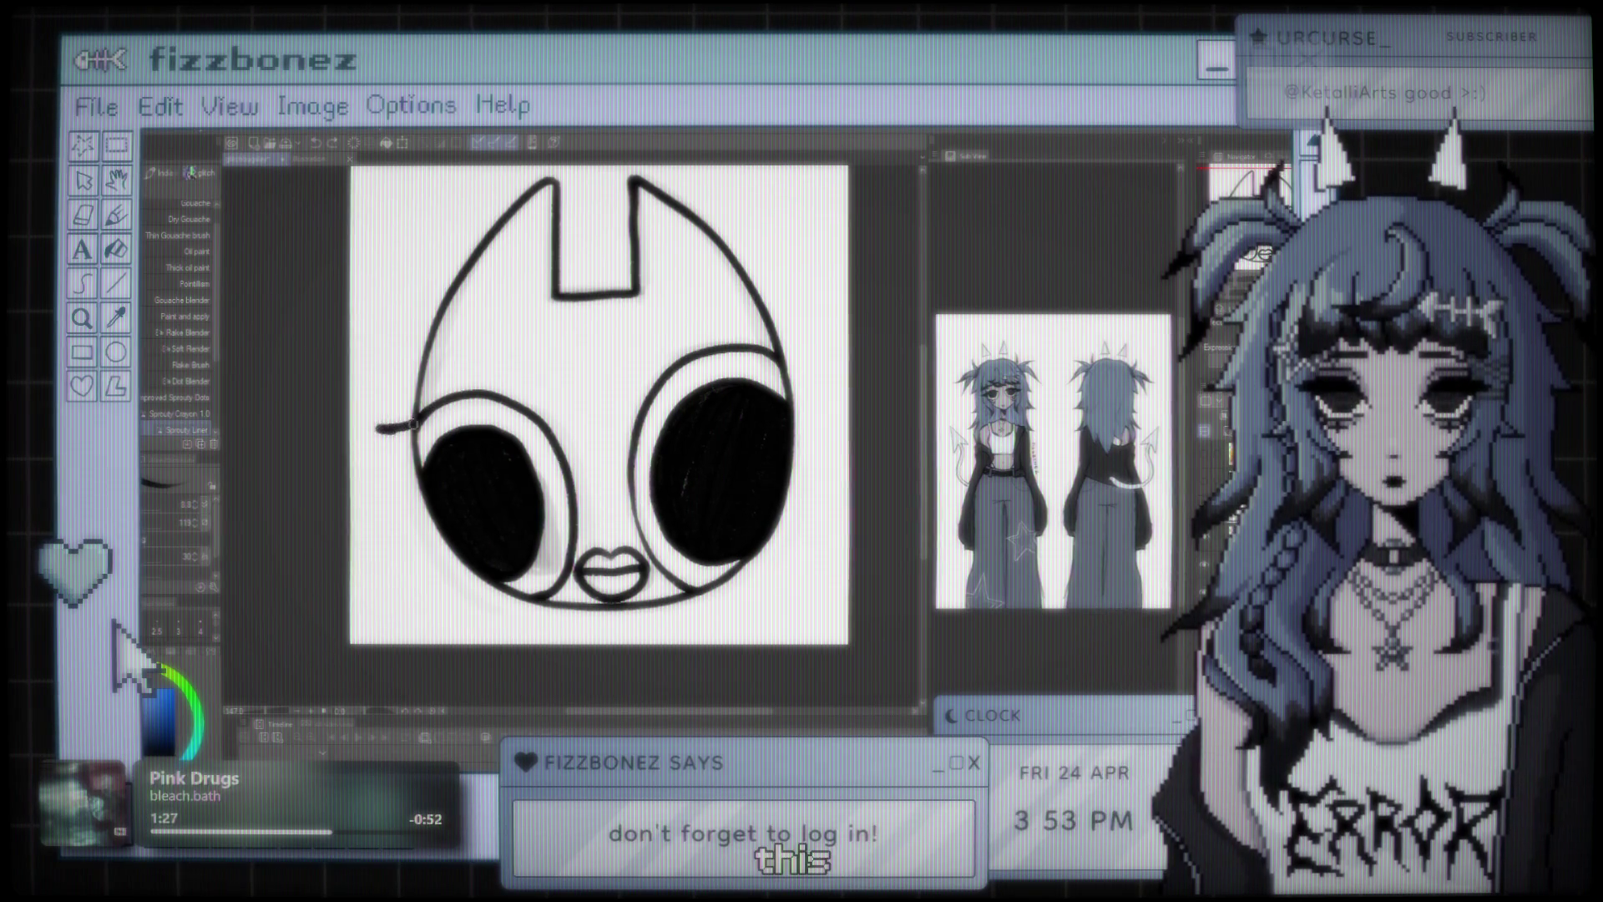
{"action": "key", "text": "ctrl+z"}
{"action": "left_click_drag", "start_coordinate": [409, 416], "coordinate": [392, 394]}
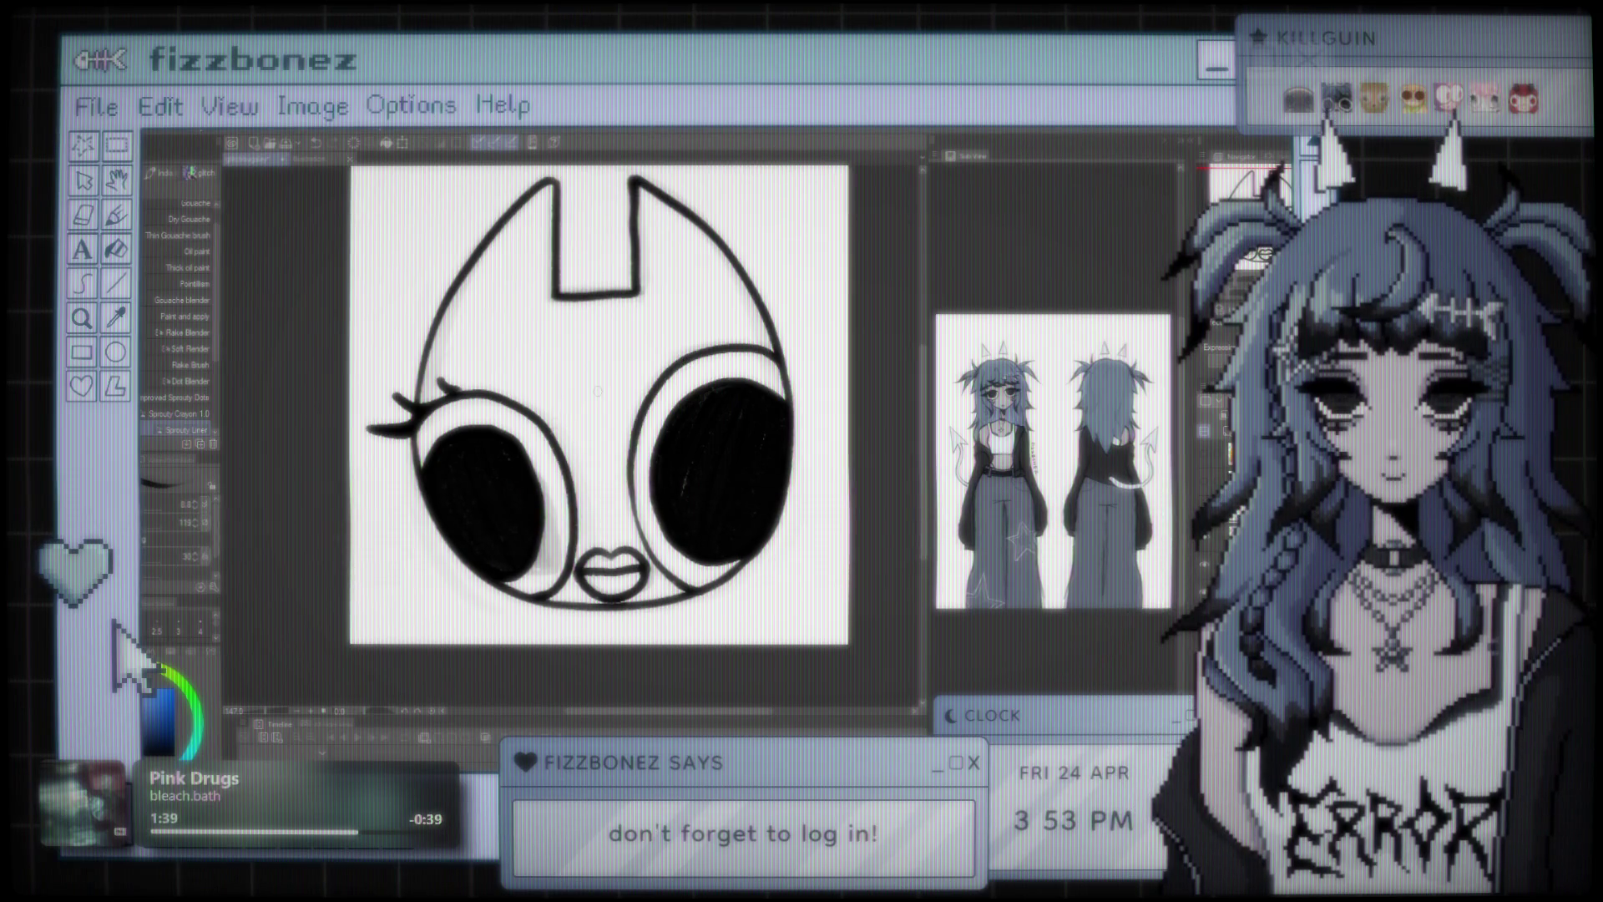
{"action": "scroll", "coordinate": [597, 390], "scroll_direction": "up", "scroll_amount": 2}
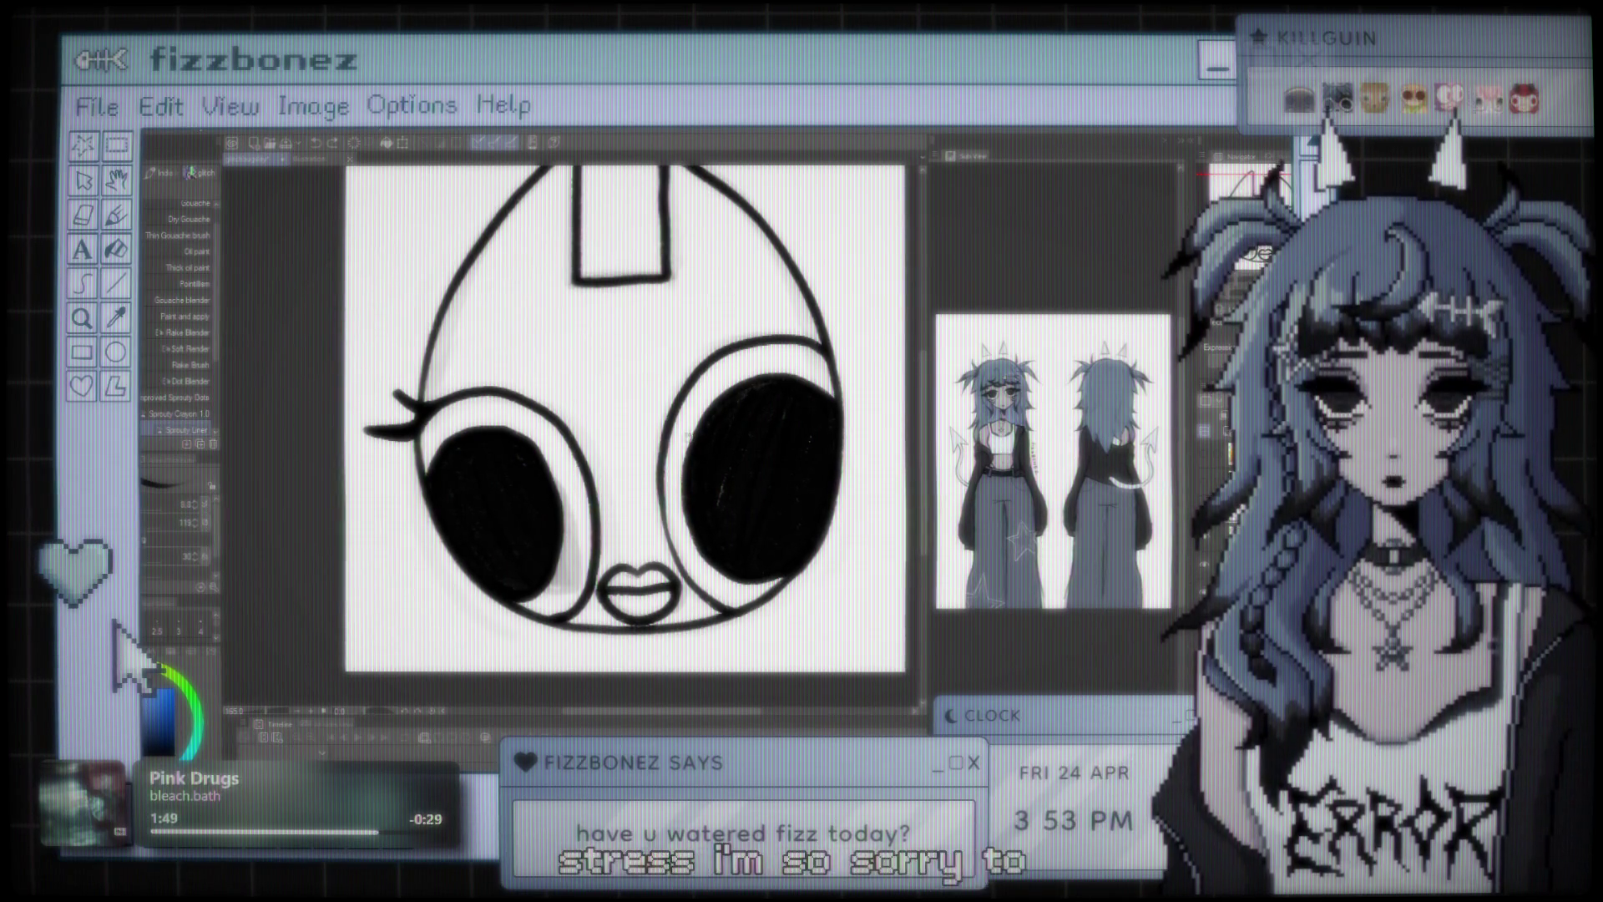
{"action": "scroll", "coordinate": [501, 390], "scroll_direction": "up", "scroll_amount": 1}
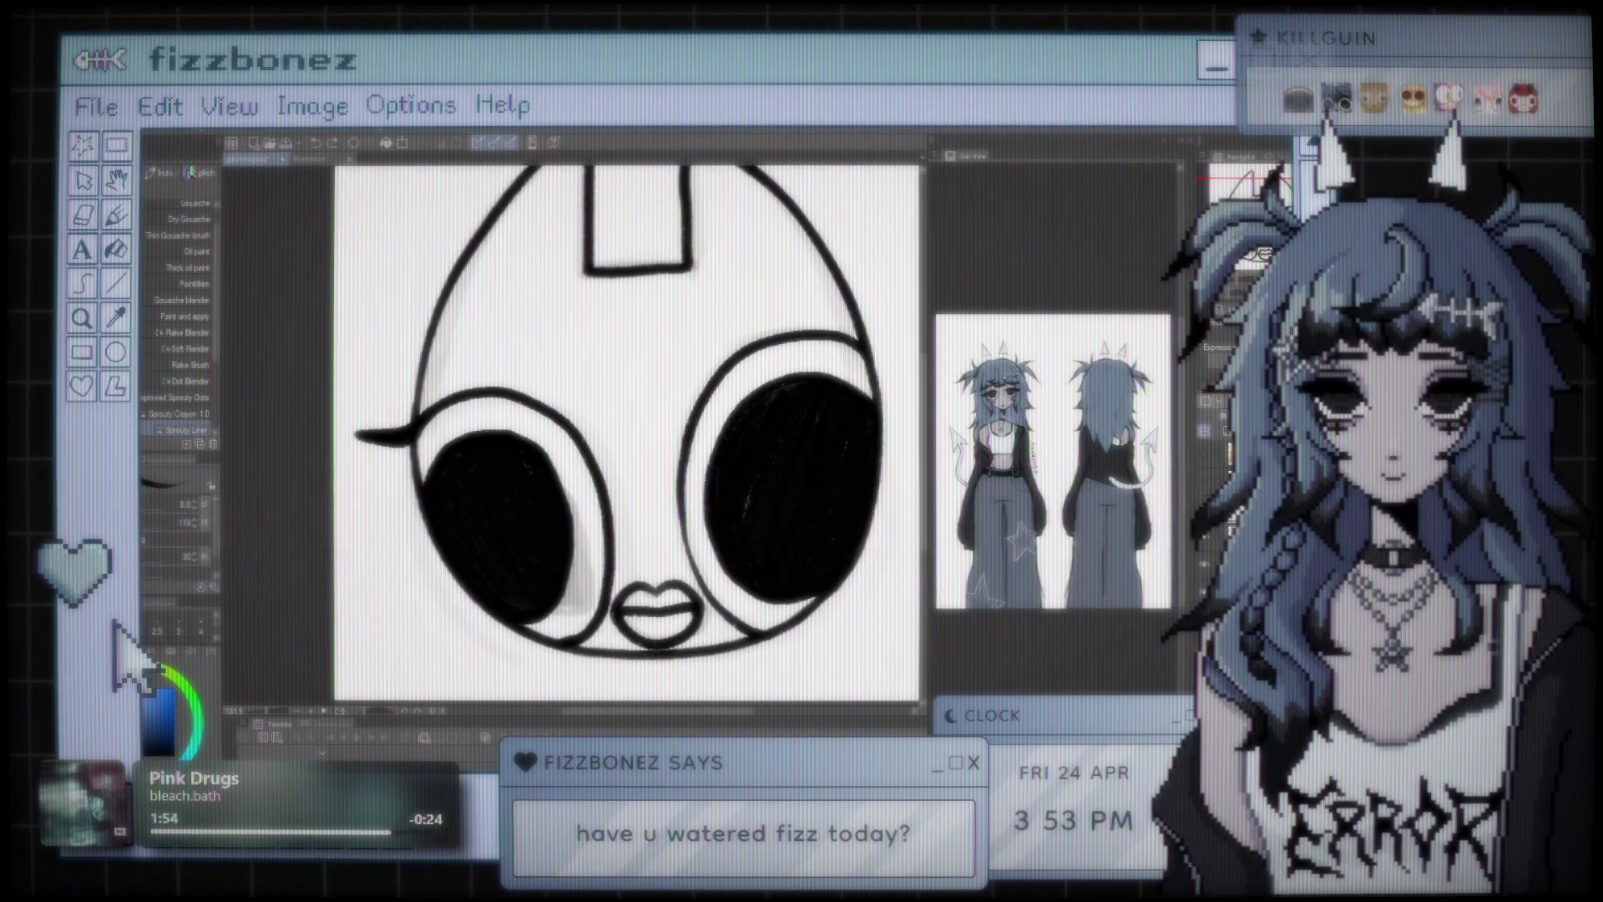
- Undo the extra left-eye lash stroke and remove the stray white mark inside the right eye
{"action": "left_click_drag", "start_coordinate": [411, 432], "coordinate": [357, 481]}
{"action": "key", "text": "ctrl+z"}
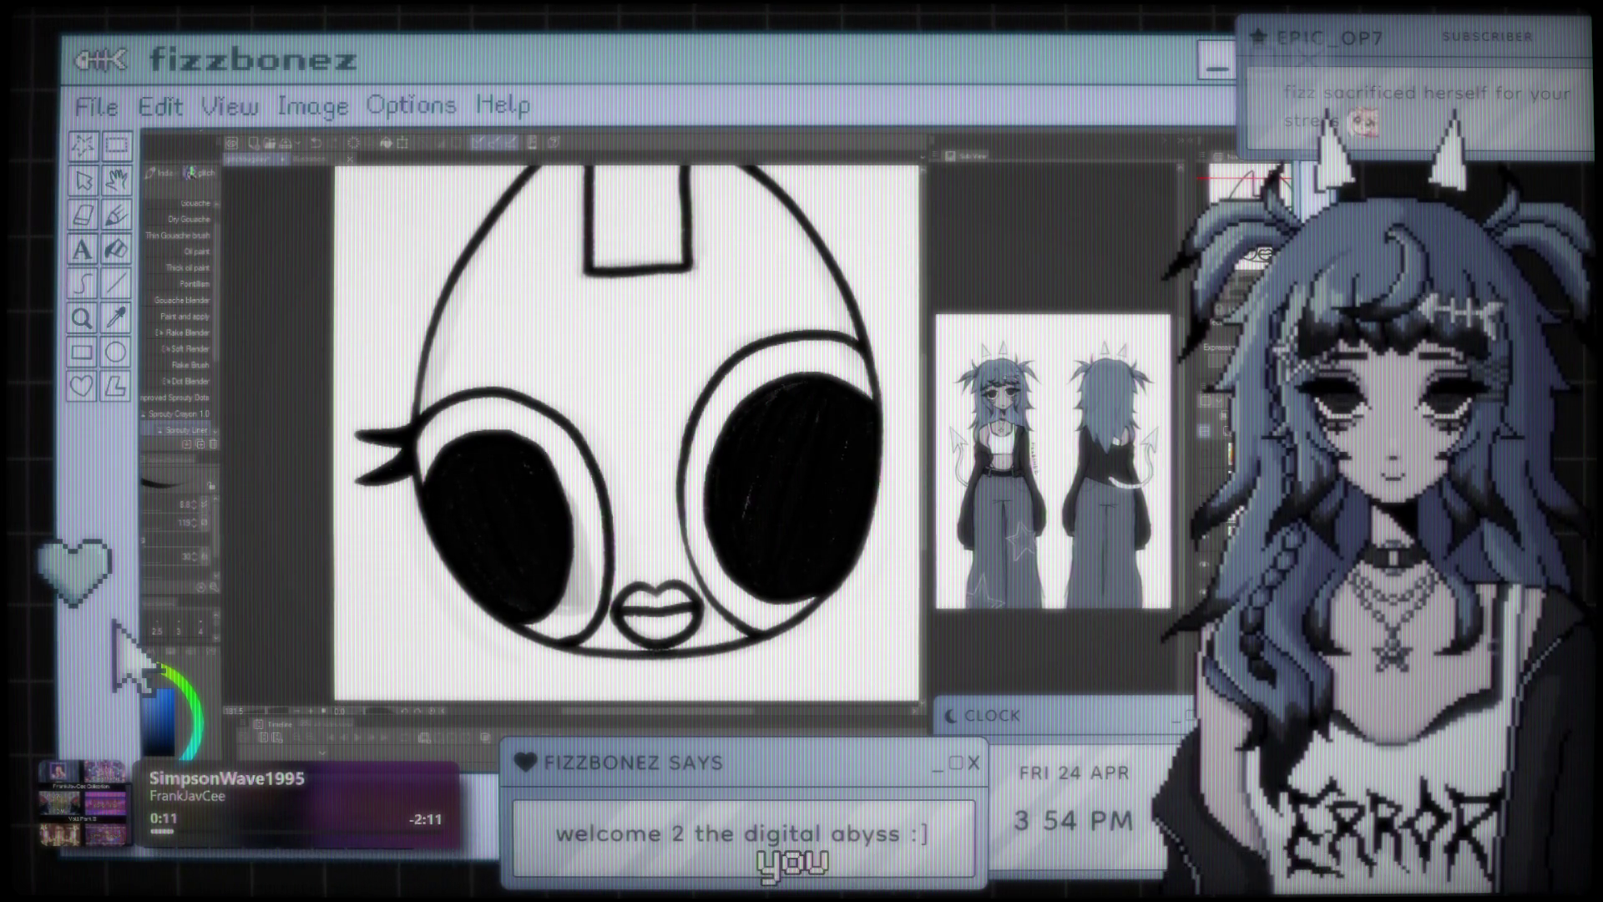
{"action": "scroll", "coordinate": [626, 434], "scroll_direction": "down", "scroll_amount": 2}
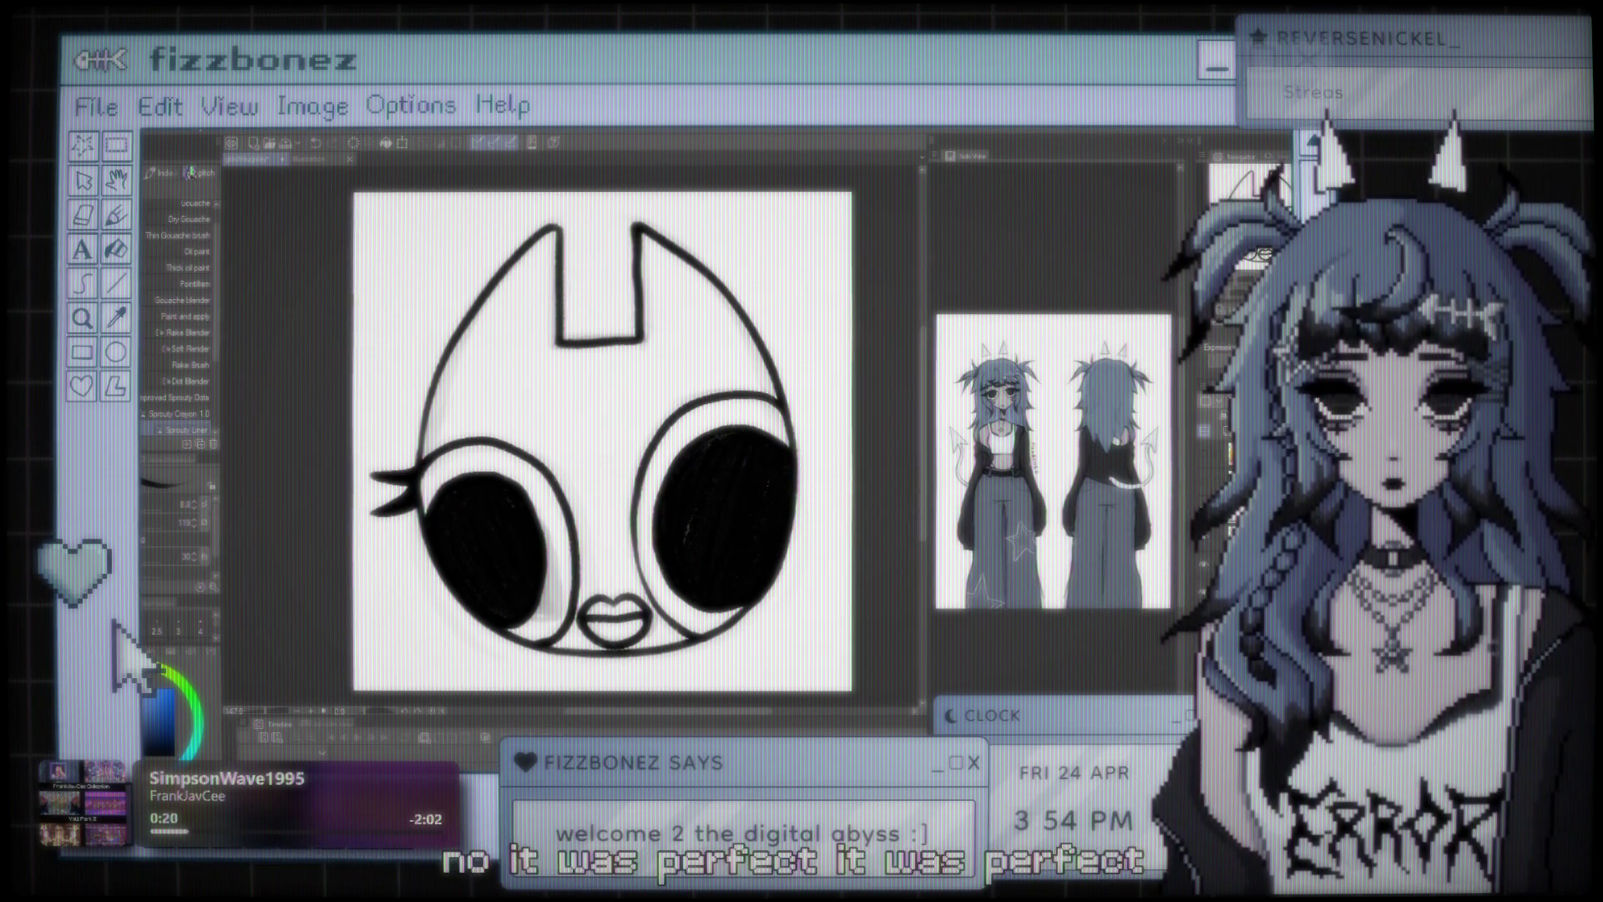
{"action": "scroll", "coordinate": [890, 448], "scroll_direction": "up", "scroll_amount": 2}
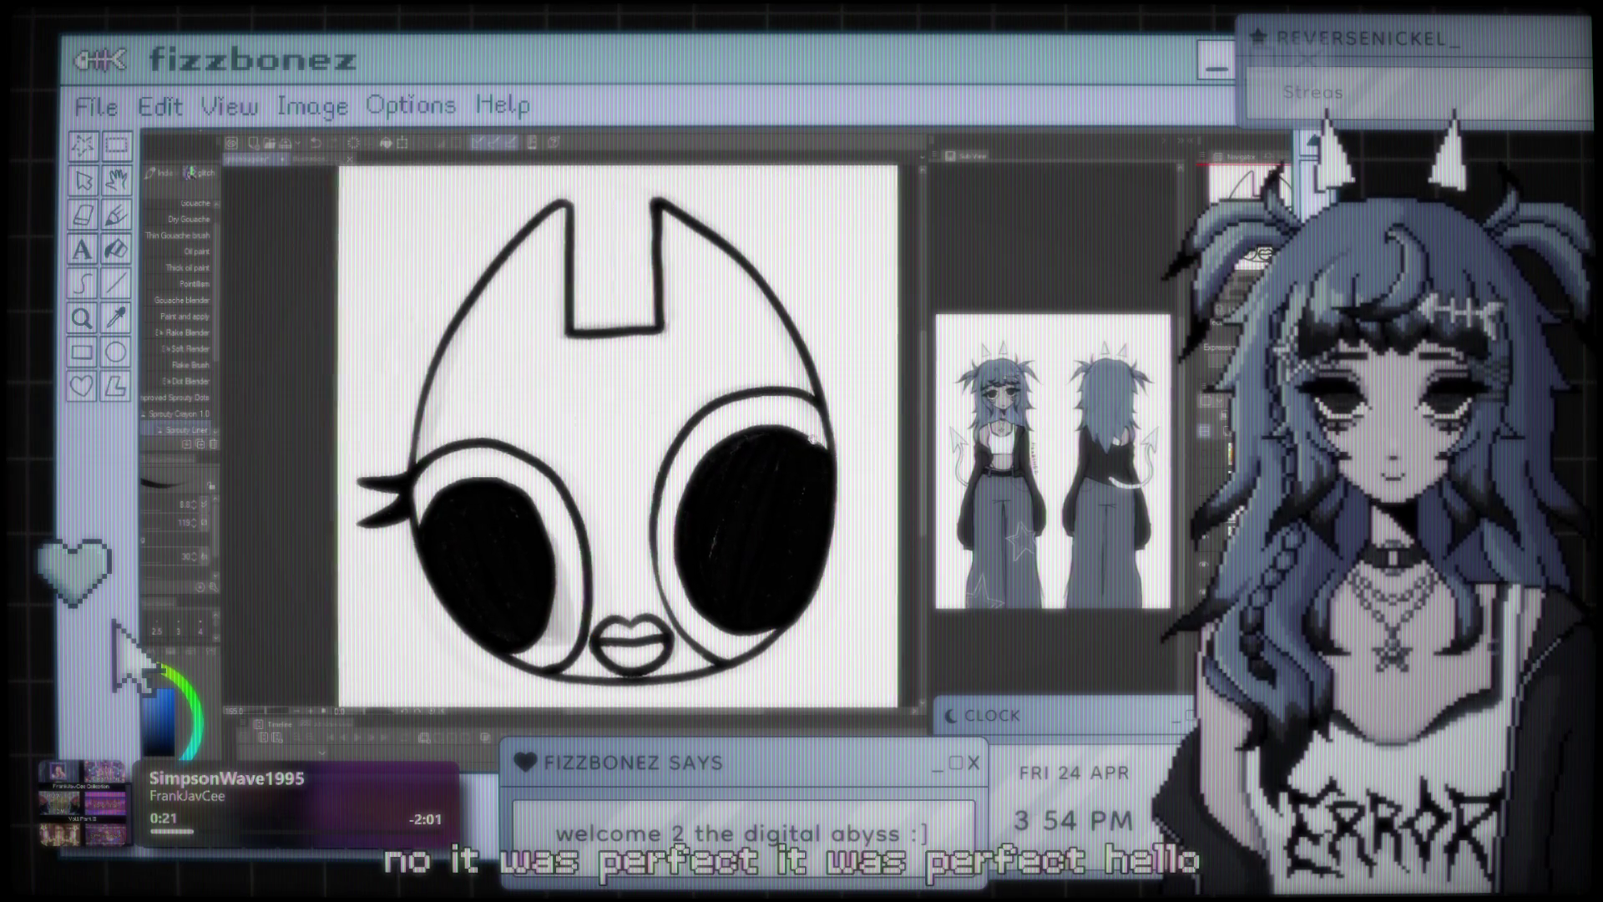
{"action": "key", "text": "ctrl+z"}
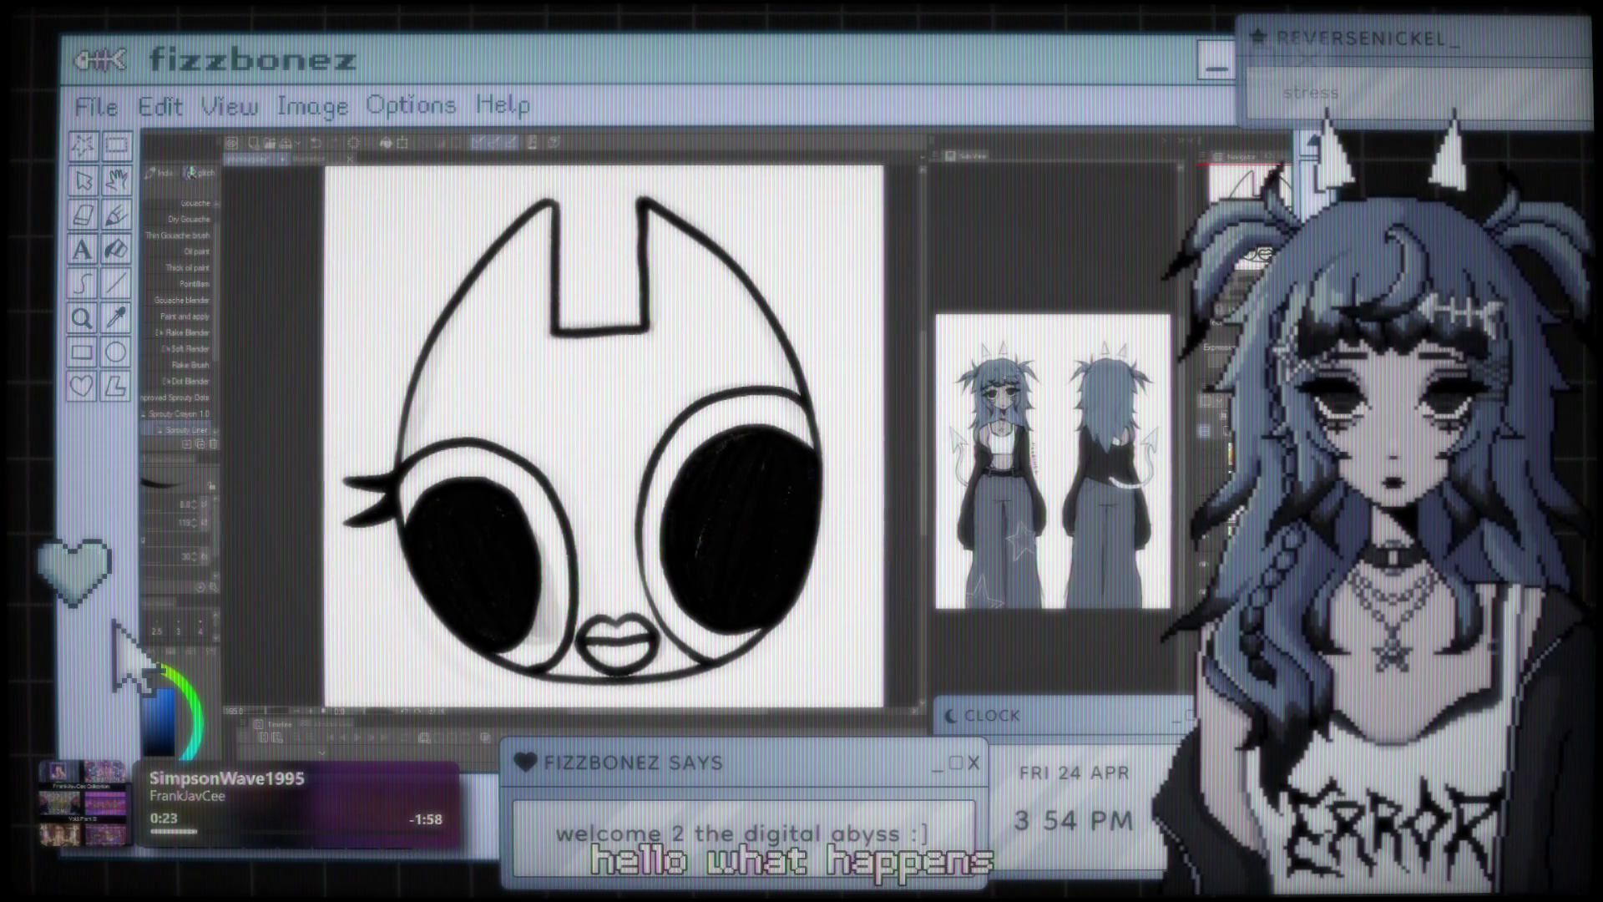
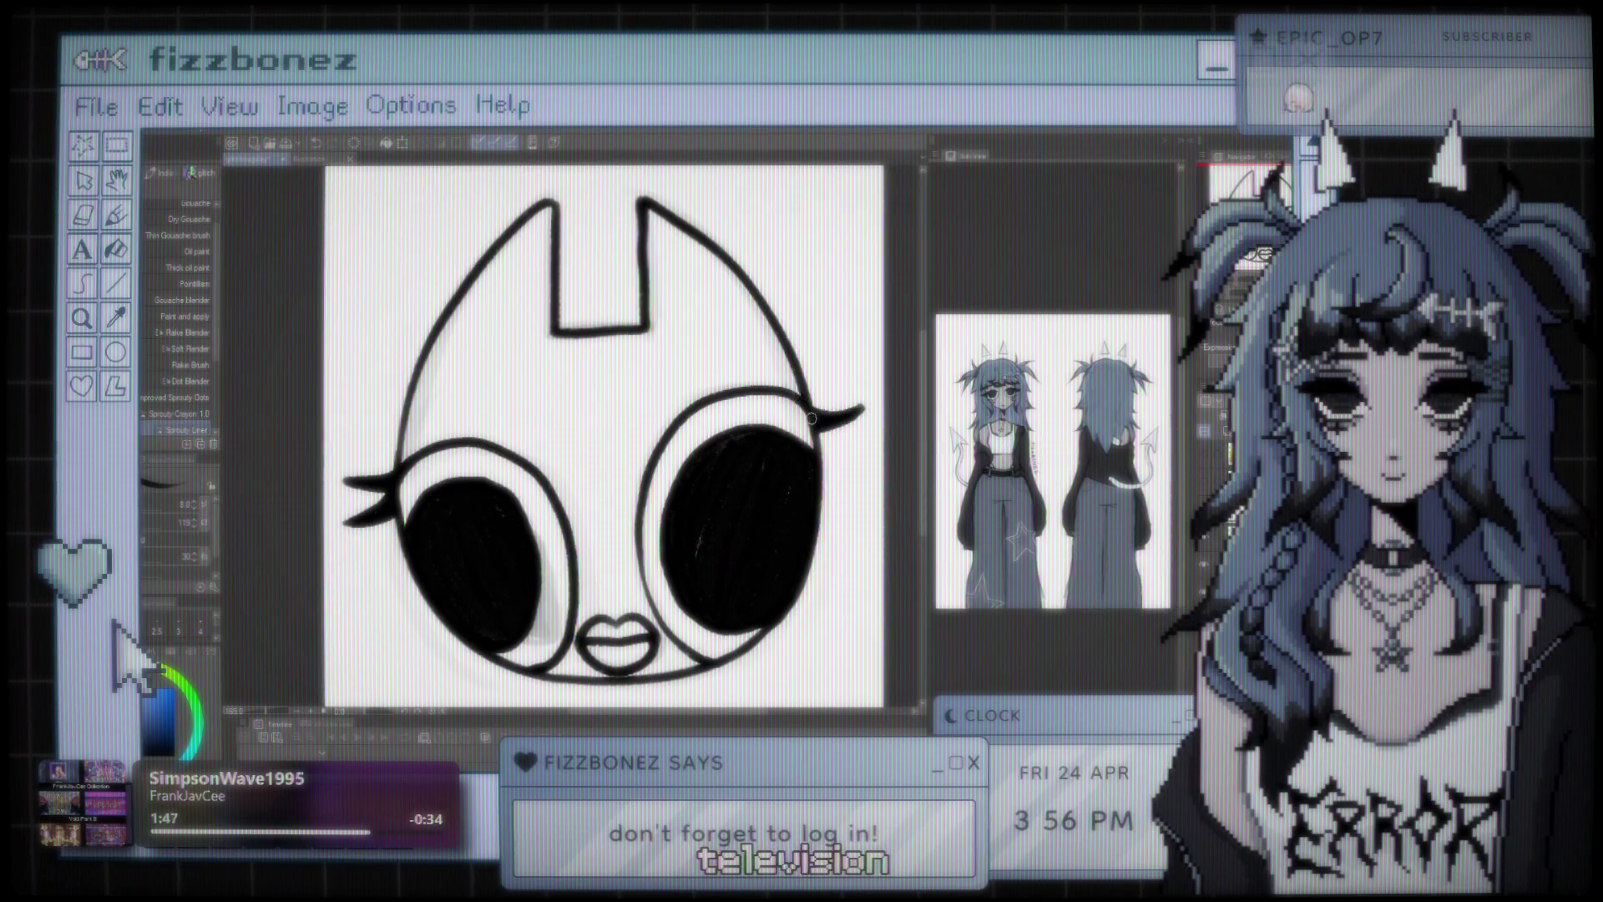
- Draw a curved eyelash stroke above the right eye's top edge
{"action": "left_click_drag", "start_coordinate": [799, 394], "coordinate": [839, 379]}
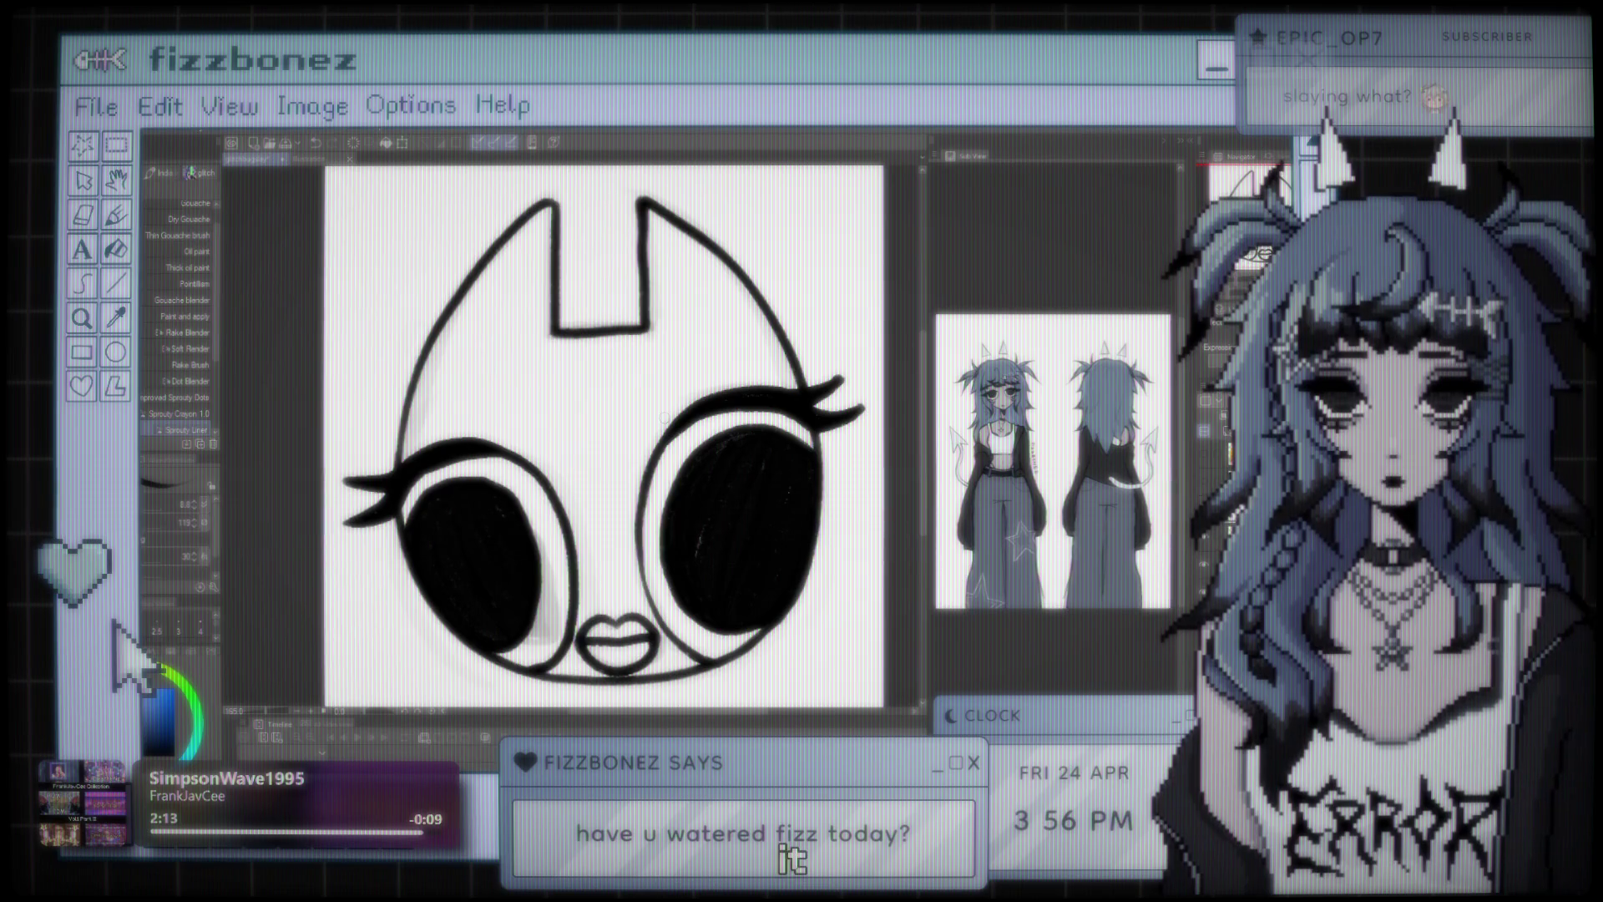
{"action": "scroll", "coordinate": [604, 434], "scroll_direction": "down", "scroll_amount": 3}
{"action": "scroll", "coordinate": [660, 423], "scroll_direction": "up", "scroll_amount": 2}
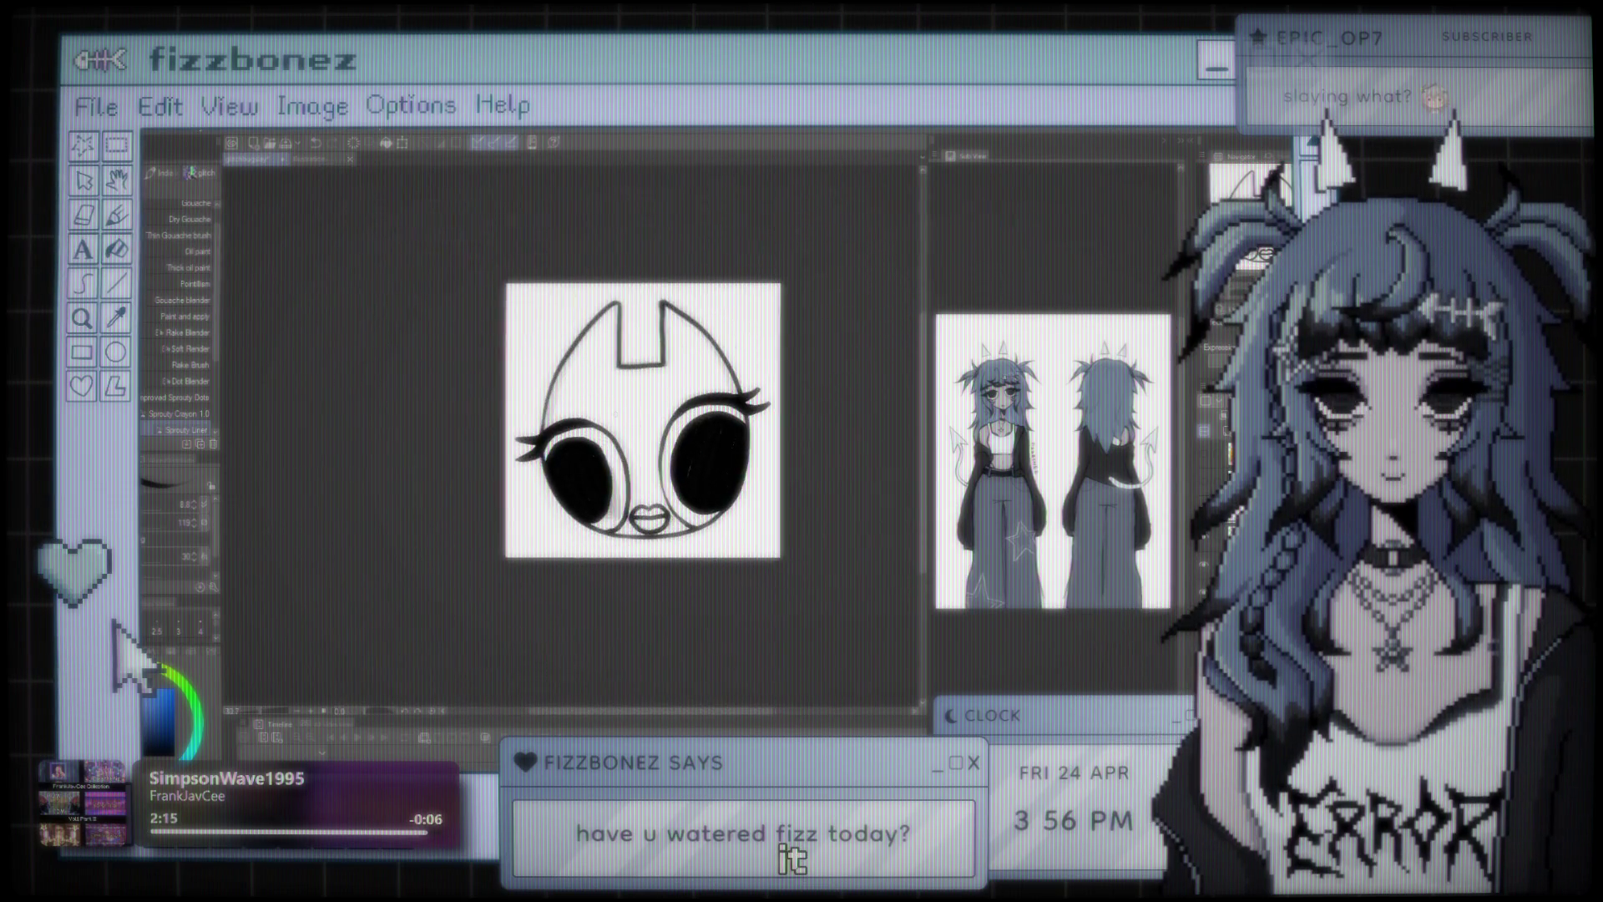
{"action": "left_click_drag", "start_coordinate": [660, 424], "coordinate": [611, 437]}
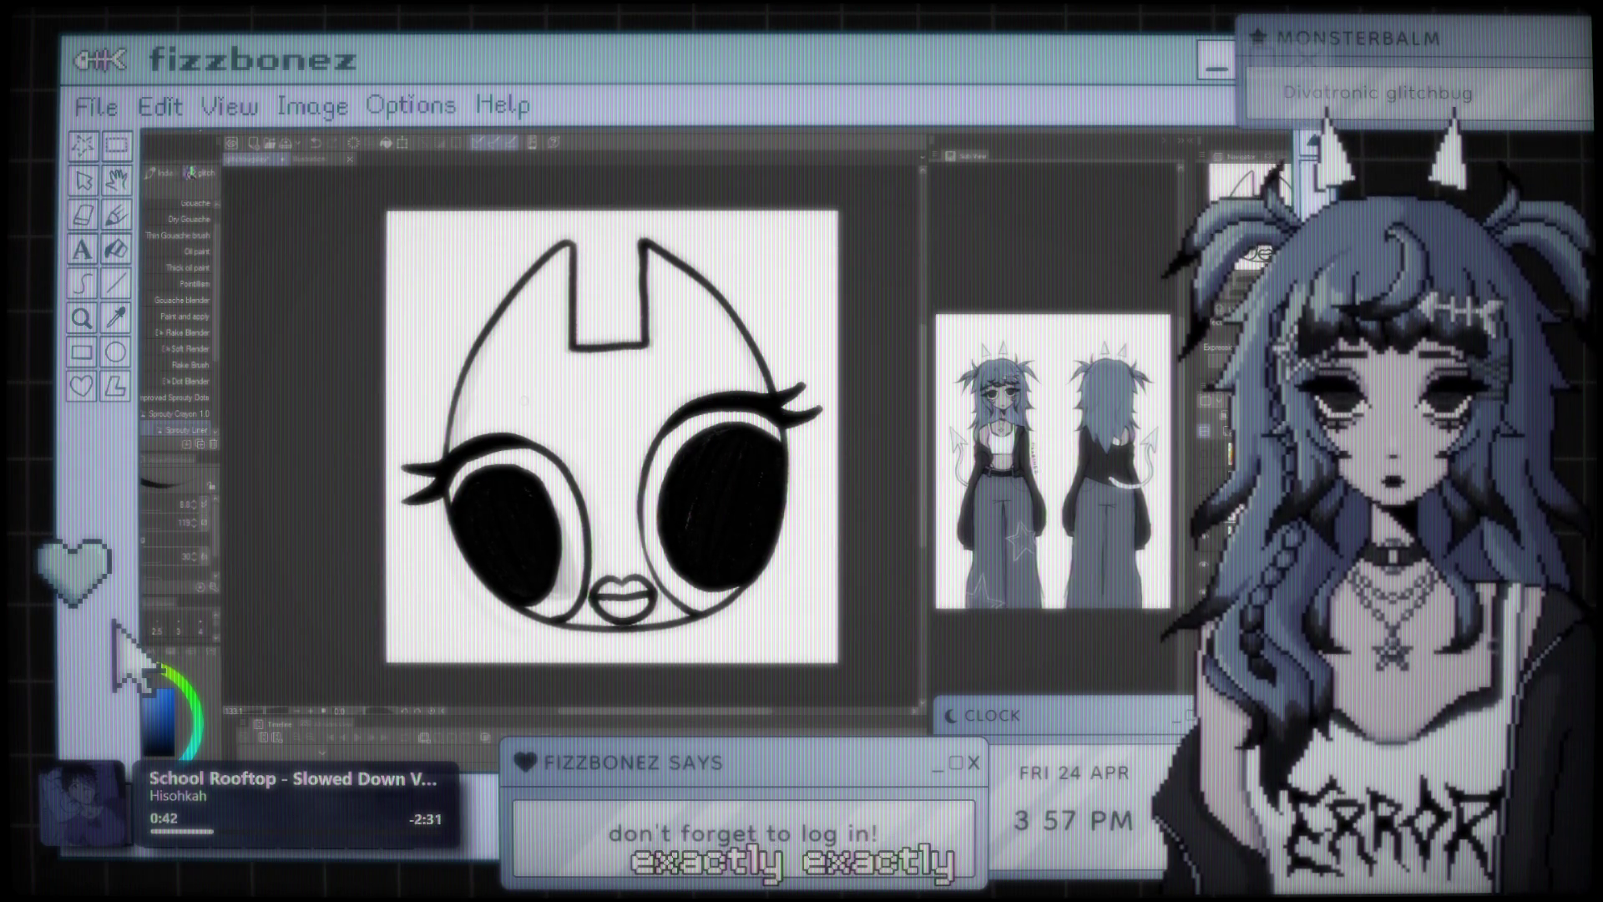
{"action": "scroll", "coordinate": [716, 299], "scroll_direction": "up", "scroll_amount": 2}
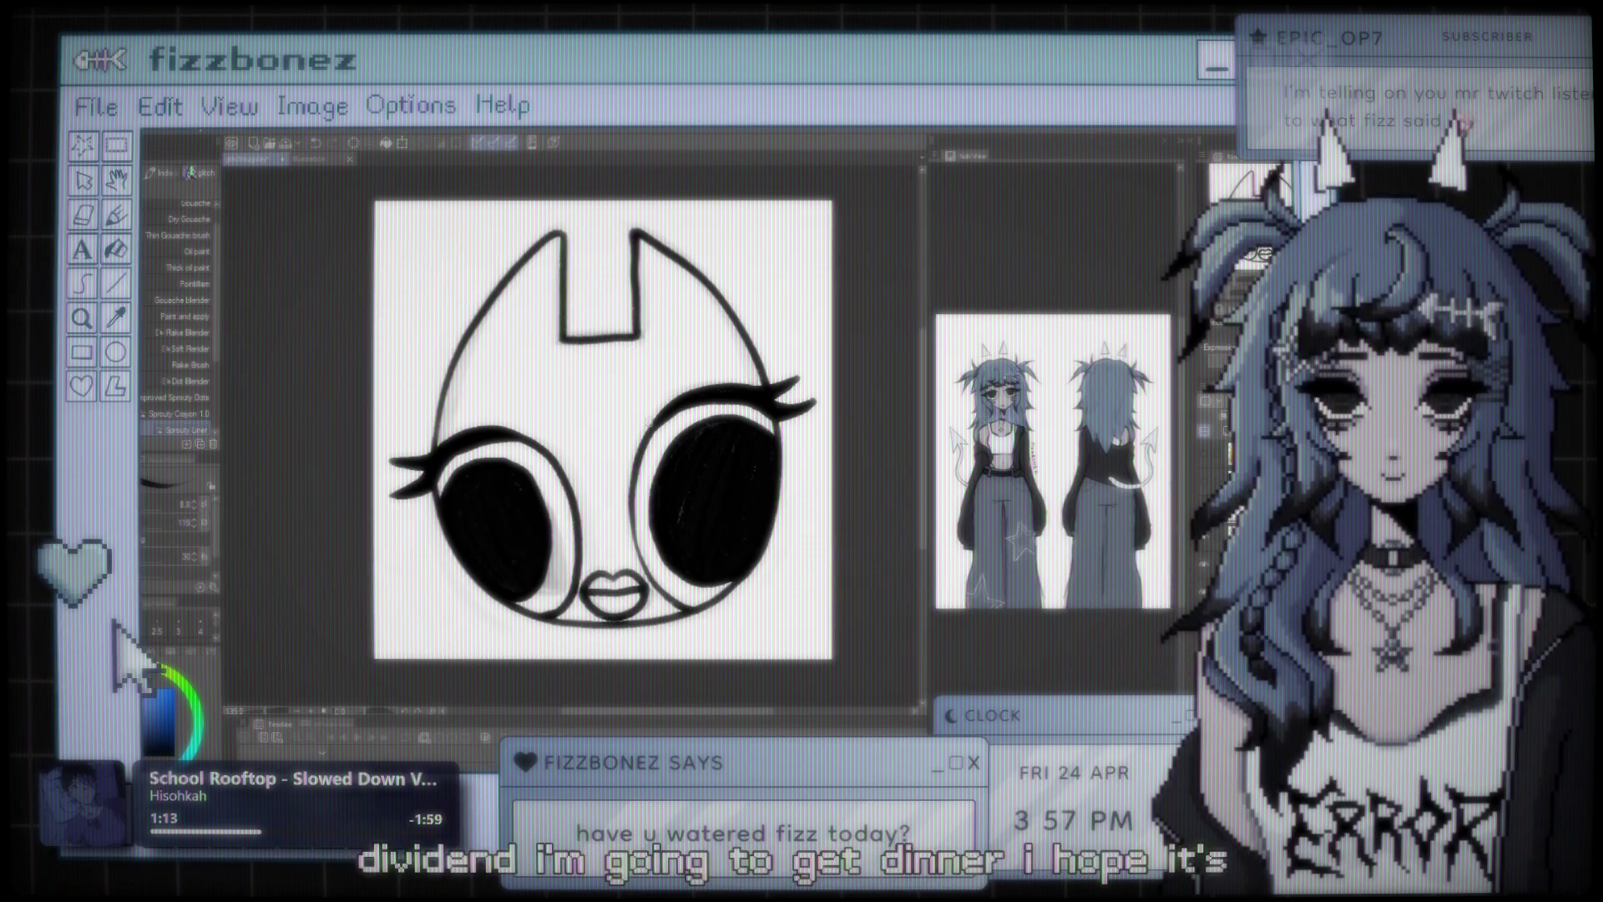
- Pan and zoom in on the canvas until the lips and lower halves of both eyes fill the view
{"action": "scroll", "coordinate": [576, 430], "scroll_direction": "up", "scroll_amount": 2}
{"action": "left_click_drag", "start_coordinate": [576, 430], "coordinate": [615, 442]}
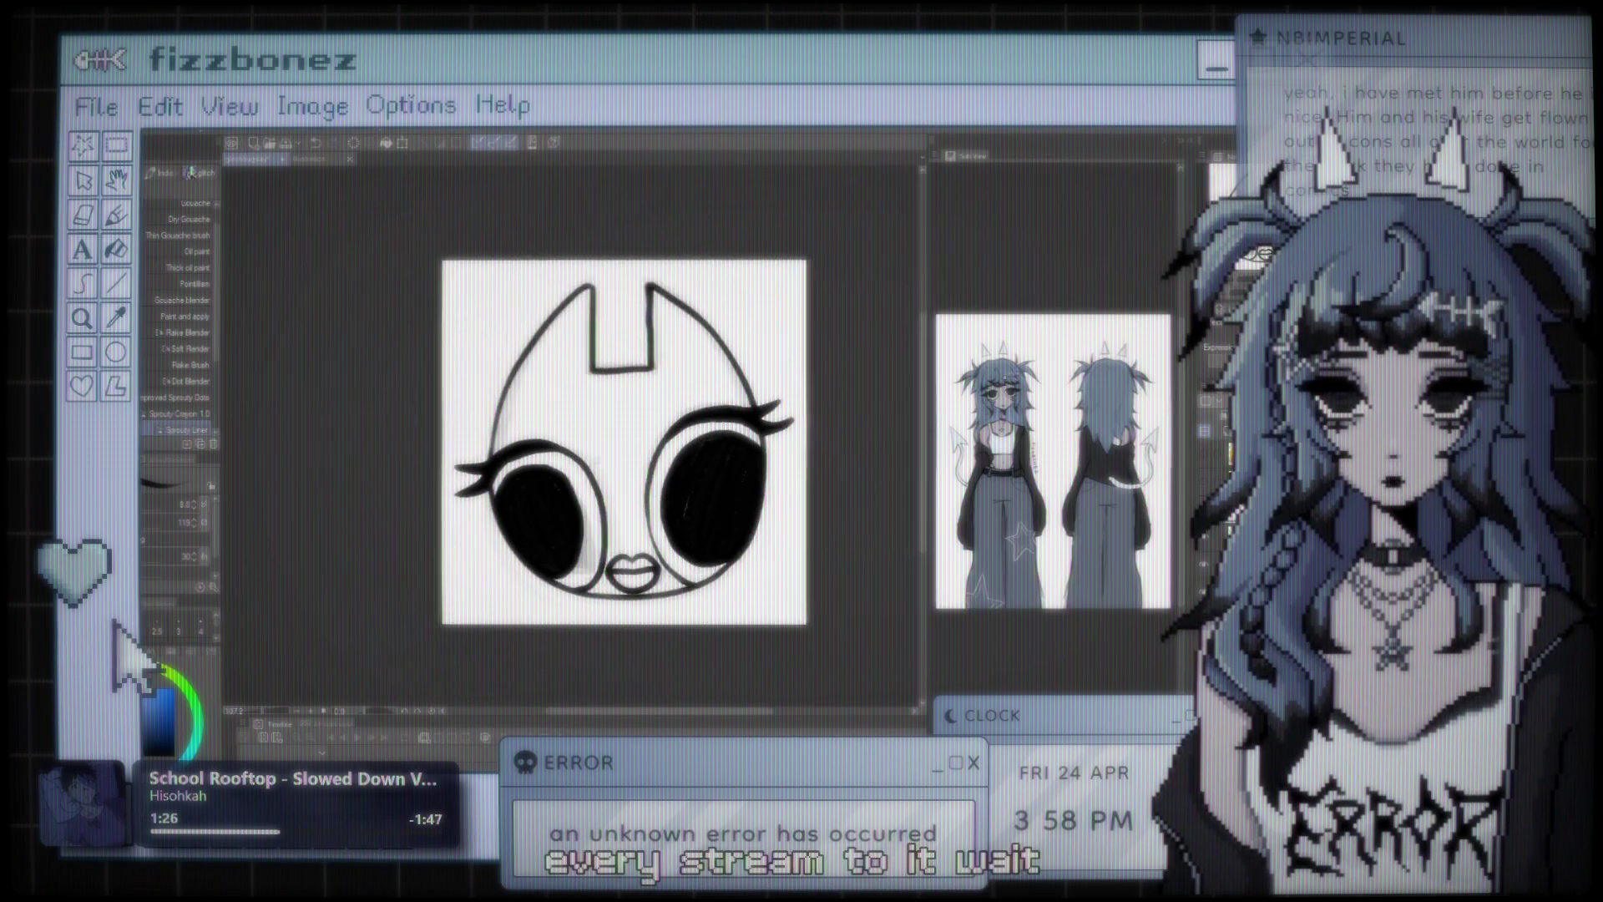
{"action": "scroll", "coordinate": [403, 427], "scroll_direction": "up", "scroll_amount": 3}
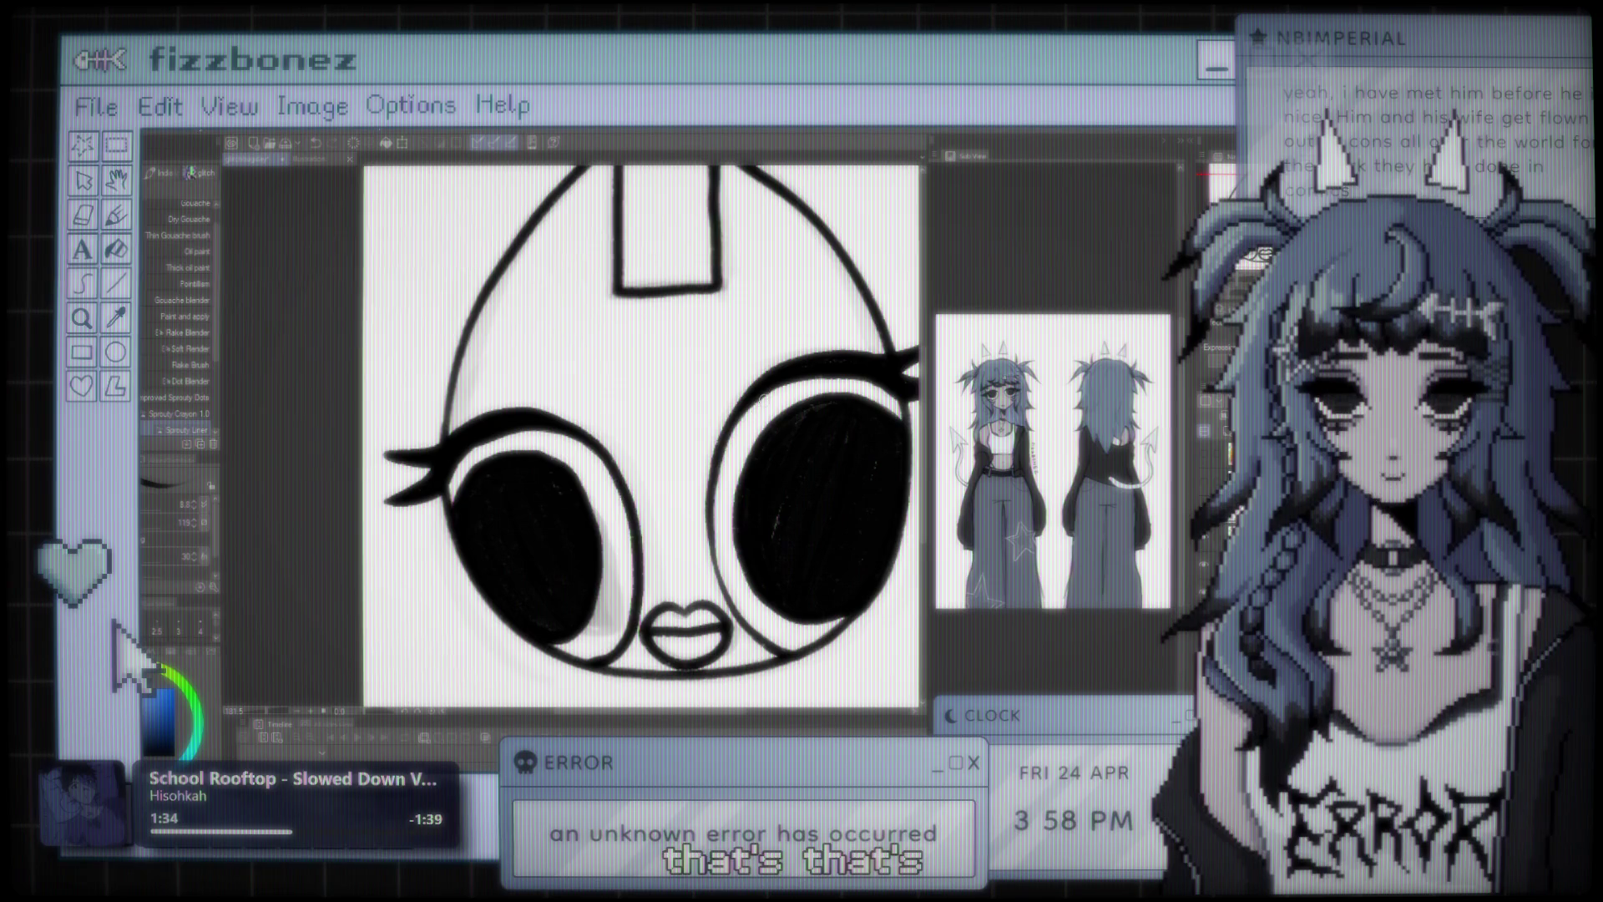
{"action": "scroll", "coordinate": [769, 349], "scroll_direction": "down", "scroll_amount": 4}
{"action": "scroll", "coordinate": [715, 355], "scroll_direction": "up", "scroll_amount": 2}
{"action": "scroll", "coordinate": [714, 355], "scroll_direction": "up", "scroll_amount": 3}
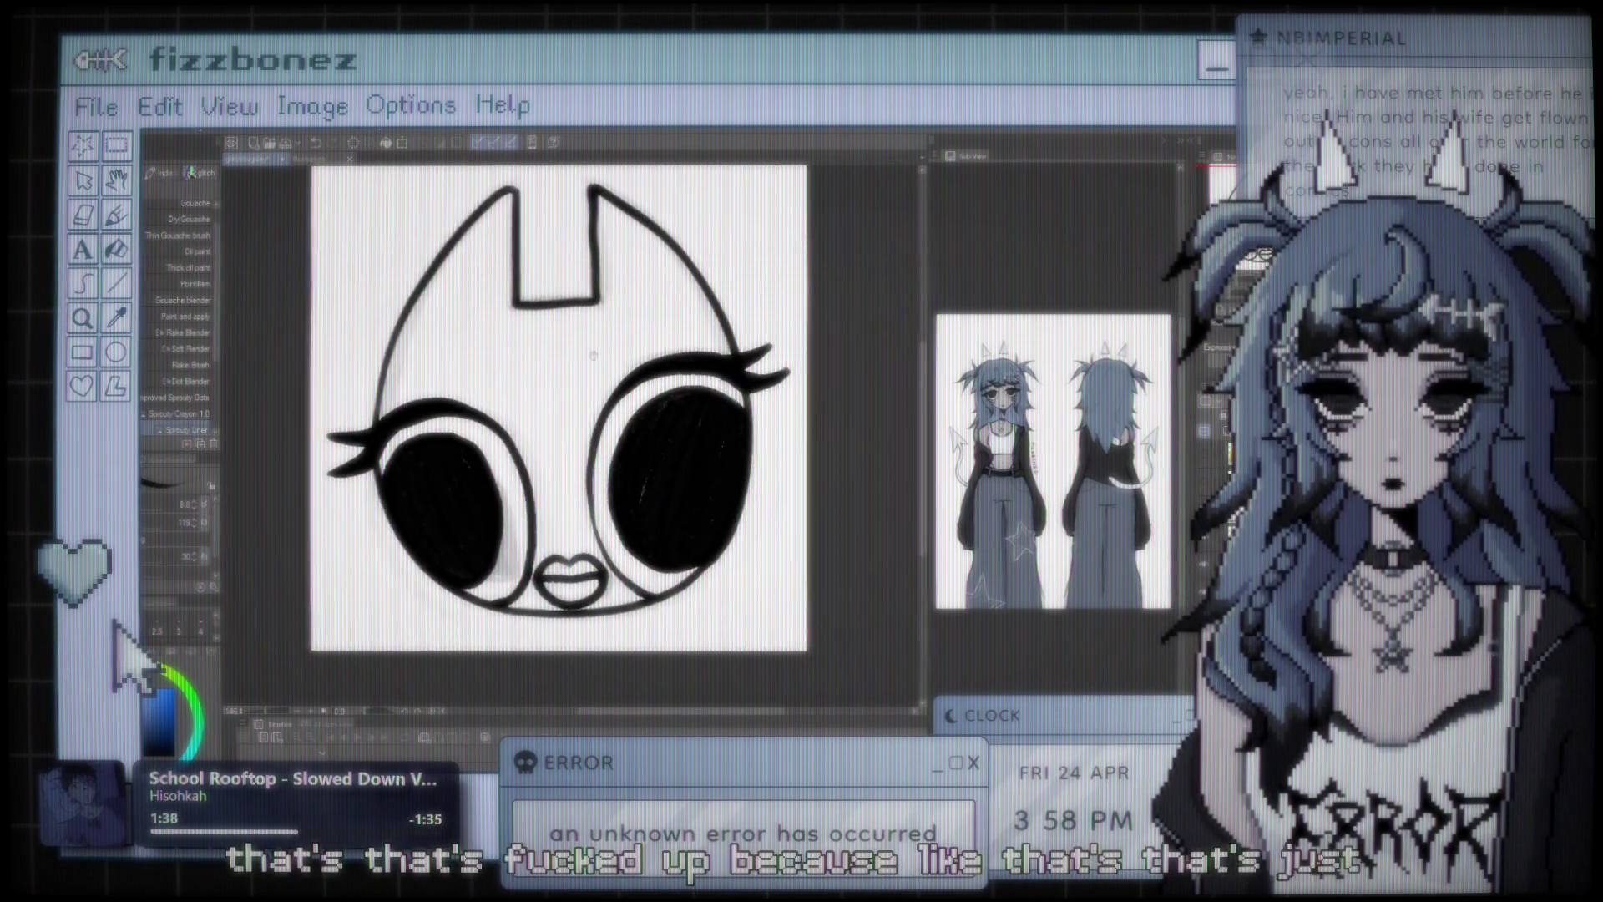
{"action": "scroll", "coordinate": [440, 513], "scroll_direction": "up", "scroll_amount": 4}
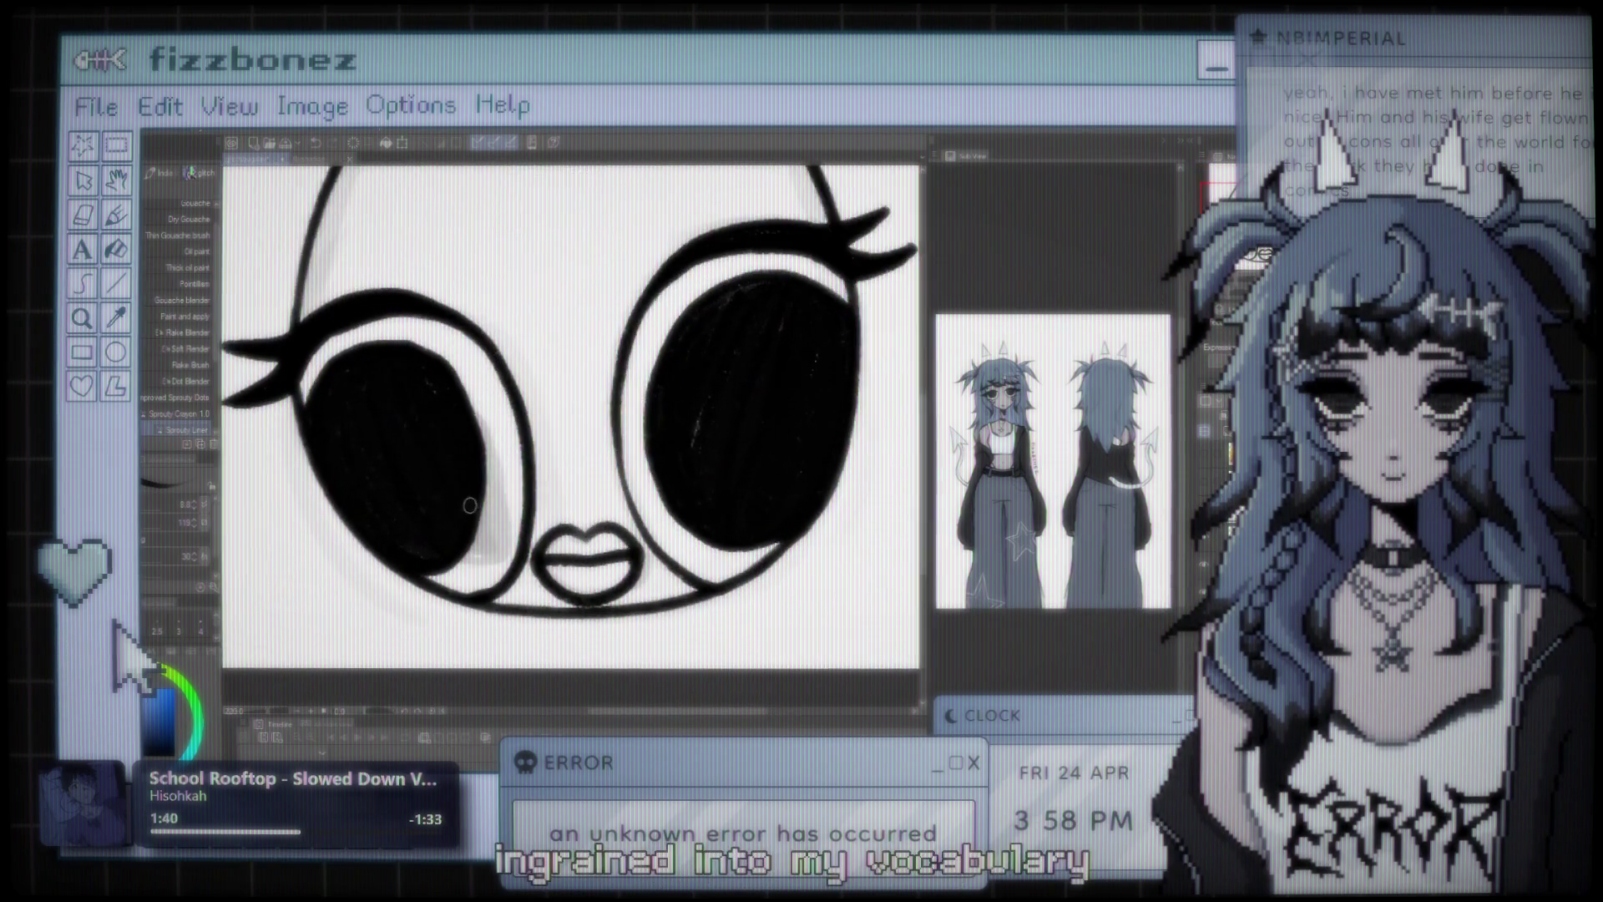
{"action": "scroll", "coordinate": [439, 513], "scroll_direction": "up", "scroll_amount": 2}
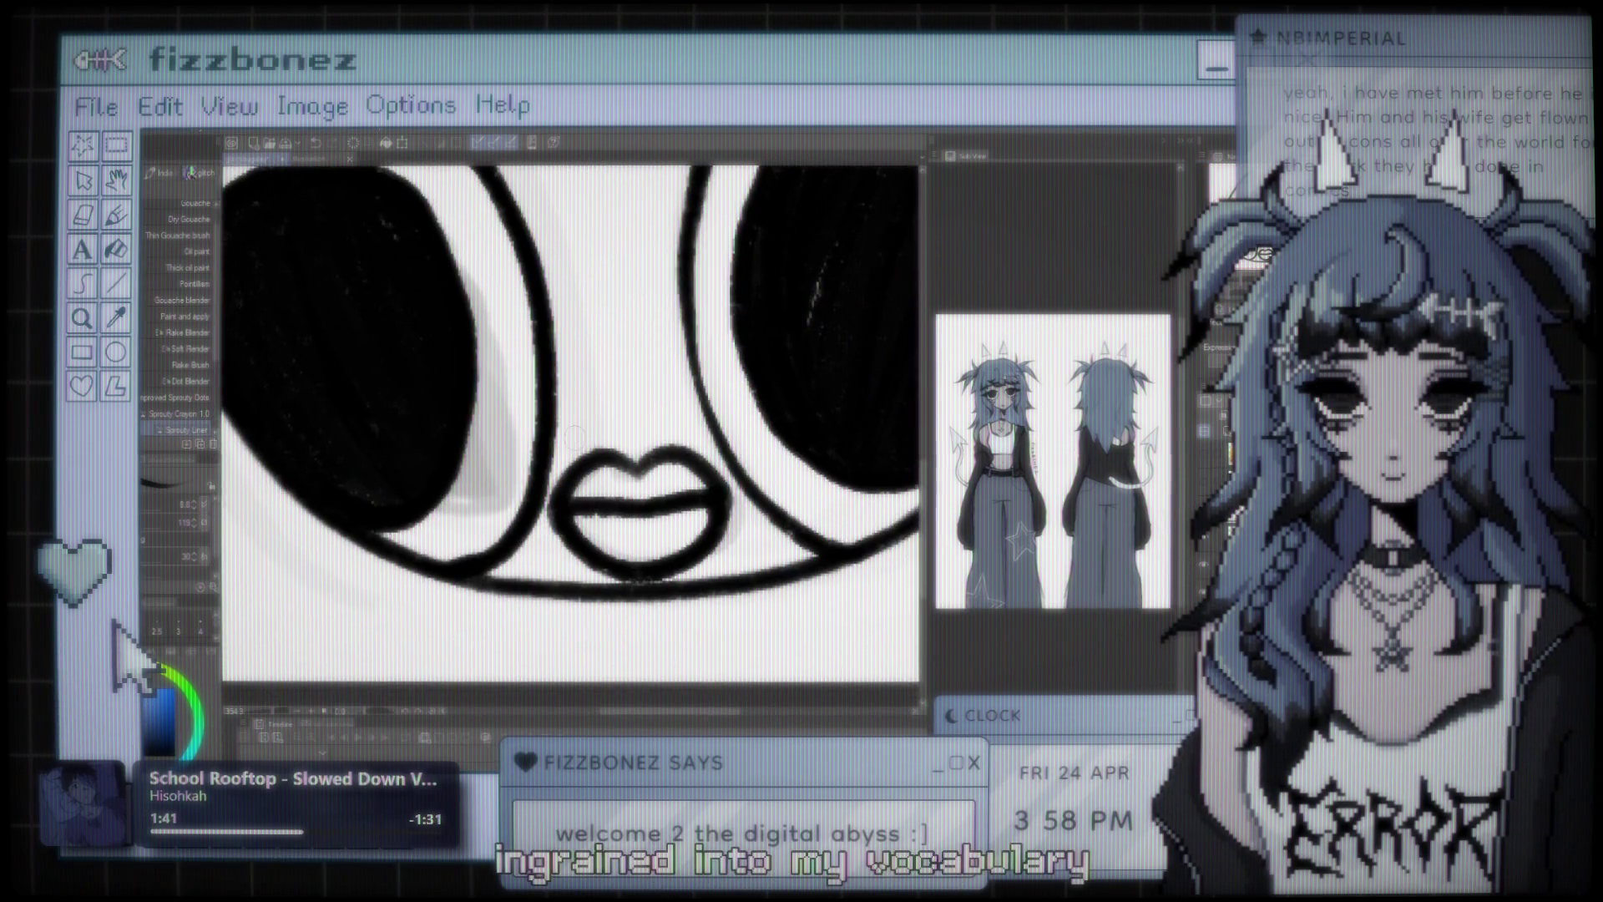
{"action": "scroll", "coordinate": [615, 433], "scroll_direction": "right", "scroll_amount": 2}
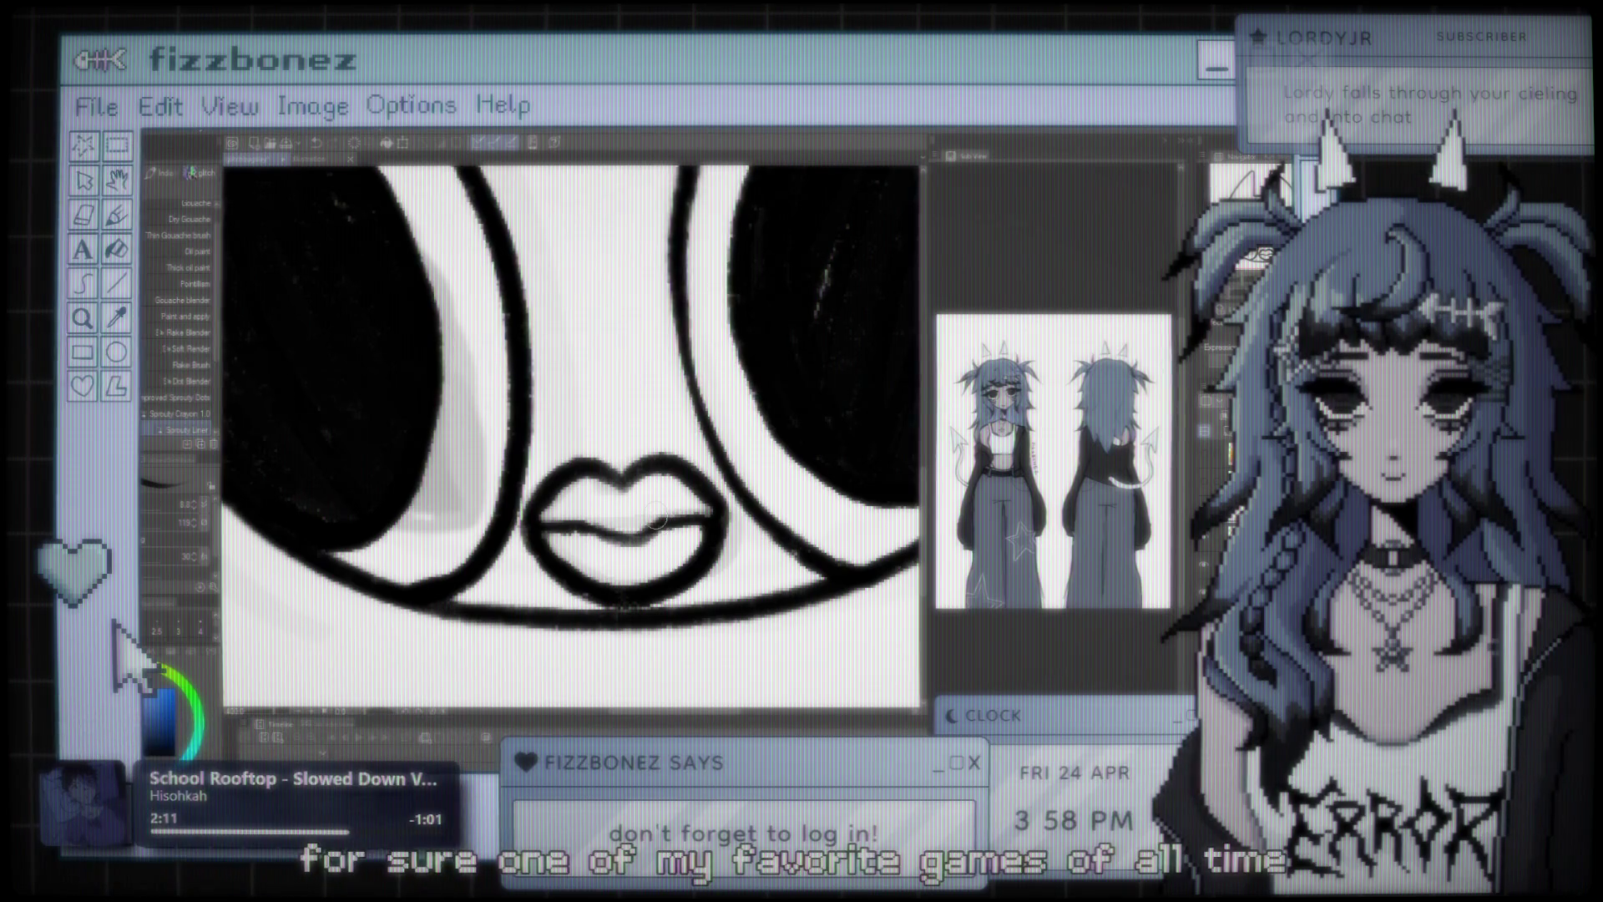
{"action": "scroll", "coordinate": [656, 519], "scroll_direction": "down", "scroll_amount": 5}
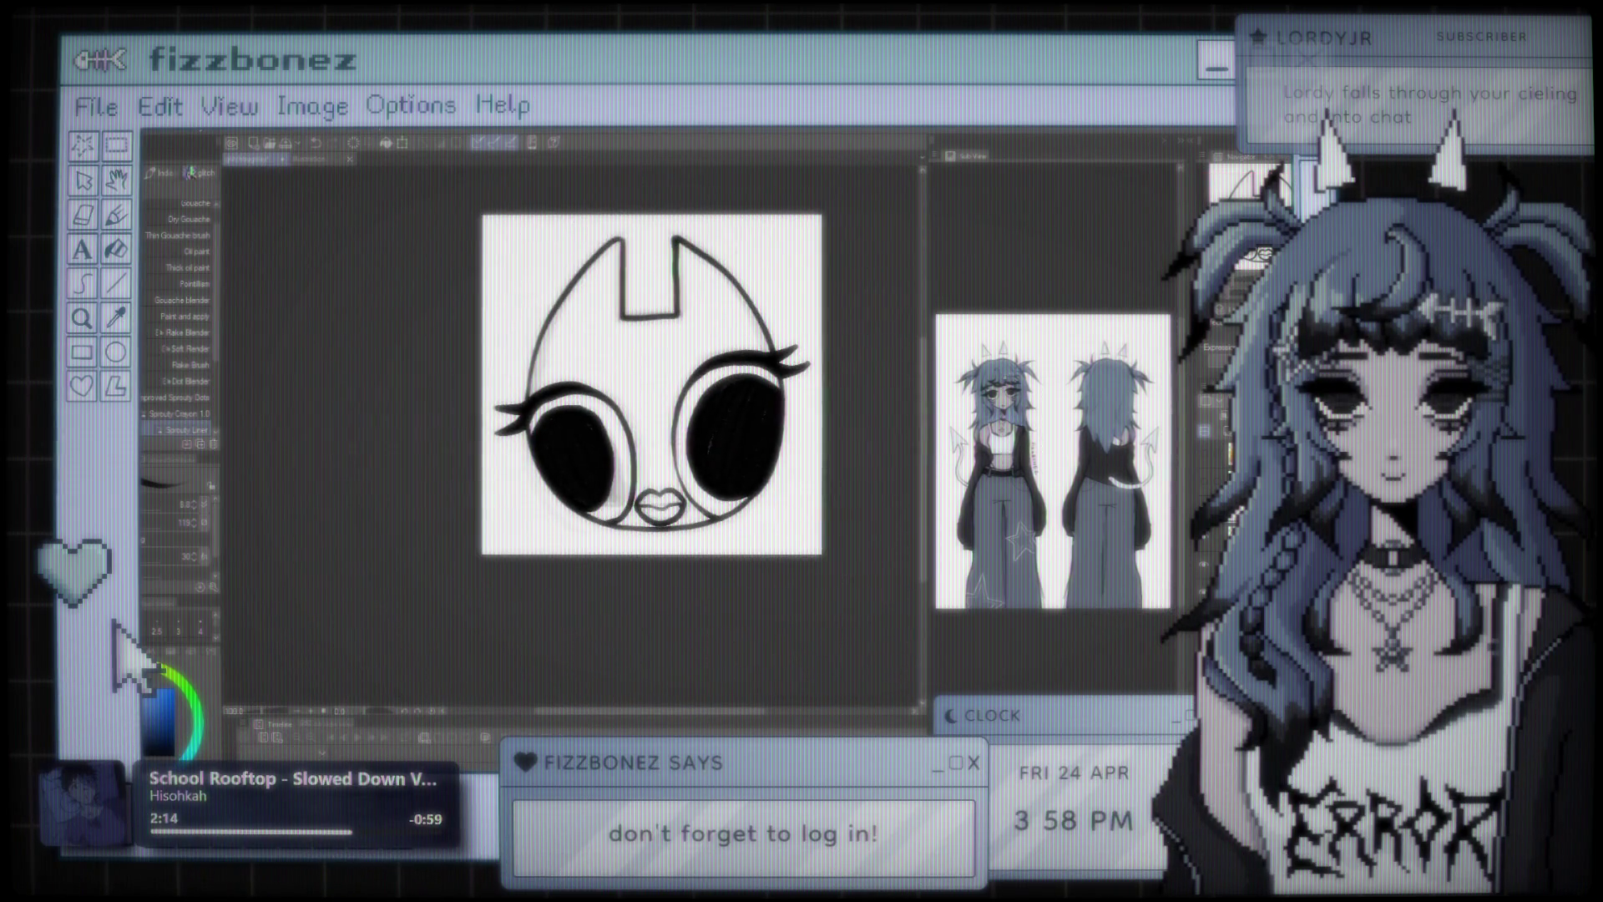
{"action": "scroll", "coordinate": [630, 448], "scroll_direction": "up", "scroll_amount": 1}
{"action": "scroll", "coordinate": [631, 449], "scroll_direction": "up", "scroll_amount": 3}
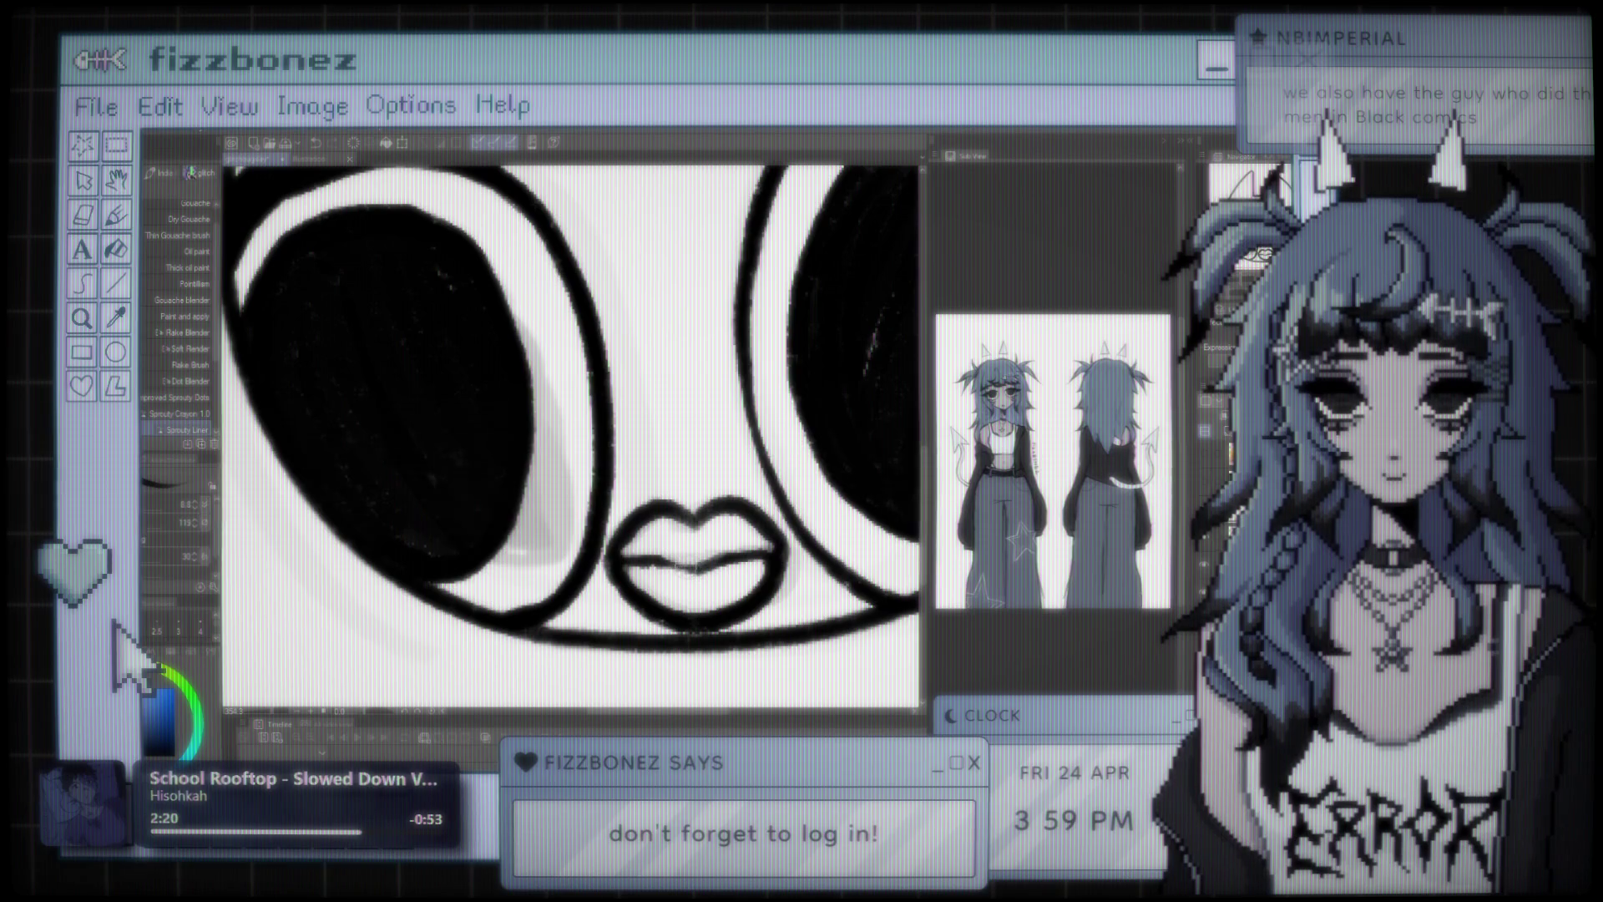
{"action": "scroll", "coordinate": [733, 481], "scroll_direction": "down", "scroll_amount": 2}
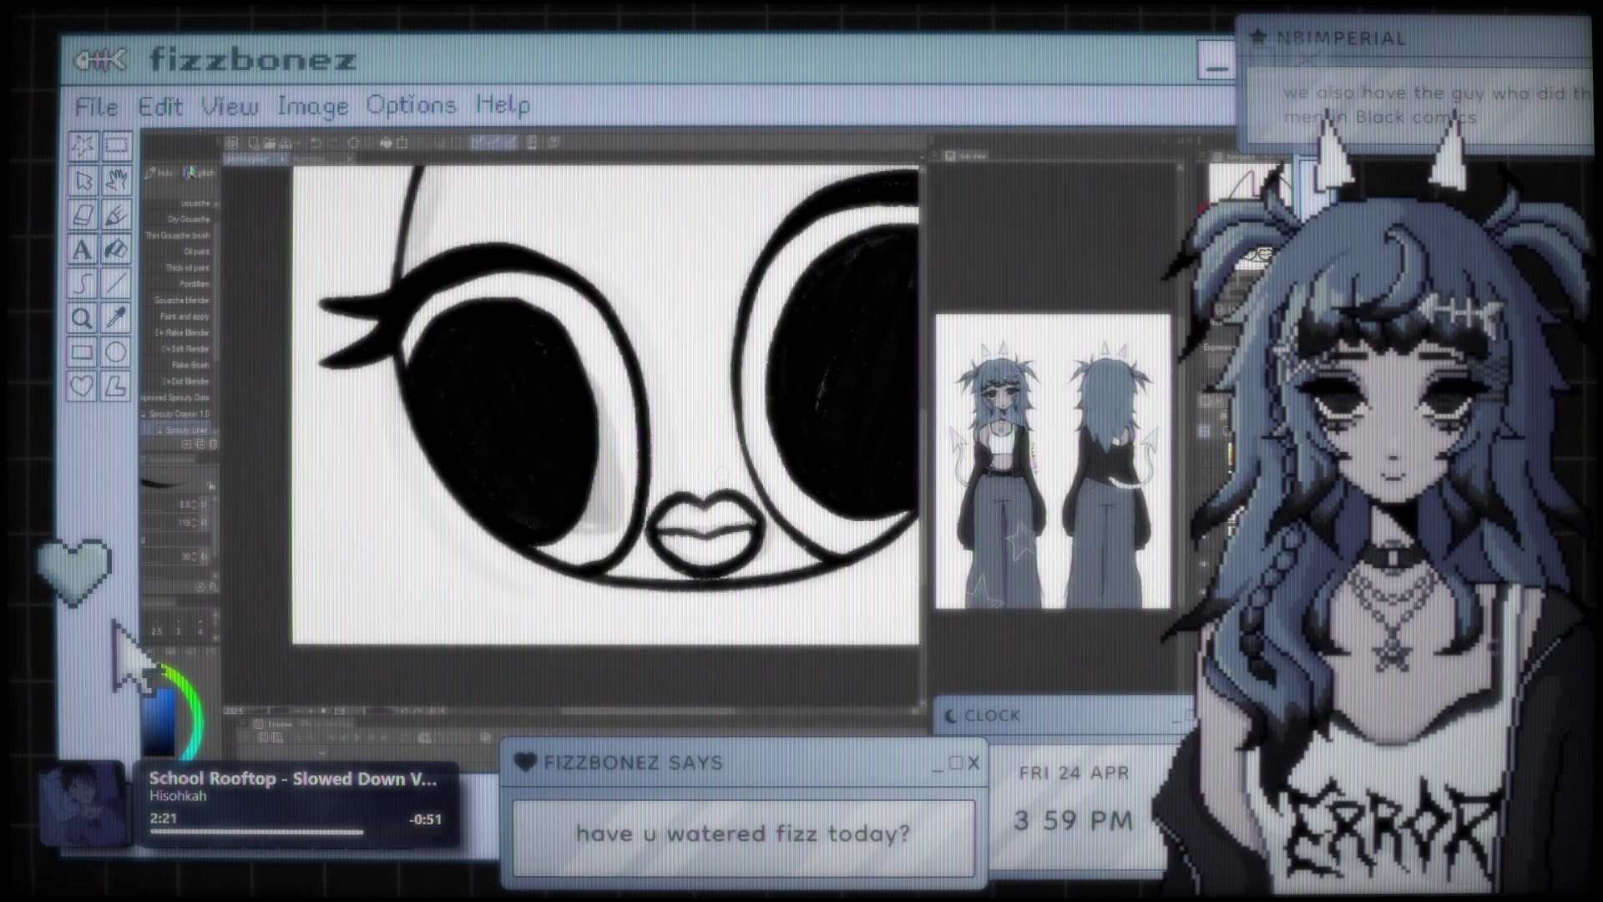
{"action": "scroll", "coordinate": [607, 401], "scroll_direction": "down", "scroll_amount": 3}
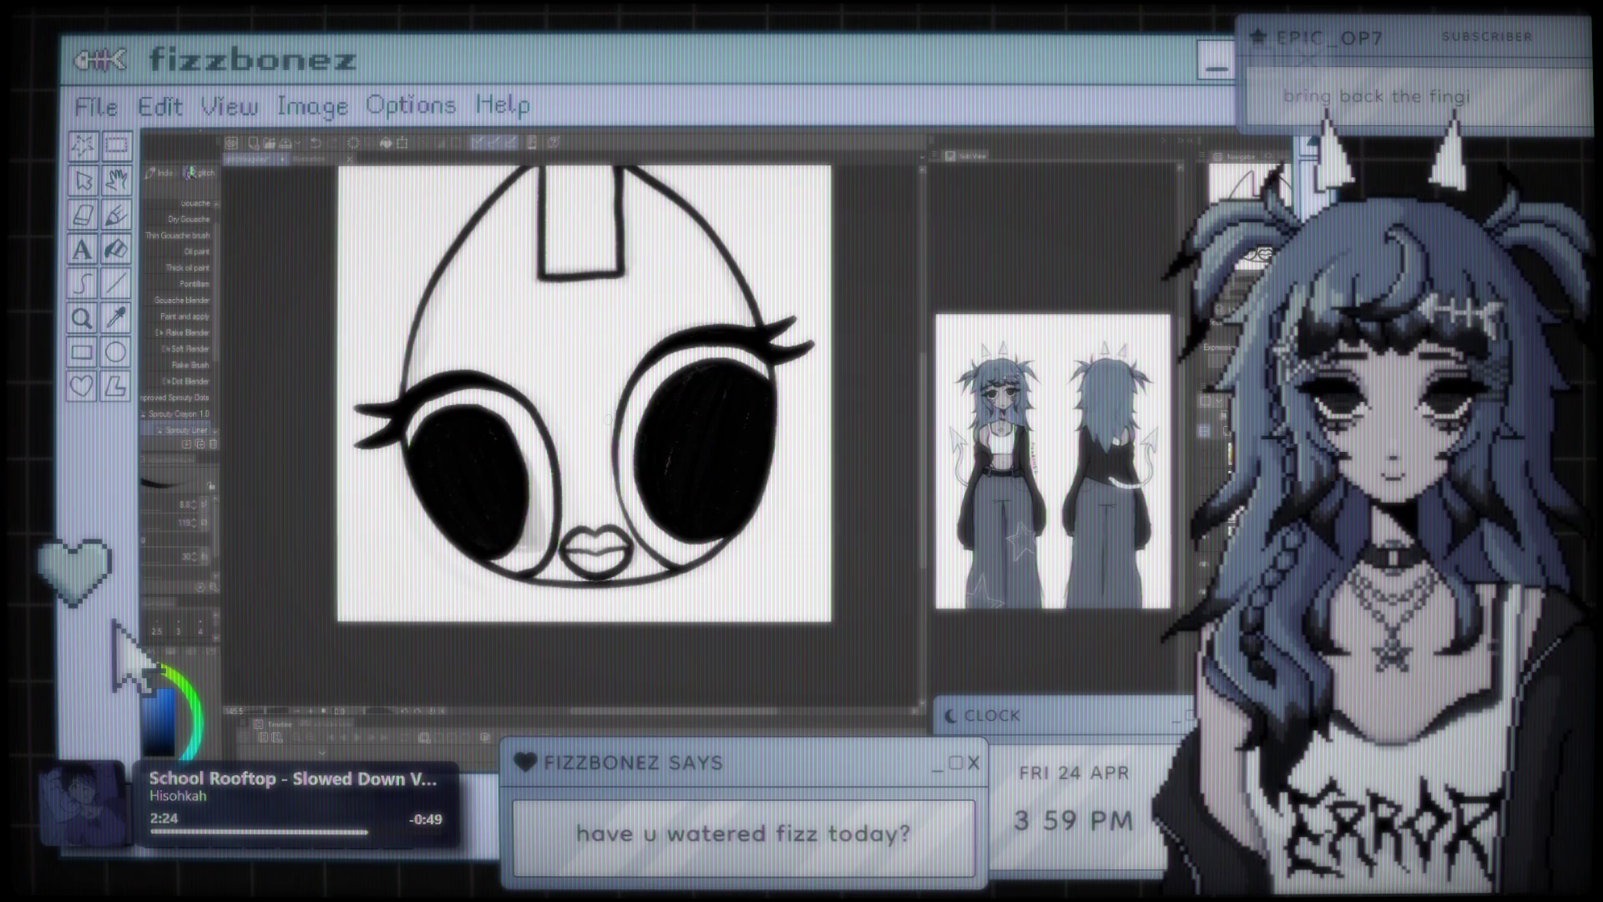
{"action": "scroll", "coordinate": [597, 415], "scroll_direction": "up", "scroll_amount": 2}
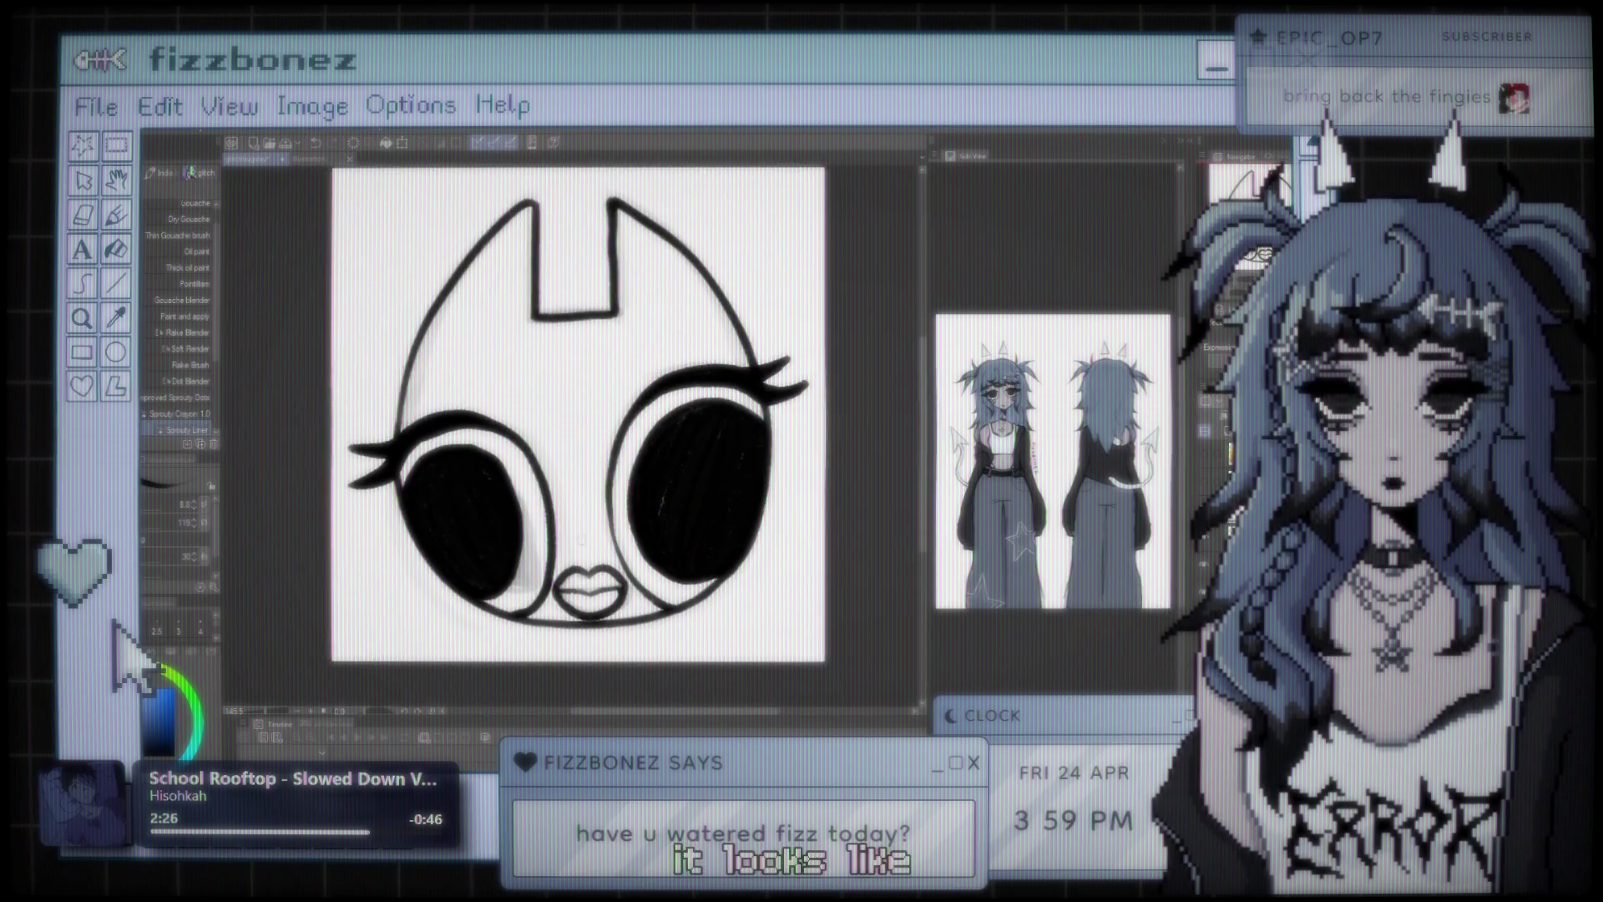
{"action": "scroll", "coordinate": [601, 635], "scroll_direction": "up", "scroll_amount": 4}
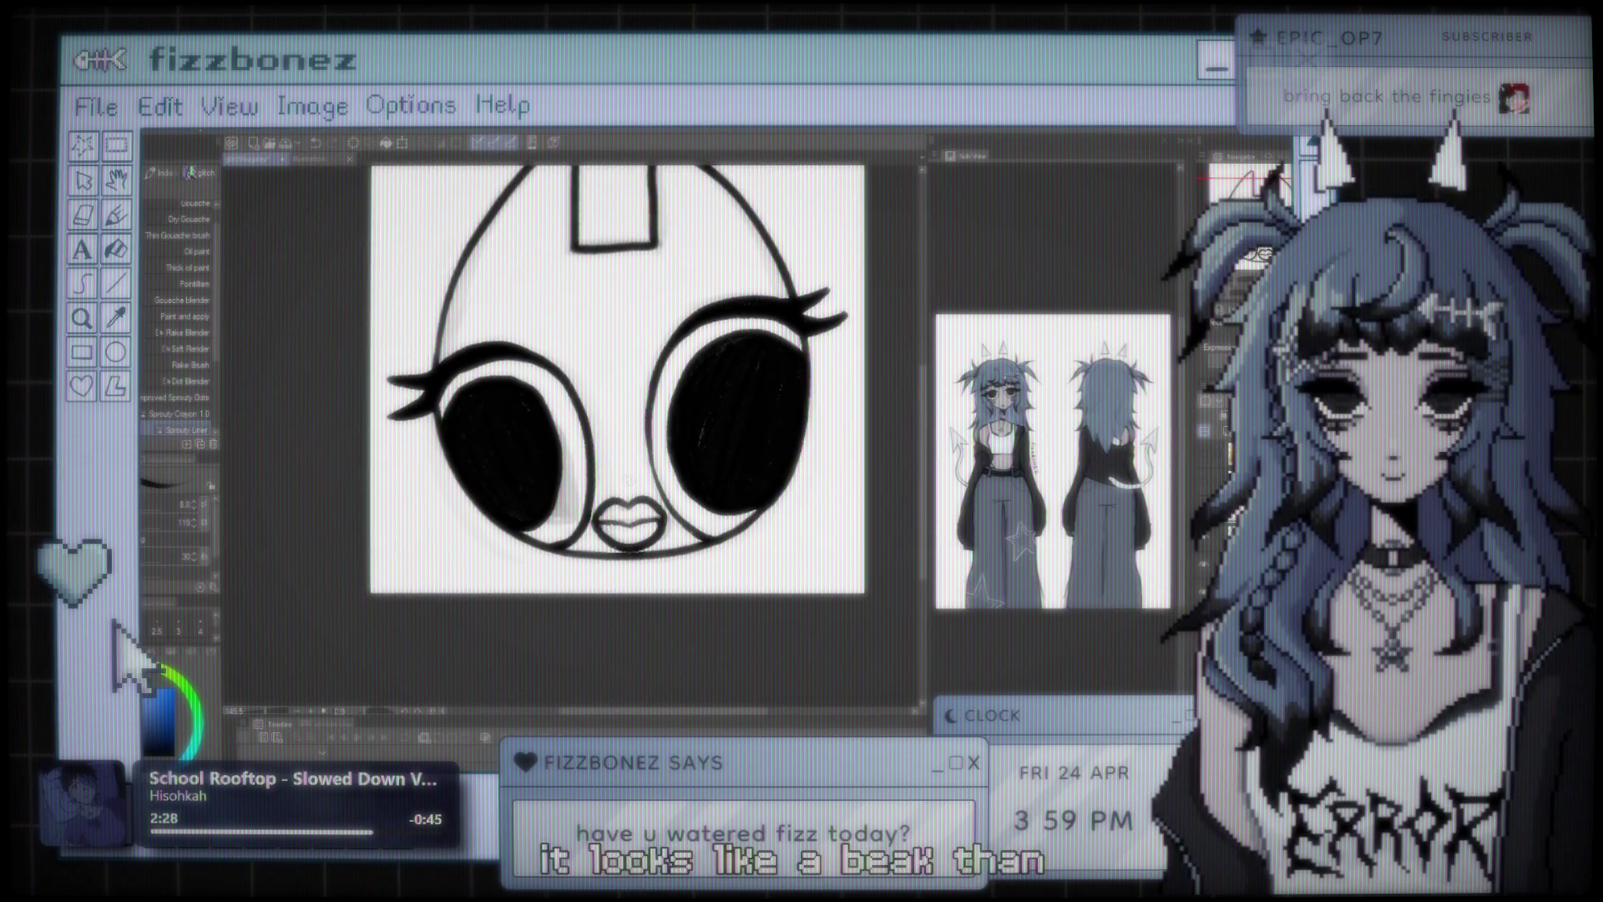
{"action": "scroll", "coordinate": [622, 484], "scroll_direction": "up", "scroll_amount": 5}
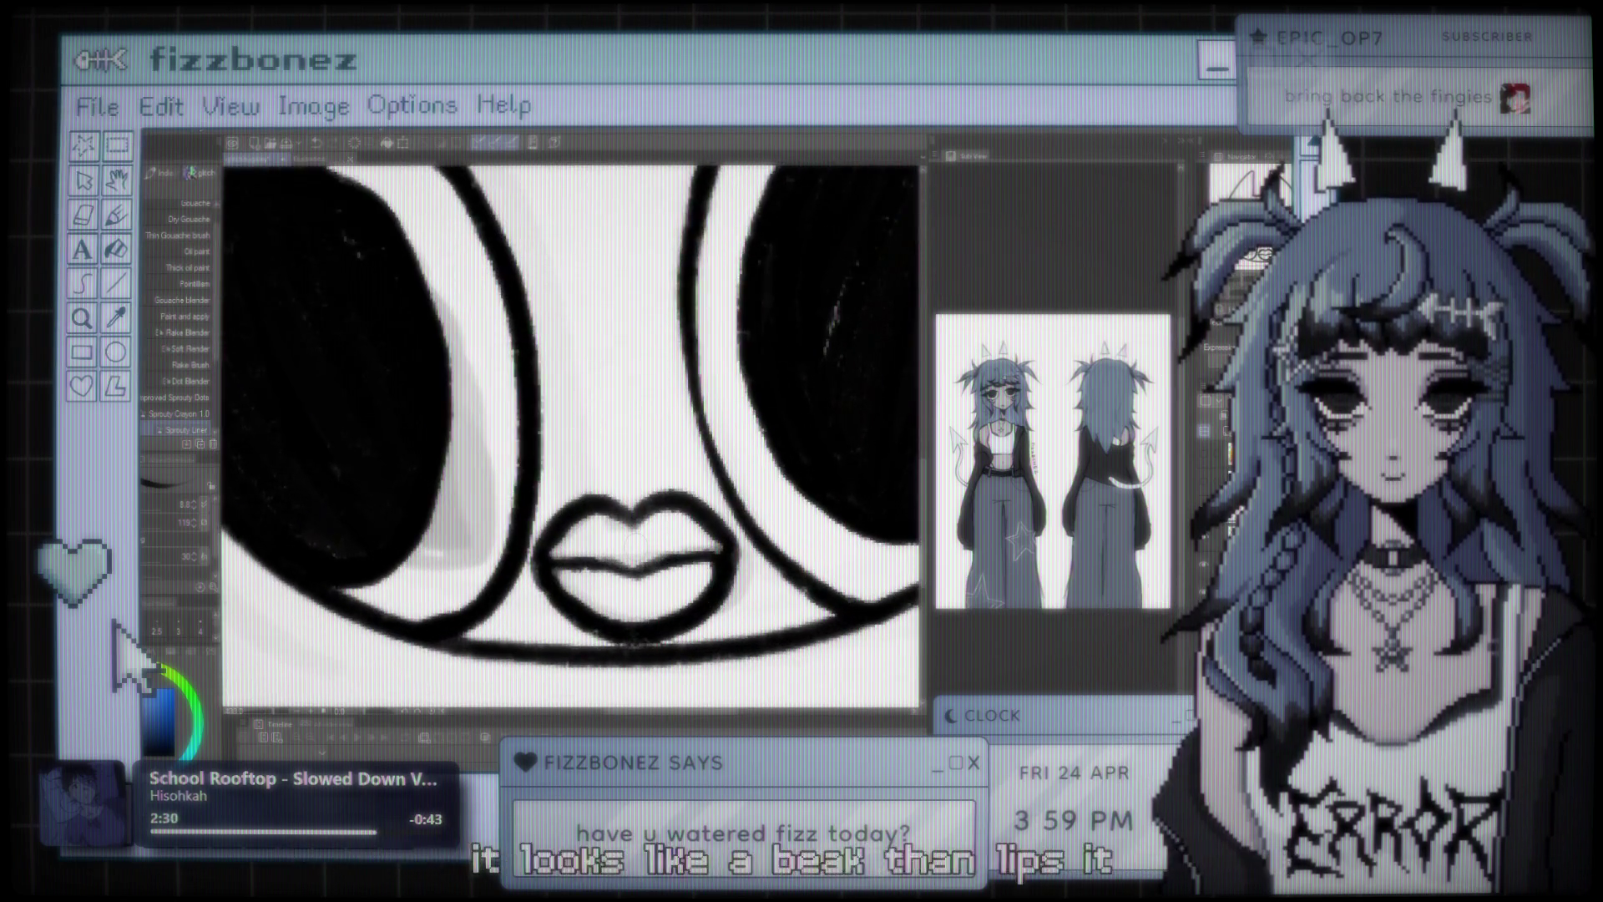
{"action": "scroll", "coordinate": [678, 486], "scroll_direction": "down", "scroll_amount": 3}
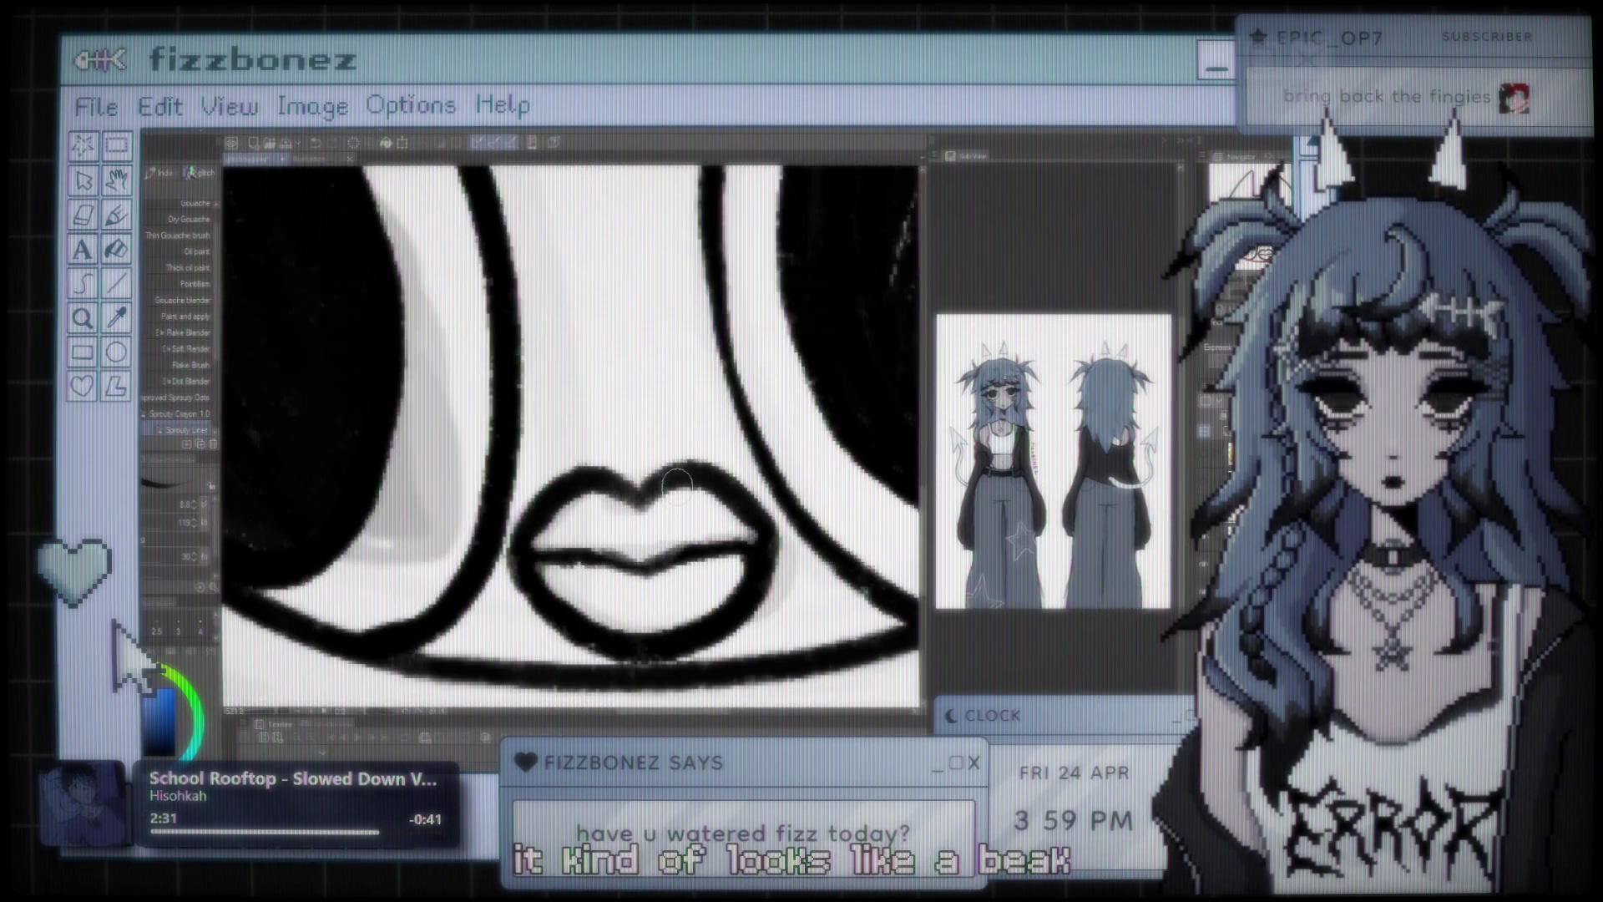
{"action": "scroll", "coordinate": [677, 485], "scroll_direction": "down", "scroll_amount": 2}
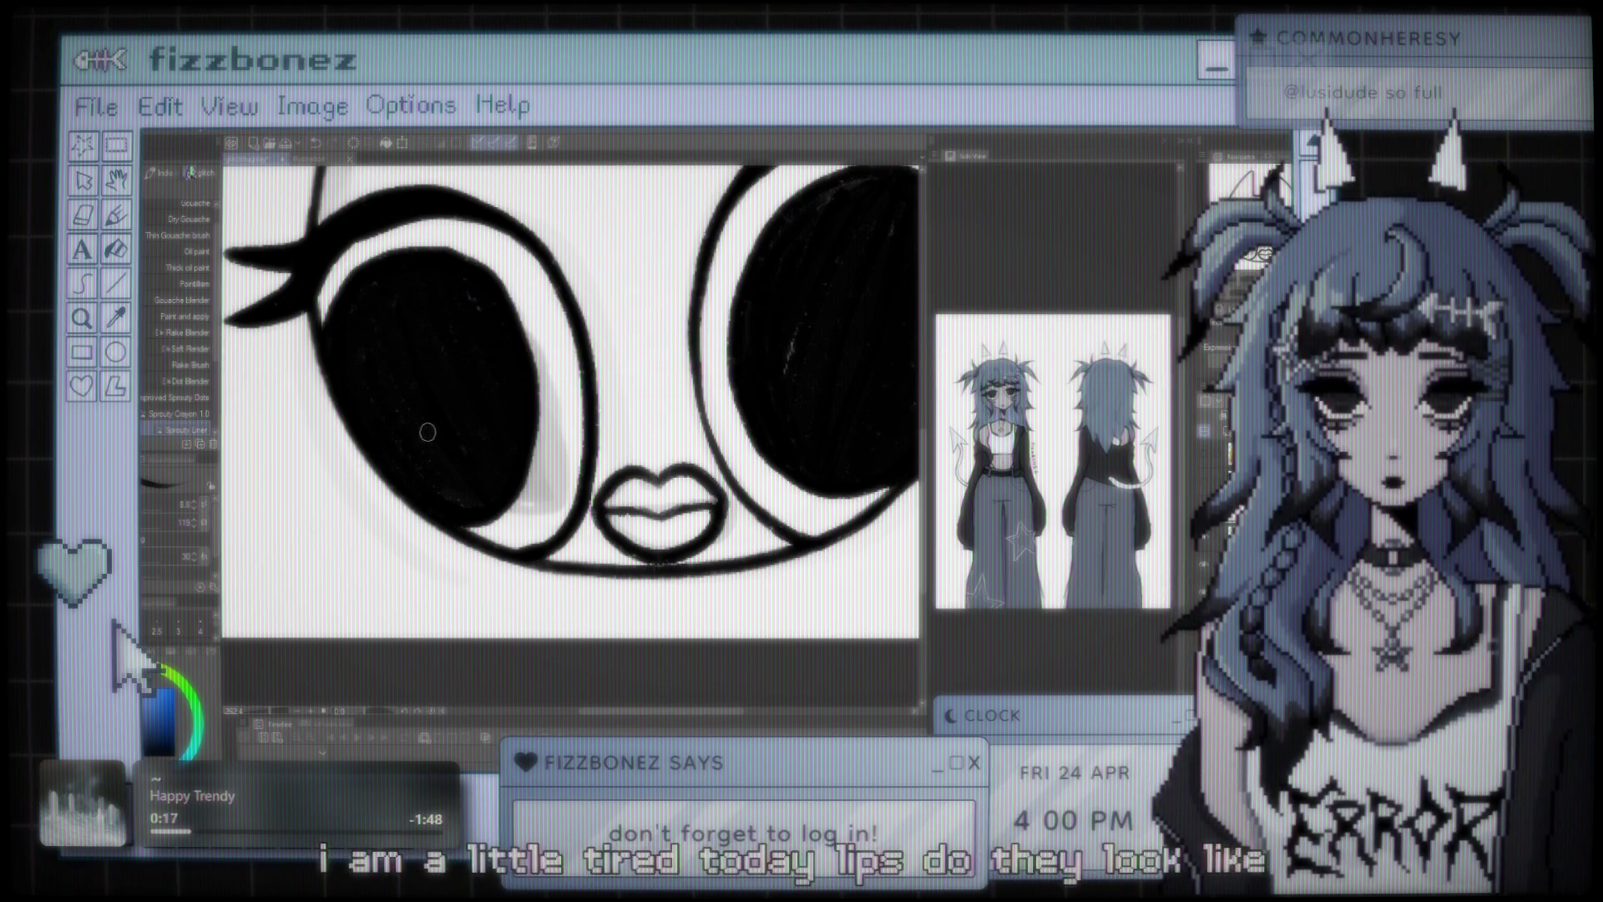
{"action": "scroll", "coordinate": [594, 400], "scroll_direction": "down", "scroll_amount": 2}
{"action": "left_click_drag", "start_coordinate": [593, 403], "coordinate": [517, 457]}
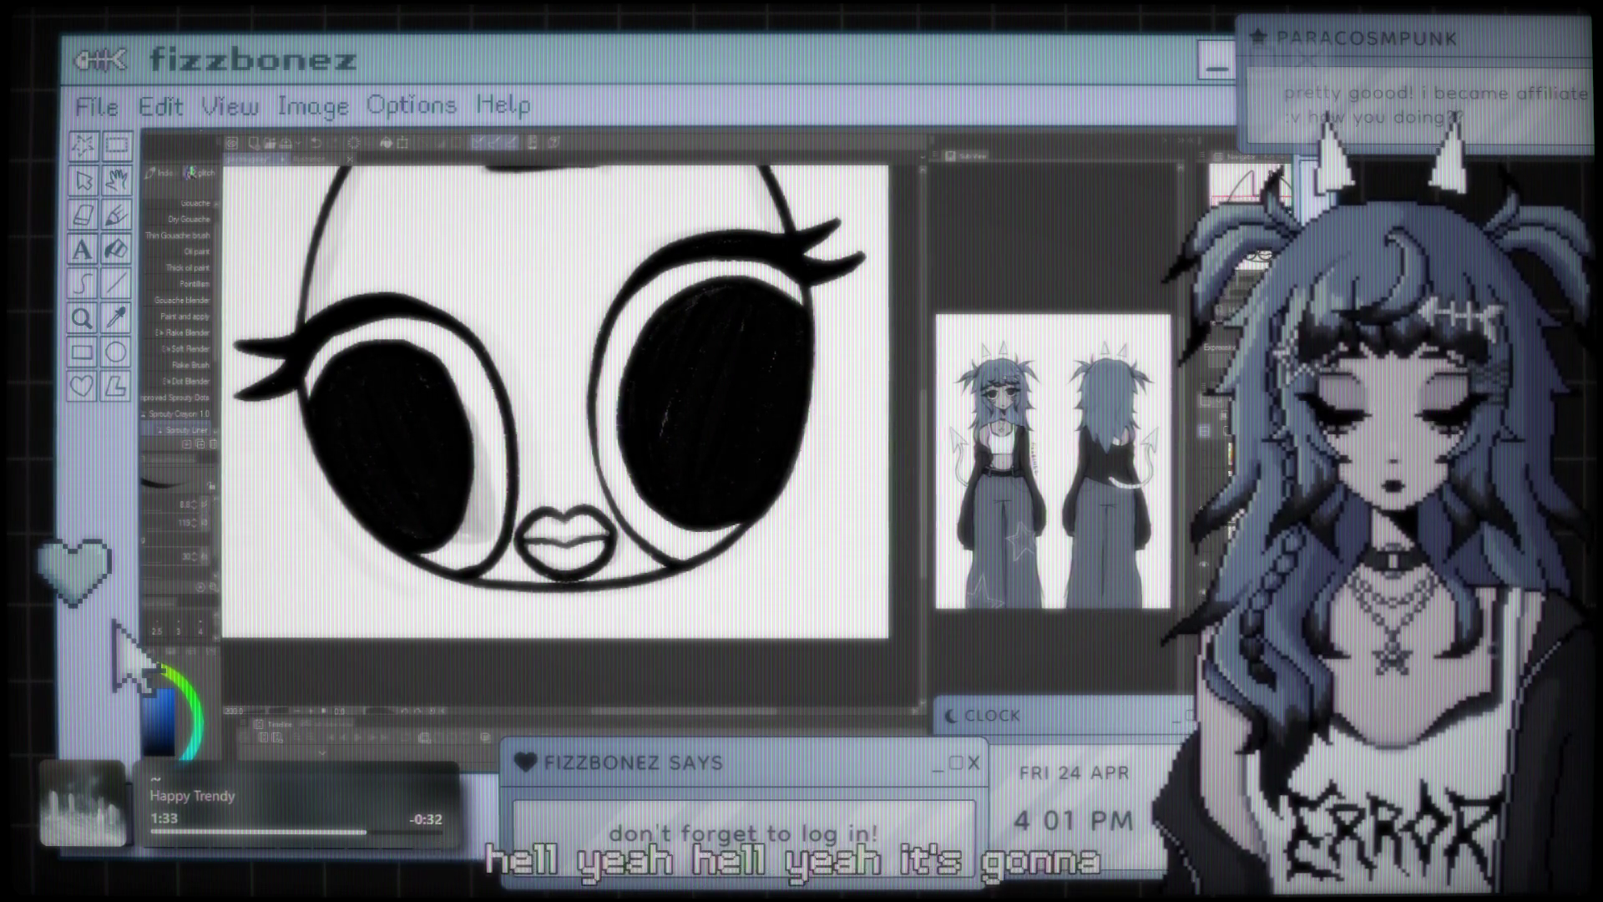
{"action": "scroll", "coordinate": [576, 397], "scroll_direction": "down", "scroll_amount": 3}
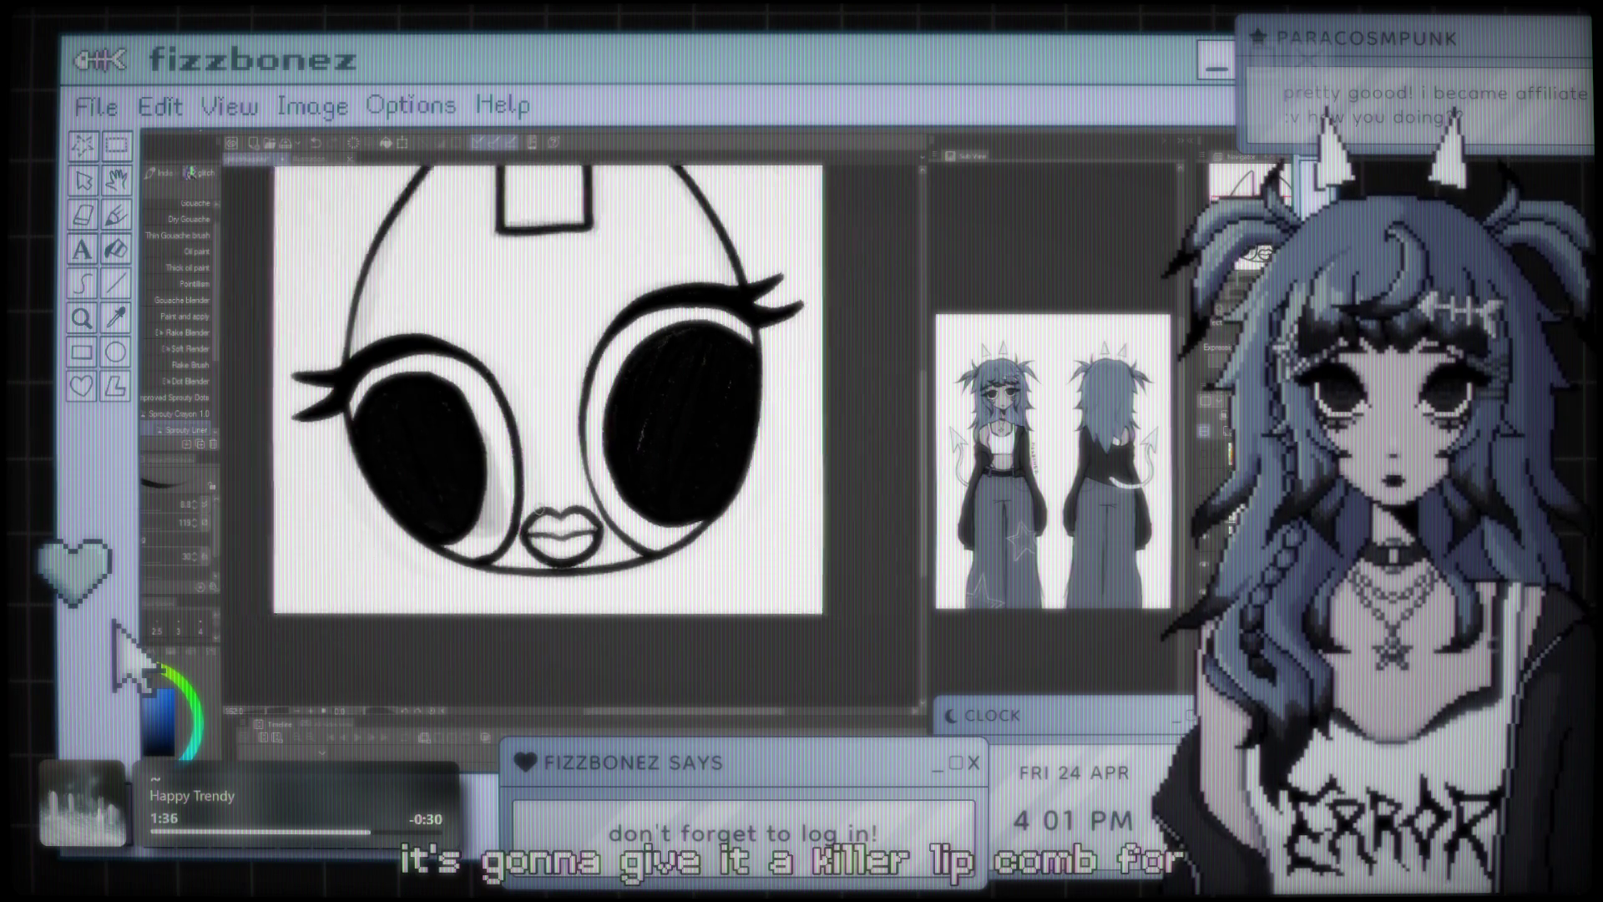
{"action": "scroll", "coordinate": [576, 396], "scroll_direction": "up", "scroll_amount": 3}
{"action": "scroll", "coordinate": [601, 497], "scroll_direction": "up", "scroll_amount": 3}
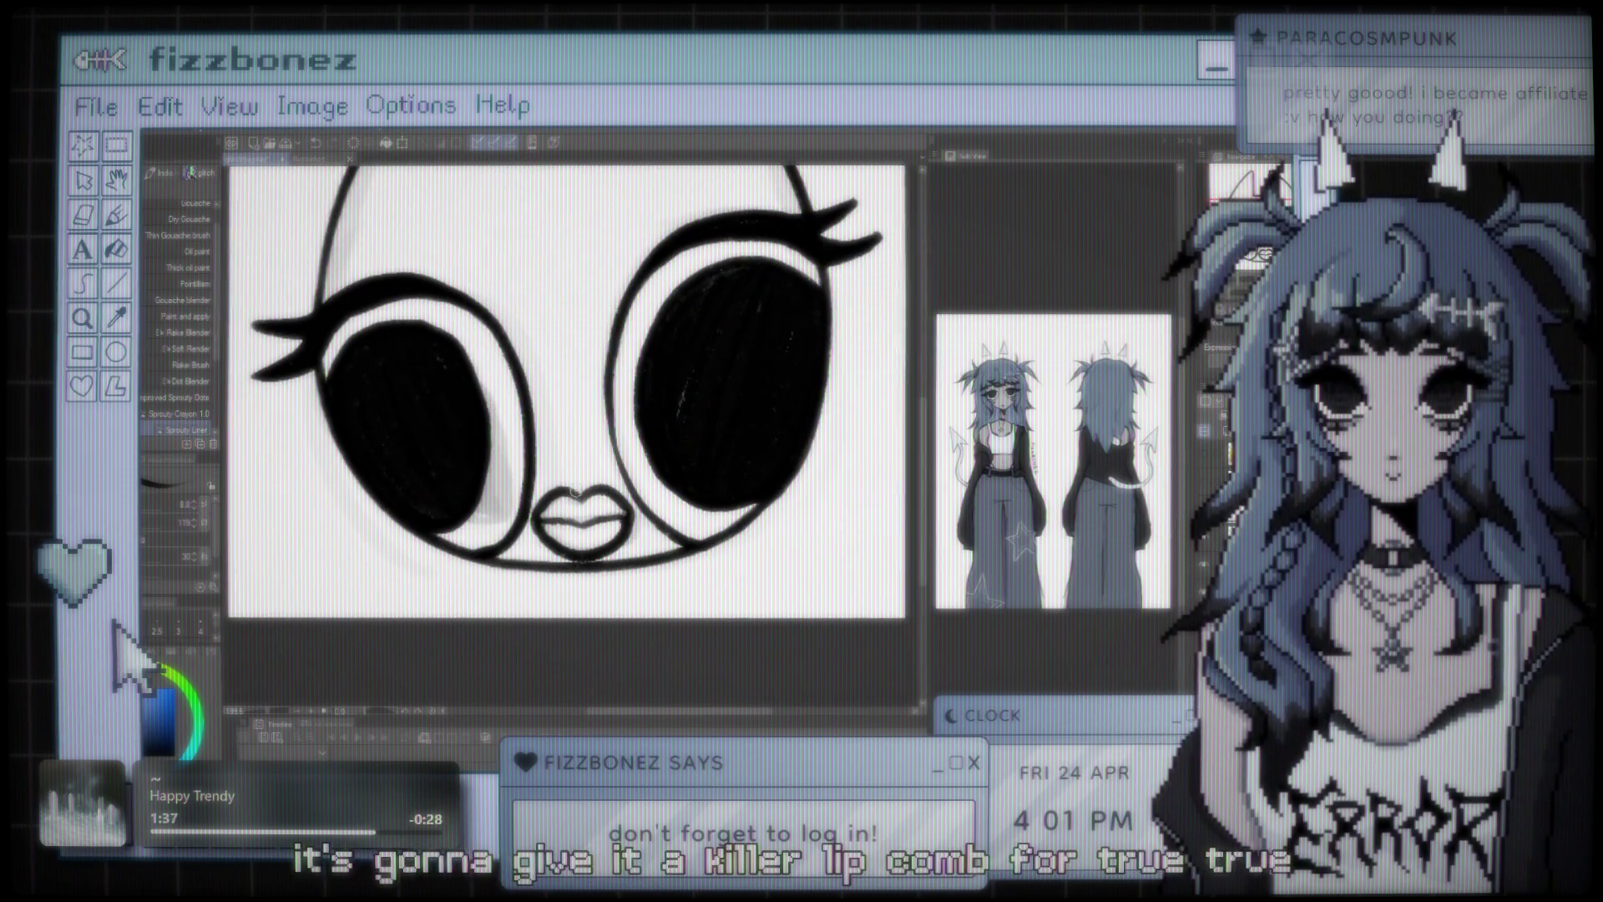
{"action": "scroll", "coordinate": [643, 453], "scroll_direction": "up", "scroll_amount": 2}
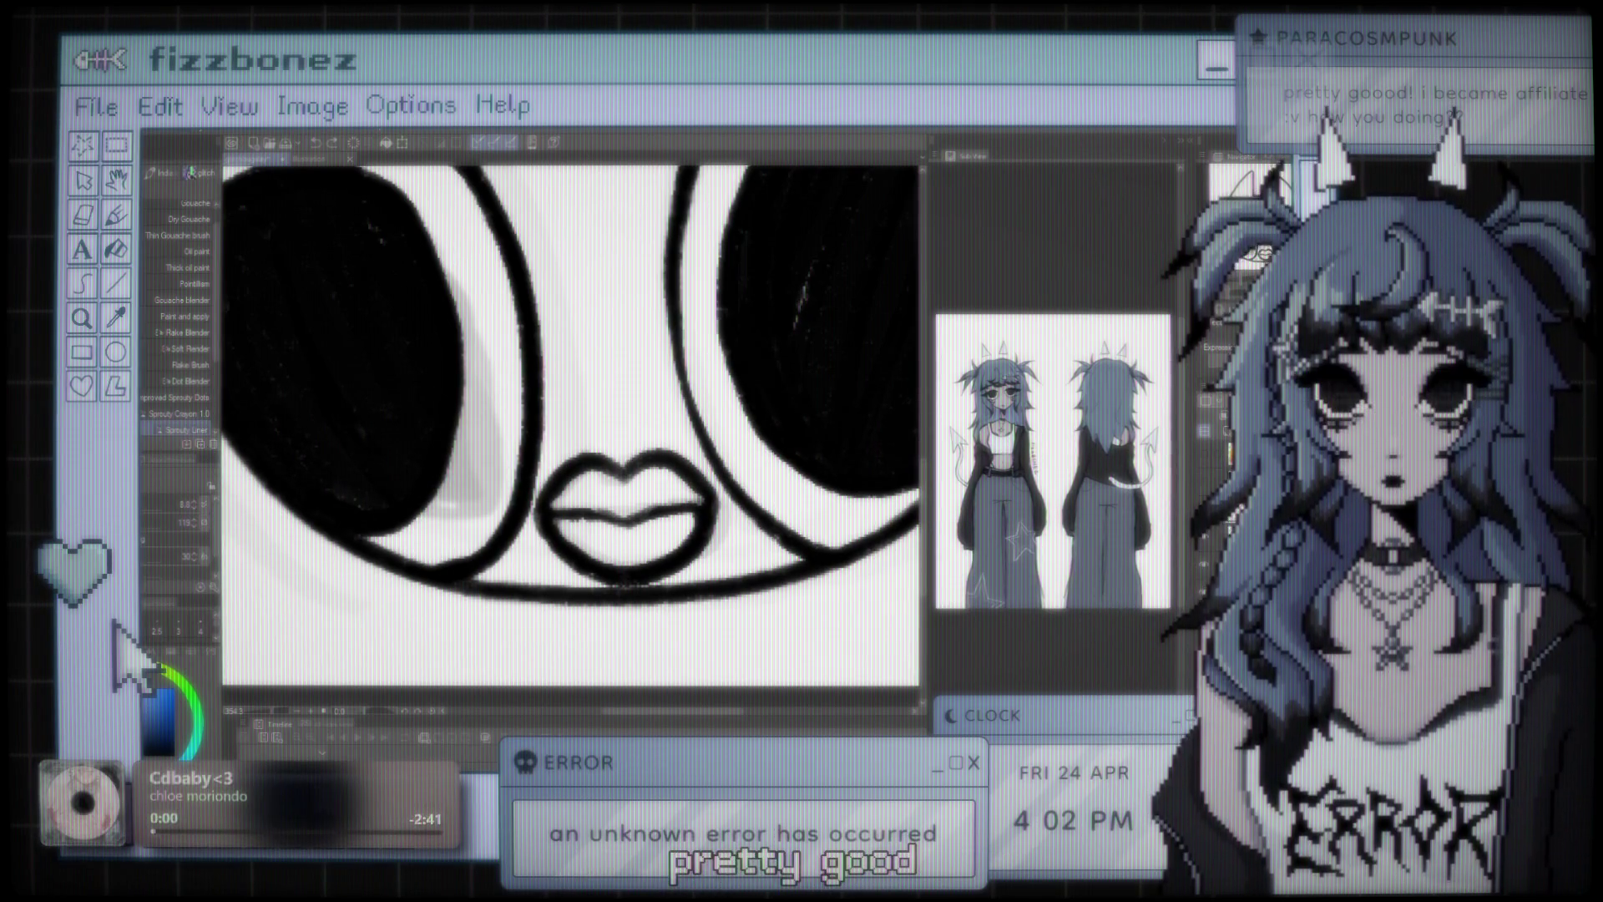
{"action": "scroll", "coordinate": [576, 417], "scroll_direction": "down", "scroll_amount": 5}
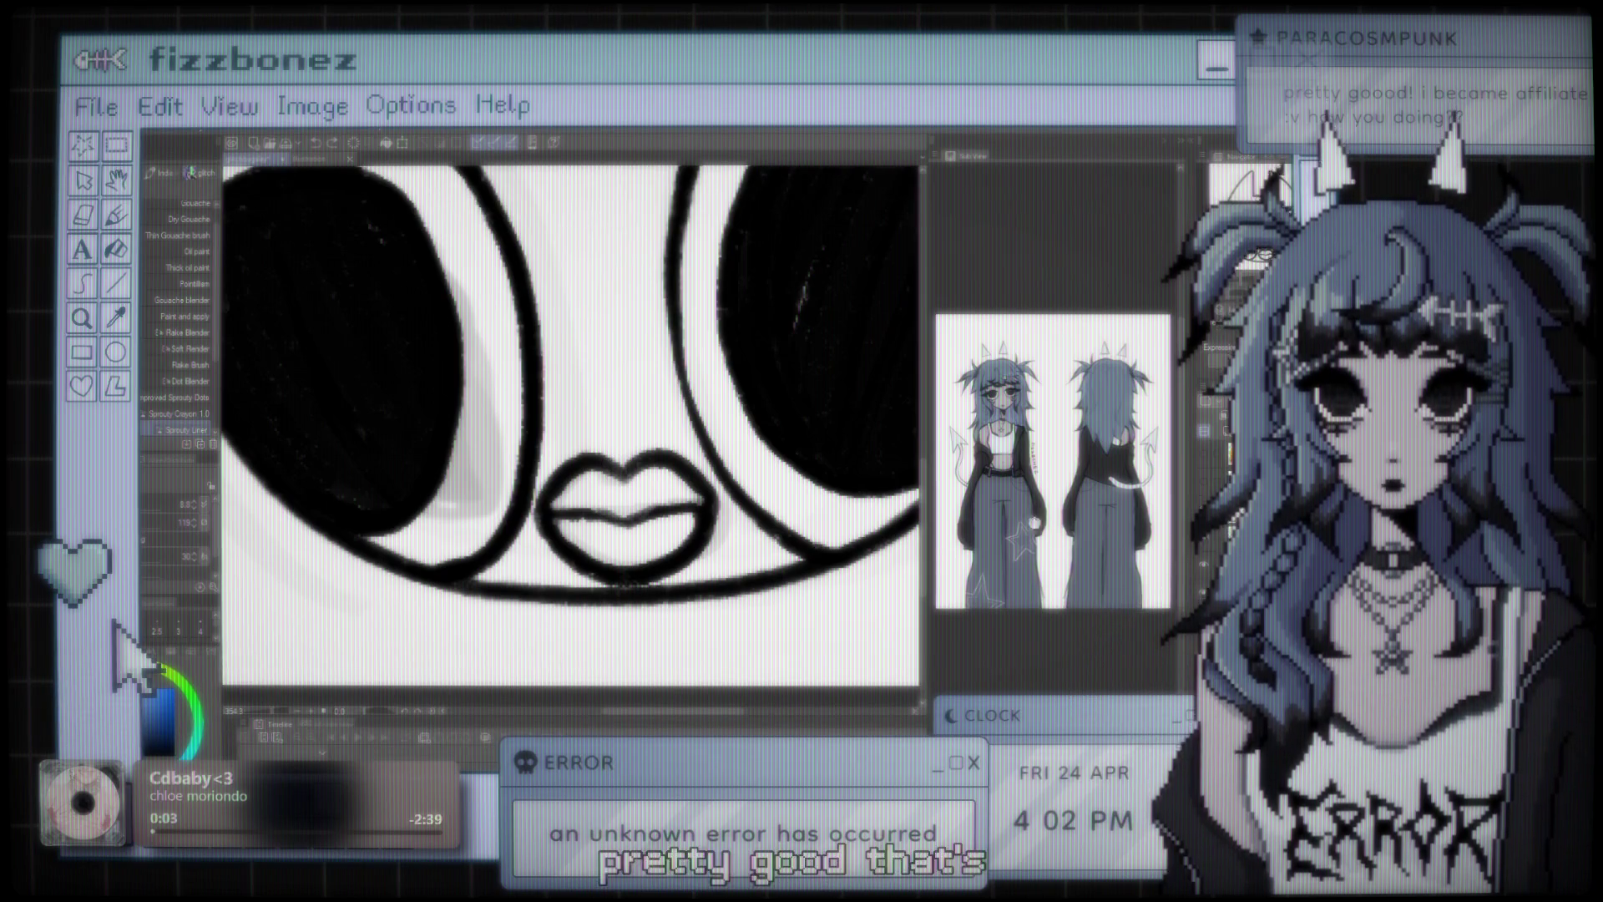
{"action": "scroll", "coordinate": [618, 417], "scroll_direction": "down", "scroll_amount": 2}
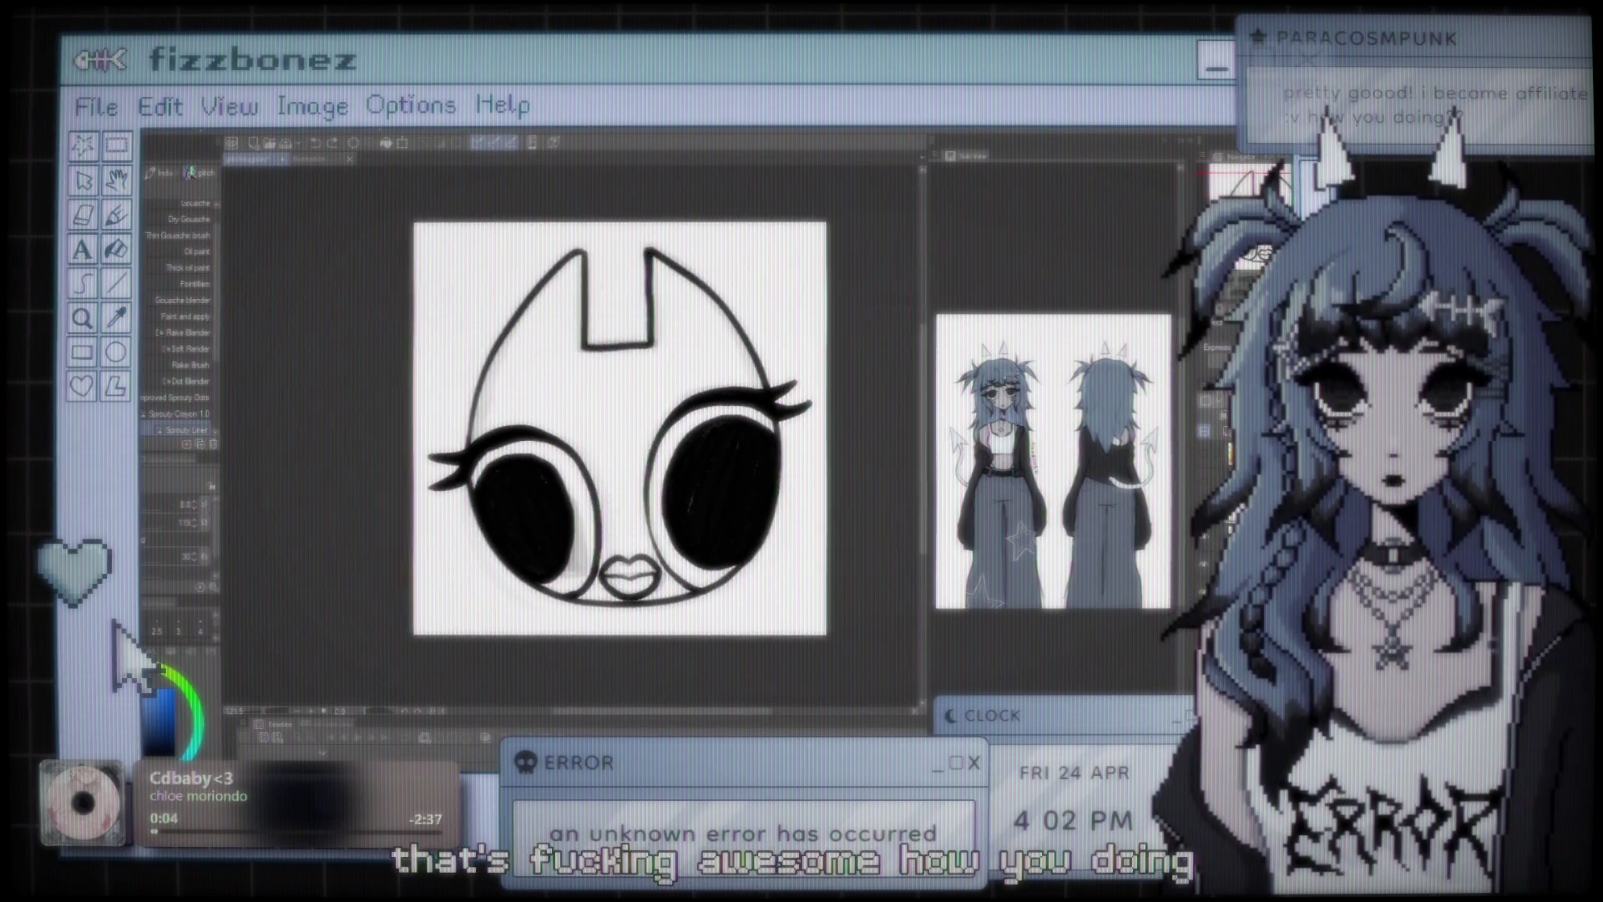
{"action": "scroll", "coordinate": [587, 514], "scroll_direction": "up", "scroll_amount": 2}
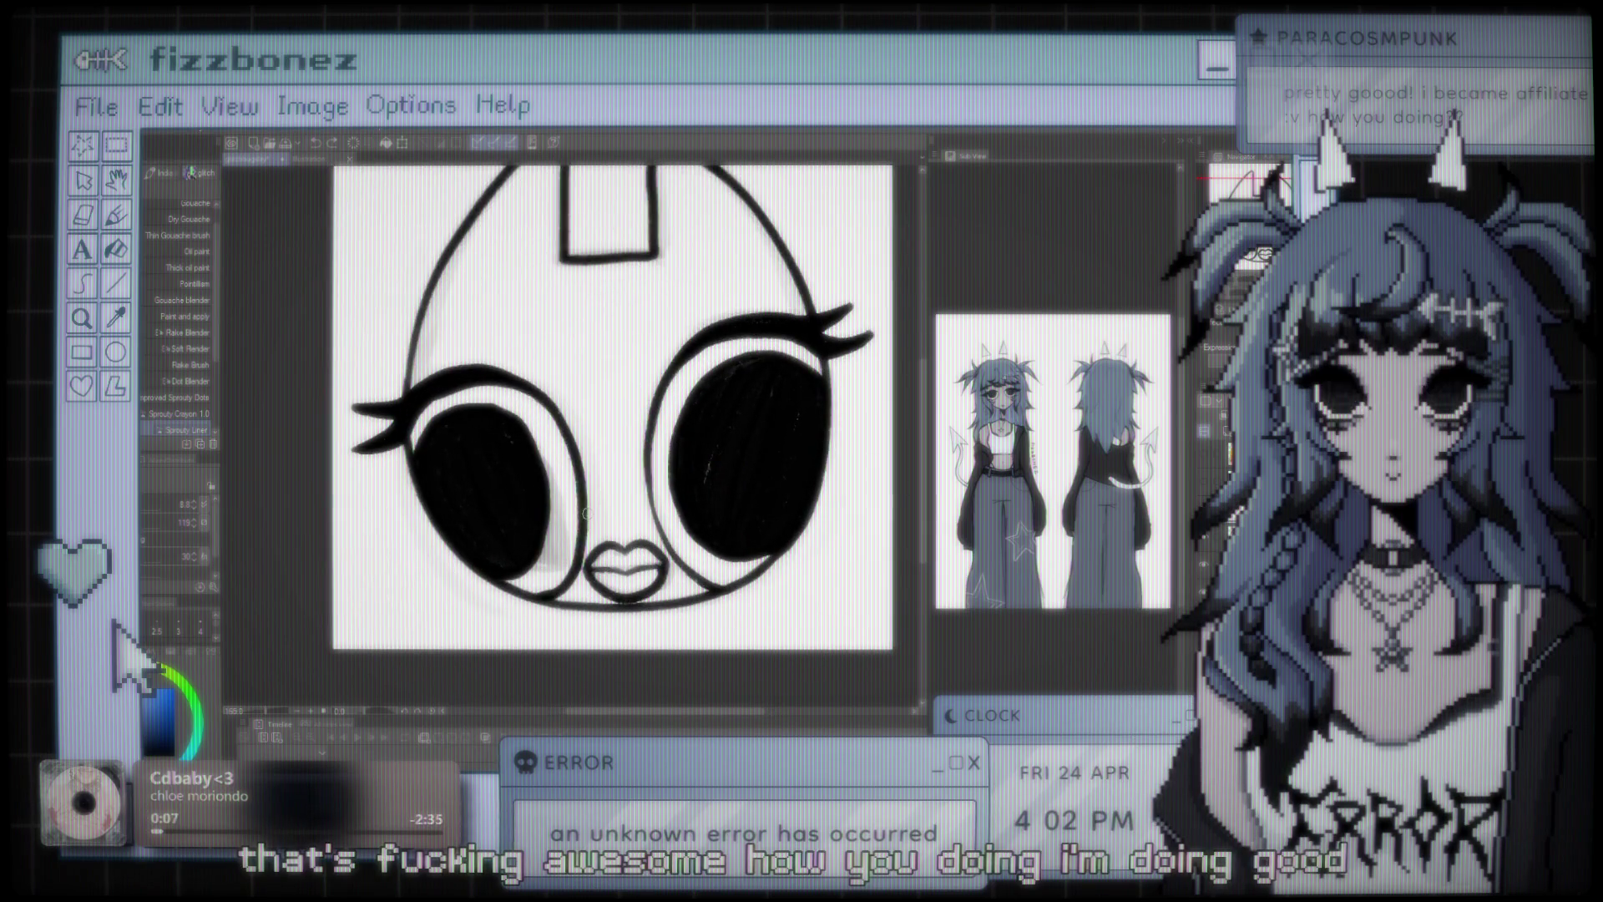
{"action": "scroll", "coordinate": [588, 514], "scroll_direction": "down", "scroll_amount": 2}
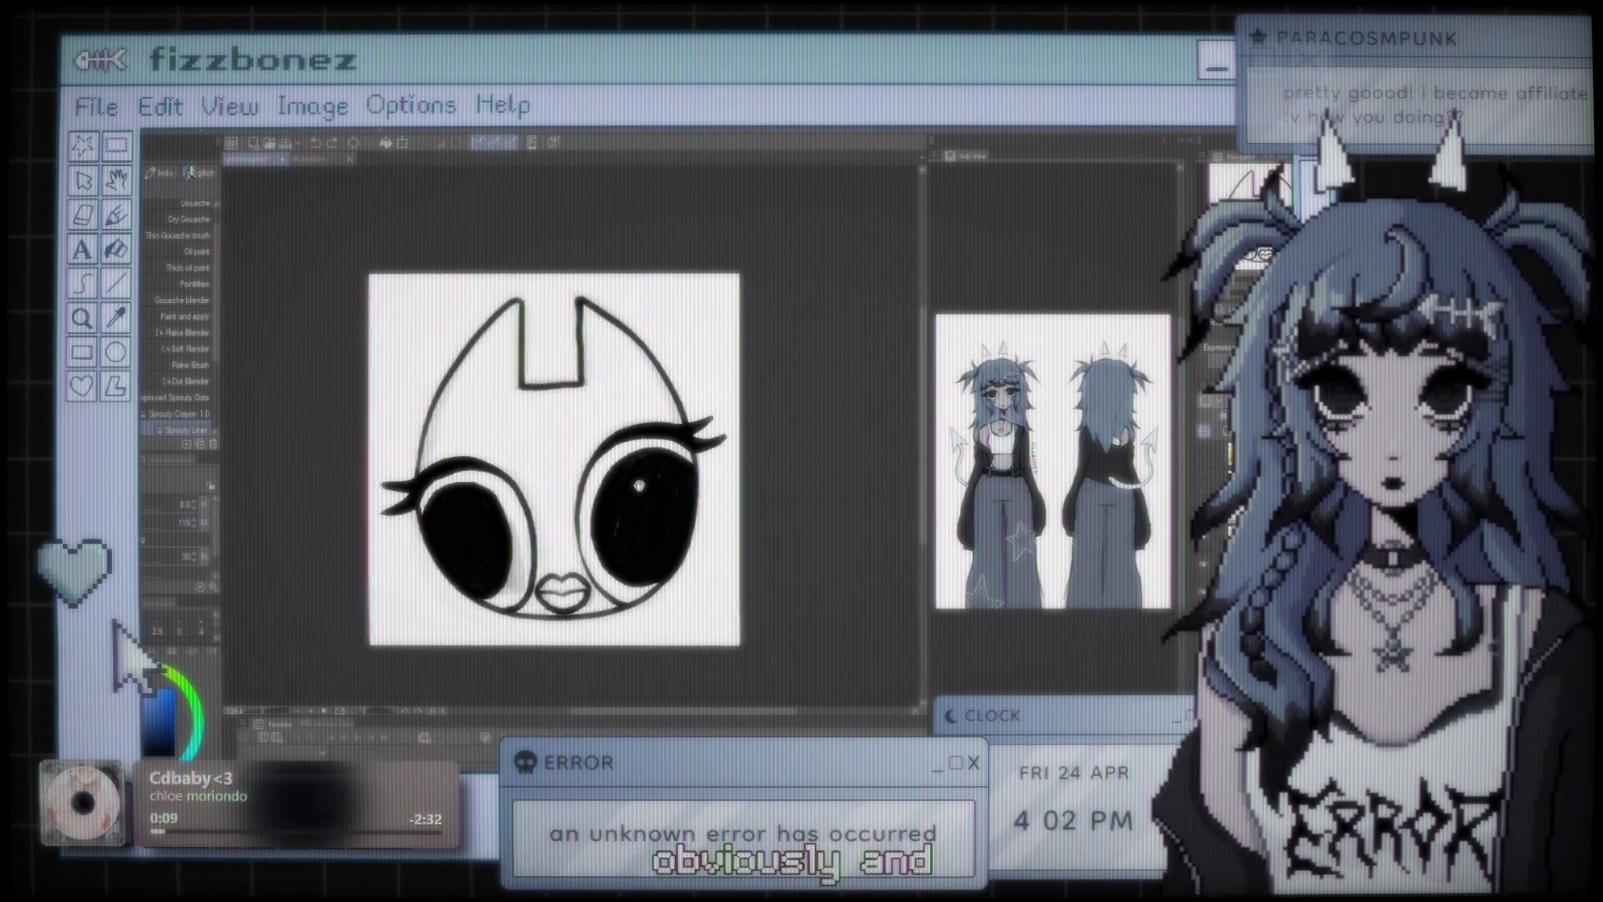
{"action": "scroll", "coordinate": [681, 449], "scroll_direction": "up", "scroll_amount": 3}
{"action": "scroll", "coordinate": [681, 449], "scroll_direction": "up", "scroll_amount": 1}
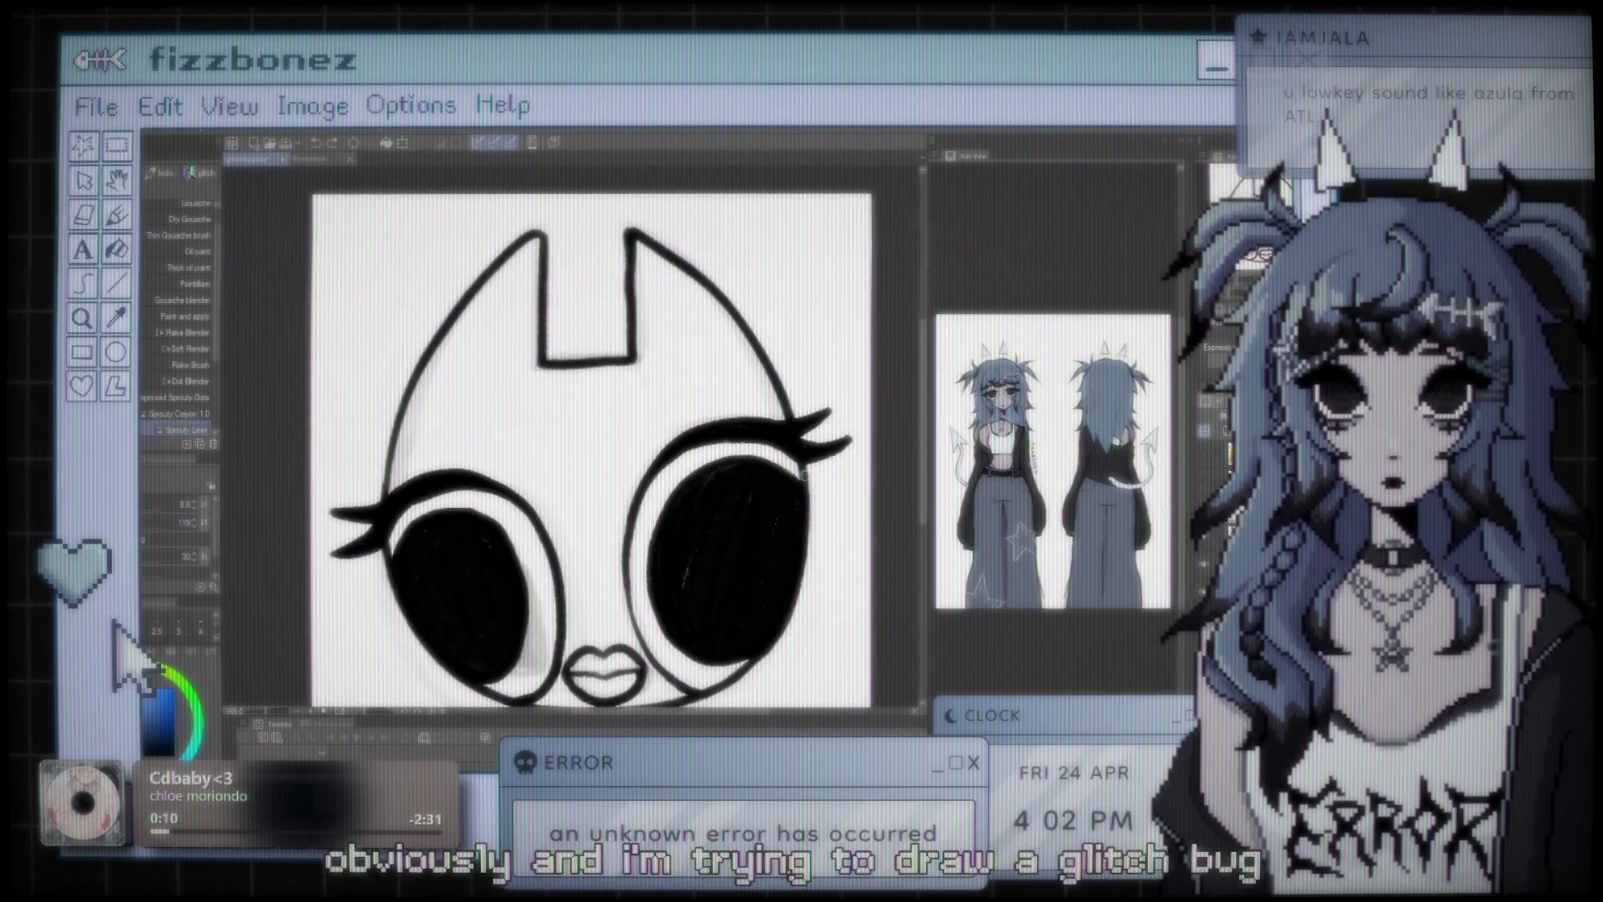
{"action": "scroll", "coordinate": [598, 451], "scroll_direction": "down", "scroll_amount": 3}
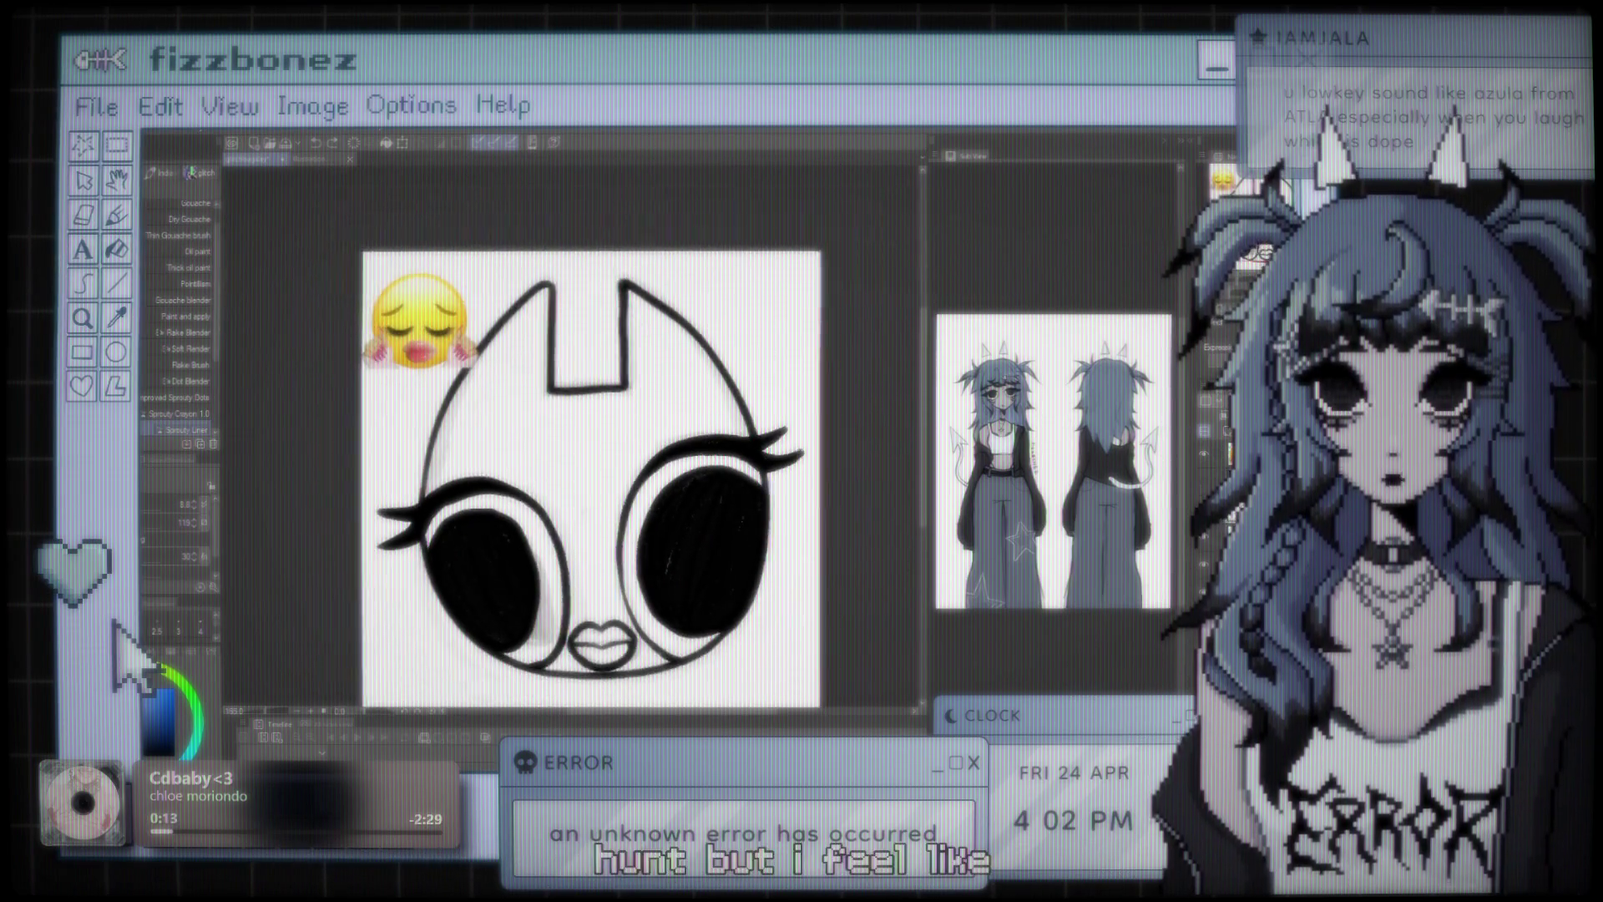
{"action": "scroll", "coordinate": [604, 498], "scroll_direction": "up", "scroll_amount": 4}
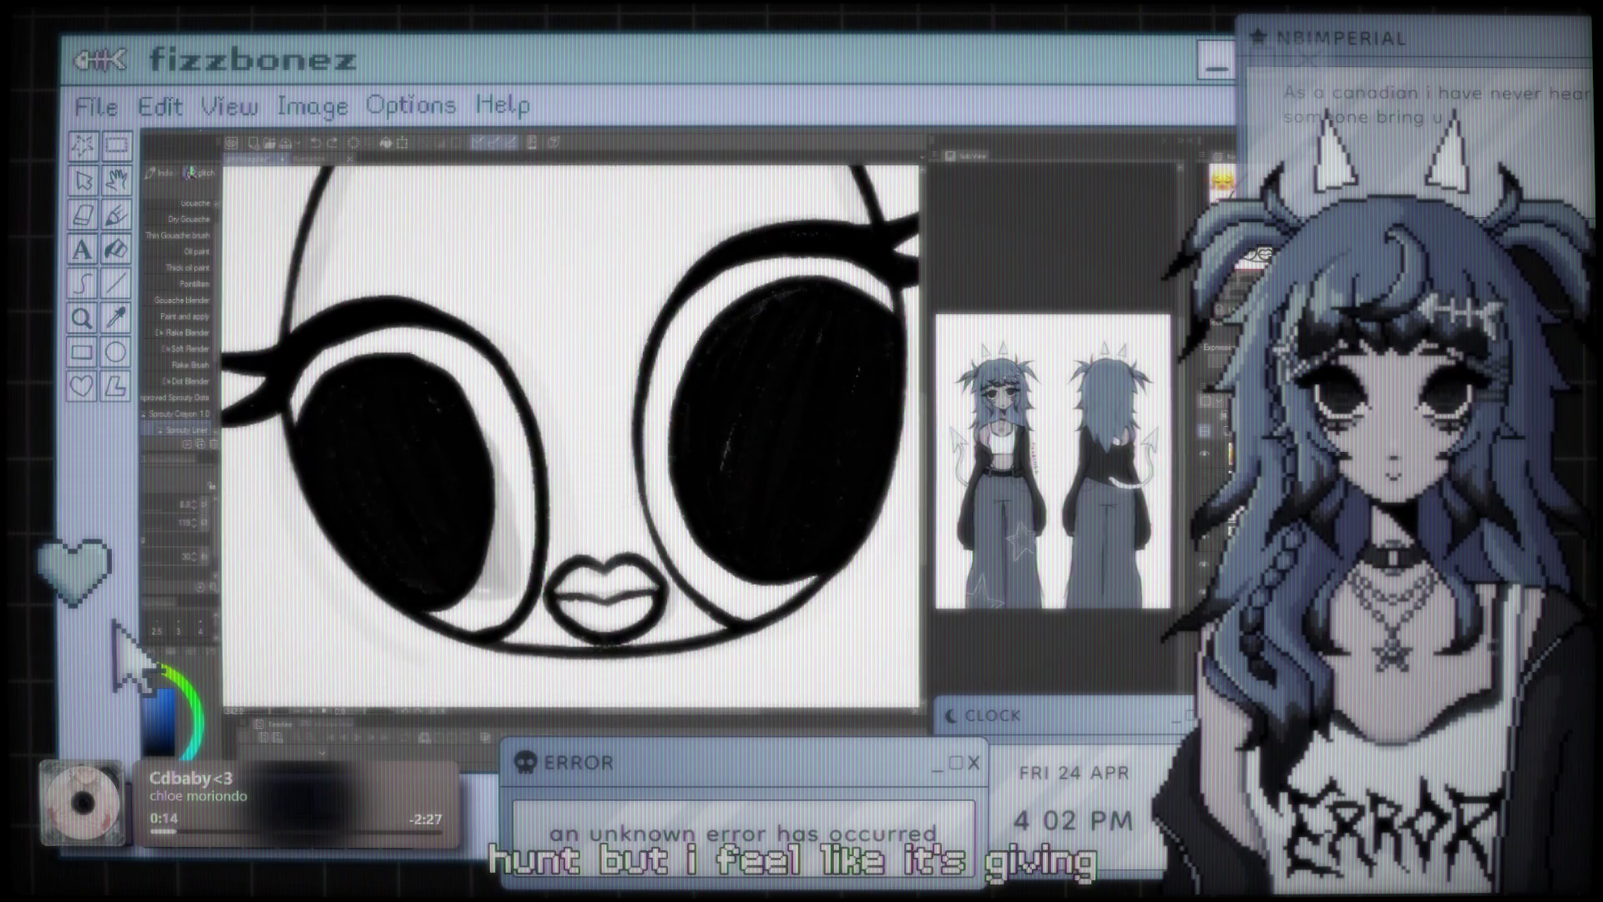
{"action": "left_click_drag", "start_coordinate": [604, 499], "coordinate": [641, 253]}
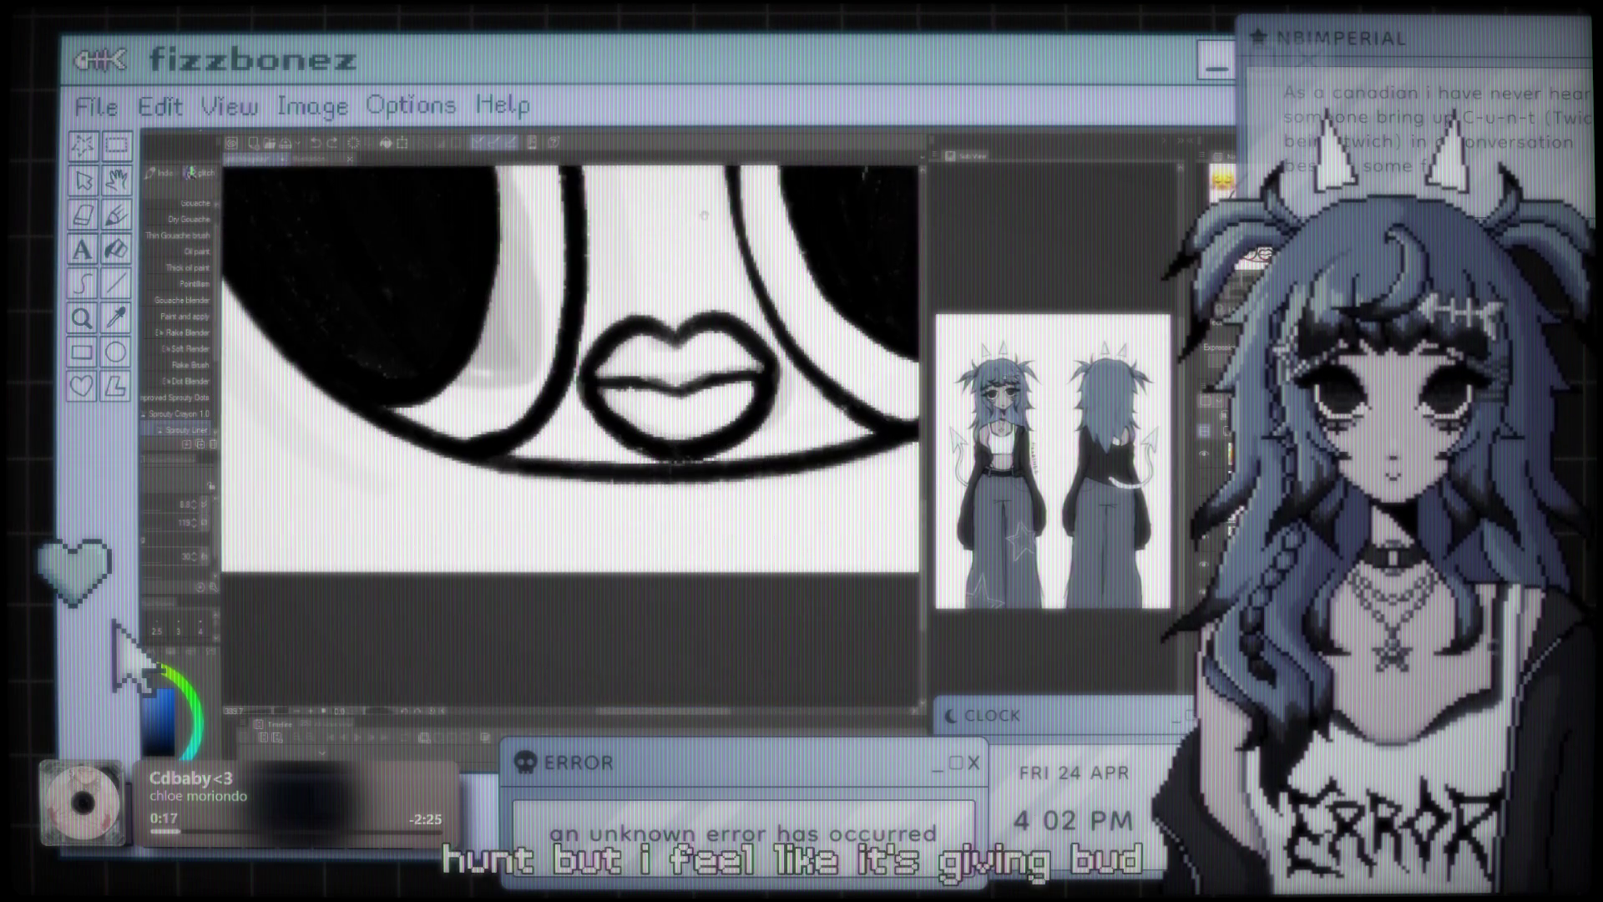
{"action": "scroll", "coordinate": [641, 254], "scroll_direction": "up", "scroll_amount": 2}
{"action": "scroll", "coordinate": [641, 253], "scroll_direction": "down", "scroll_amount": 6}
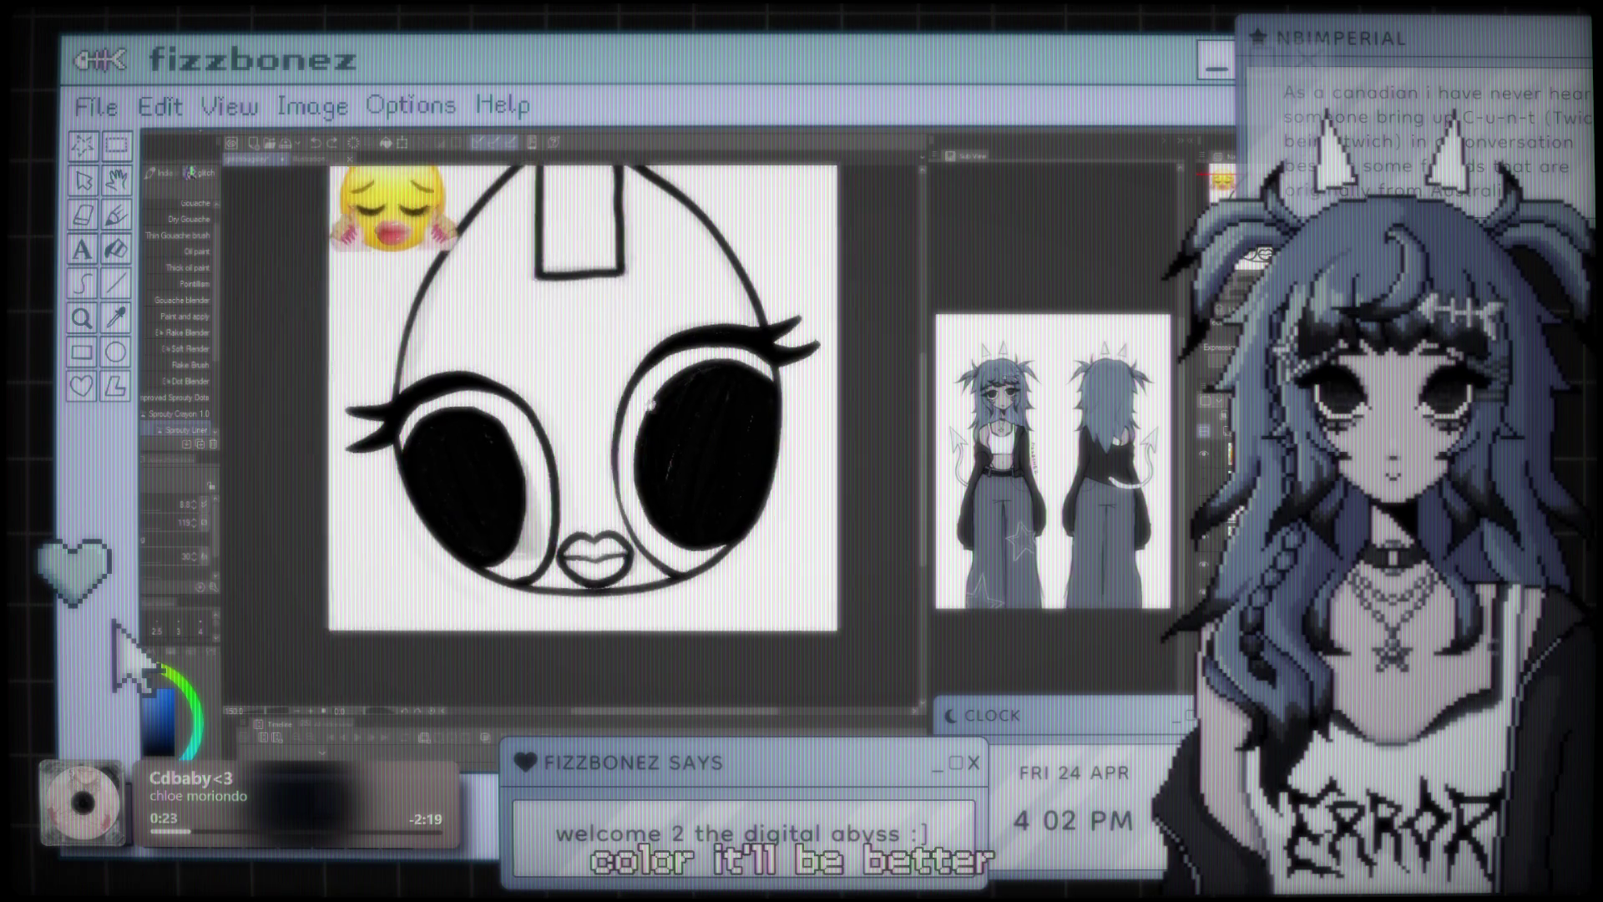
{"action": "scroll", "coordinate": [681, 483], "scroll_direction": "up", "scroll_amount": 1}
{"action": "scroll", "coordinate": [684, 479], "scroll_direction": "up", "scroll_amount": 5}
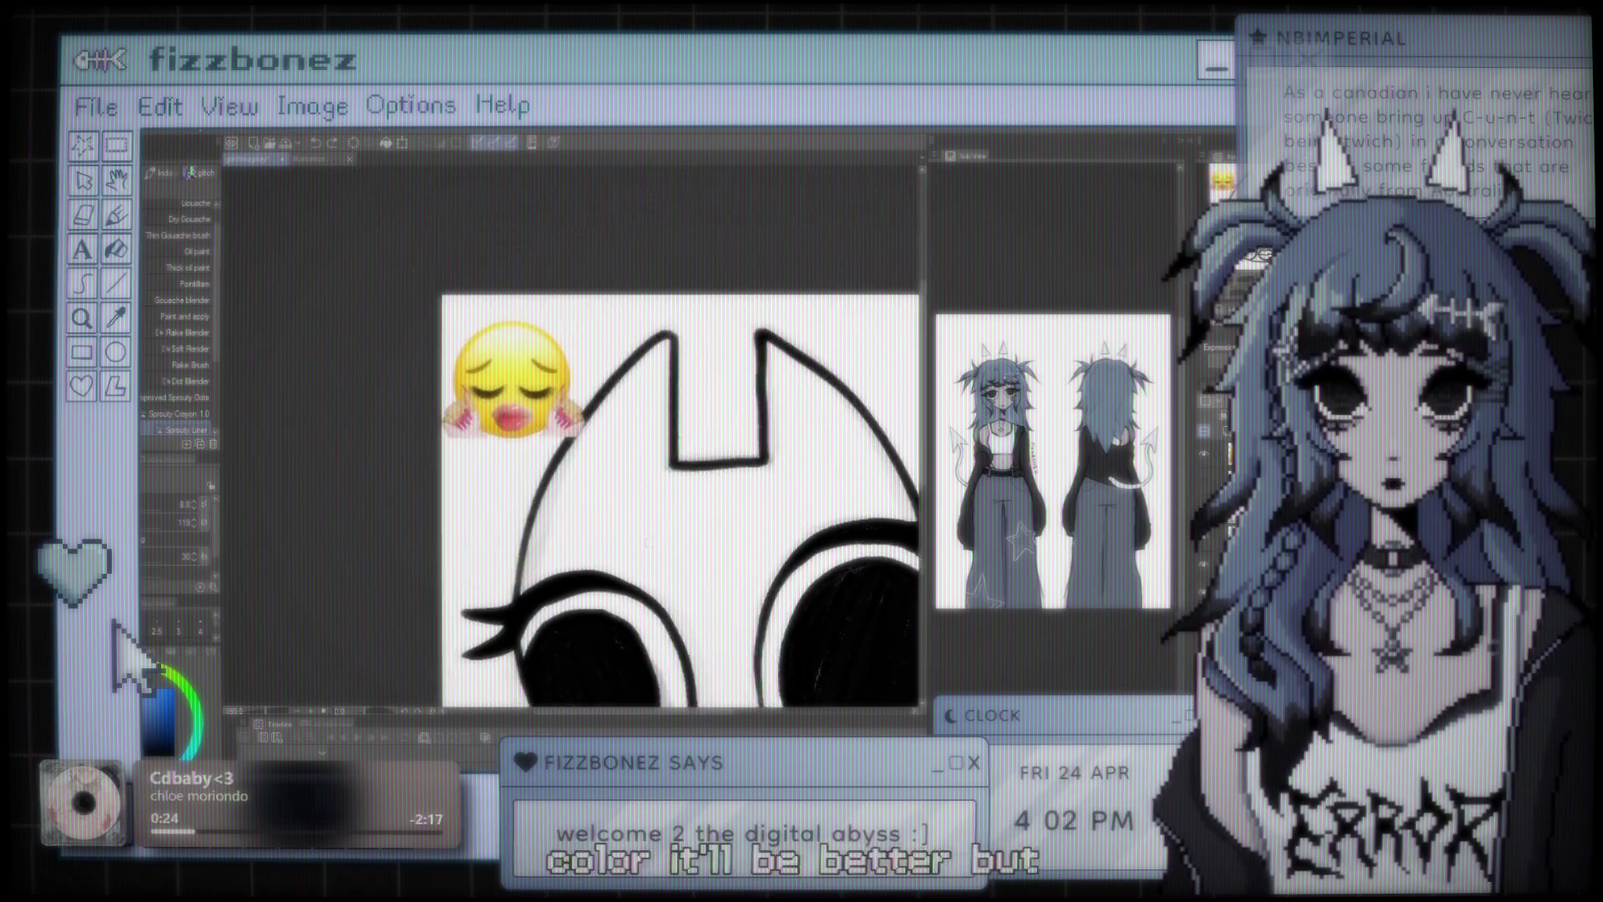
{"action": "scroll", "coordinate": [618, 354], "scroll_direction": "up", "scroll_amount": 3}
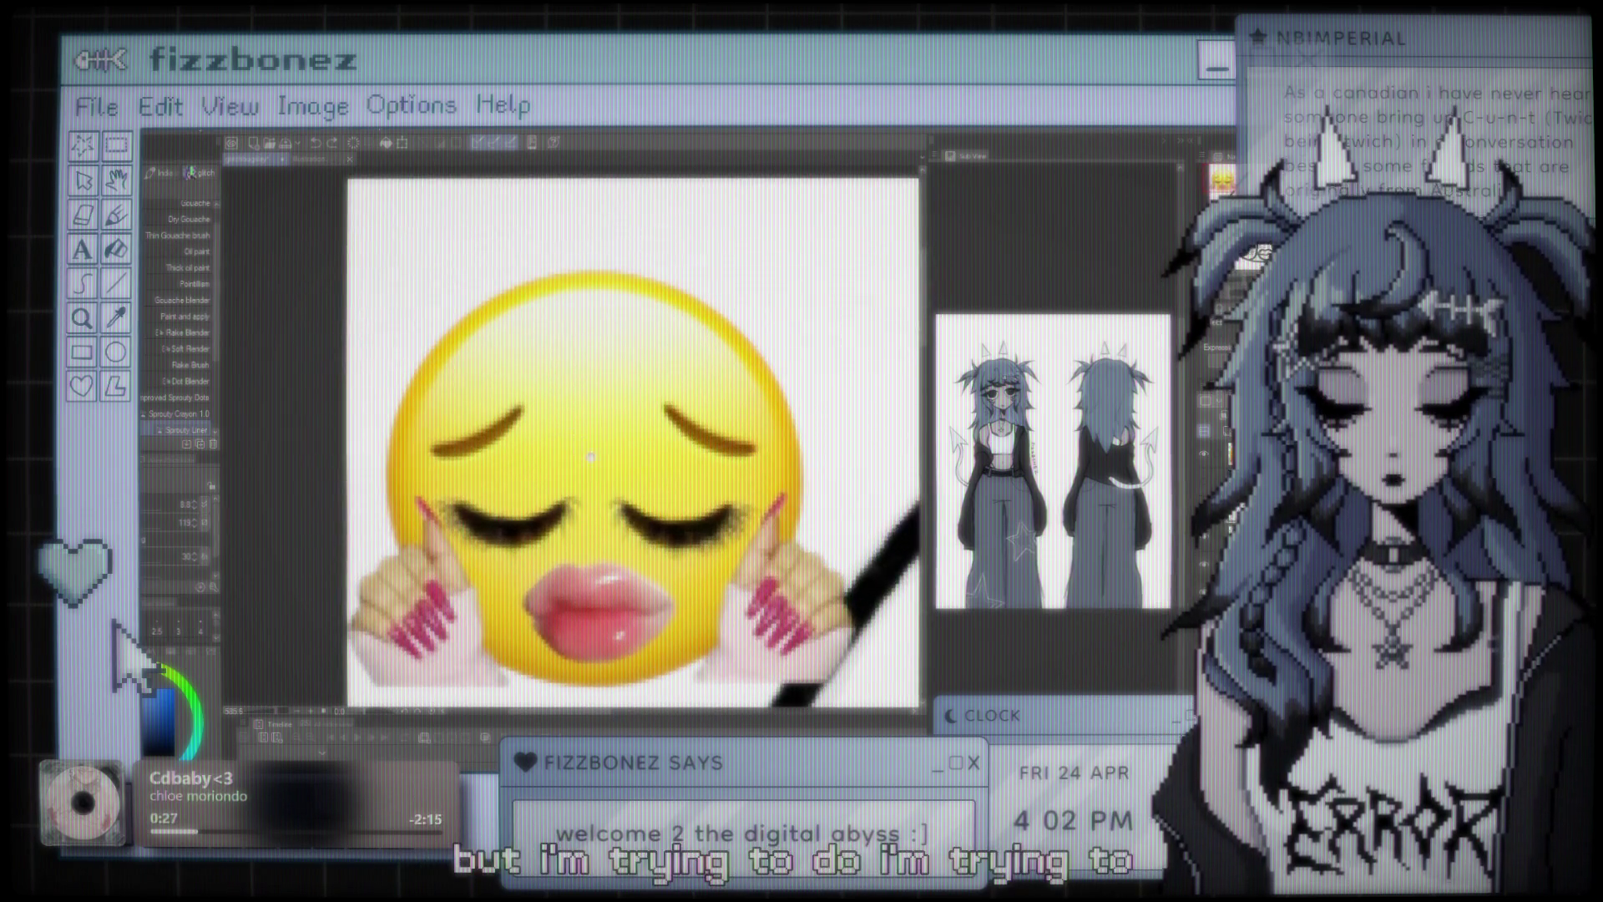
{"action": "scroll", "coordinate": [619, 355], "scroll_direction": "down", "scroll_amount": 8}
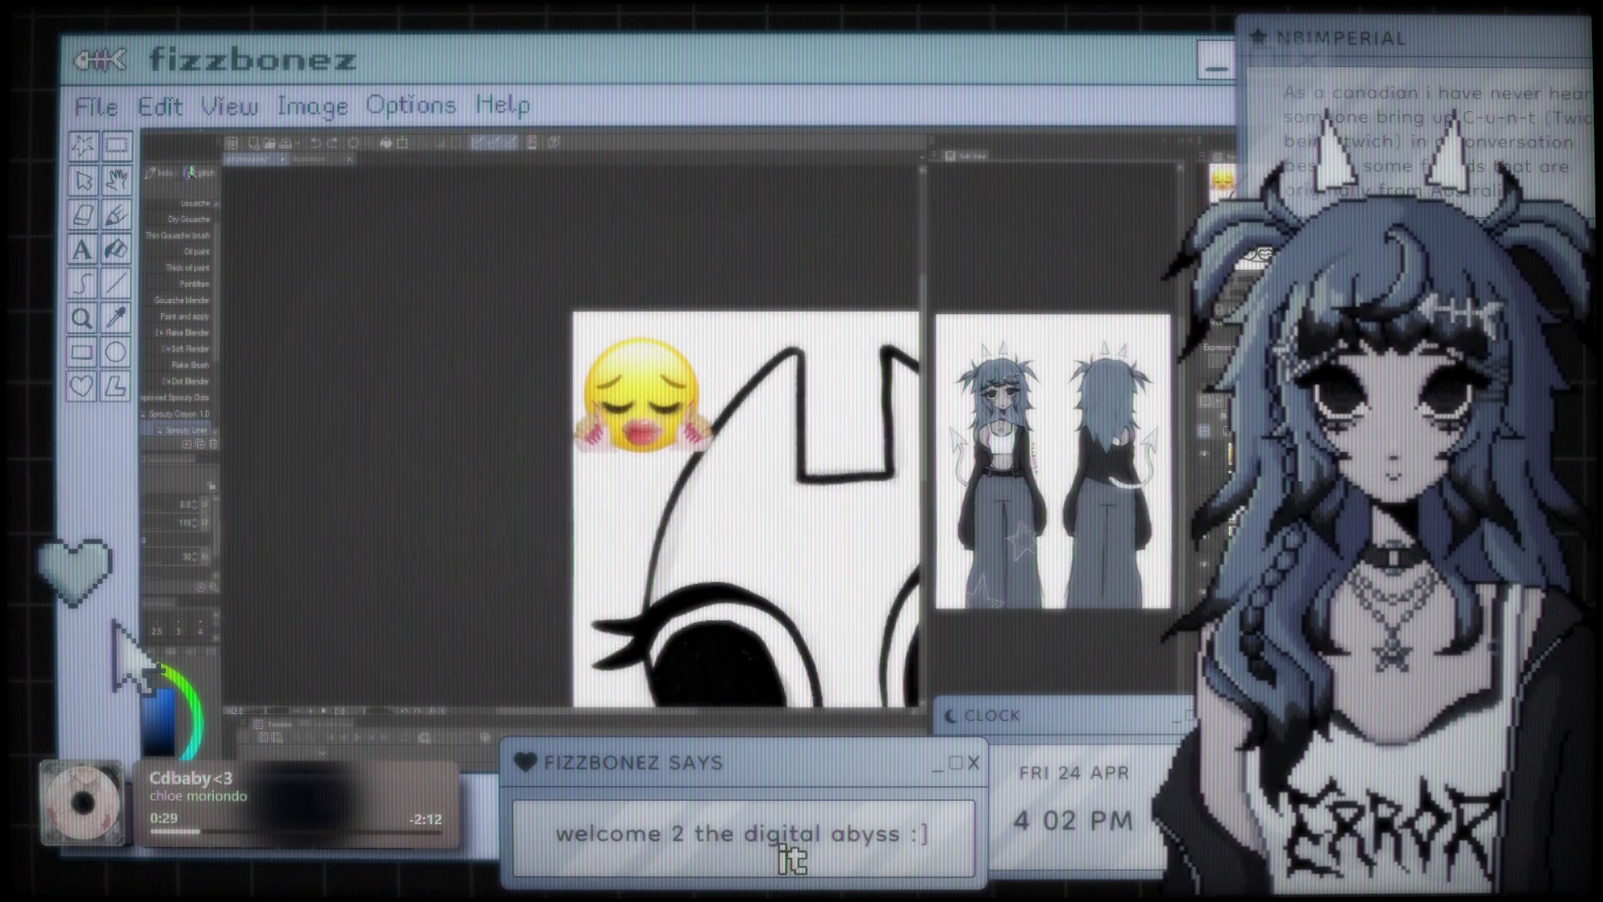
{"action": "scroll", "coordinate": [660, 442], "scroll_direction": "up", "scroll_amount": 4}
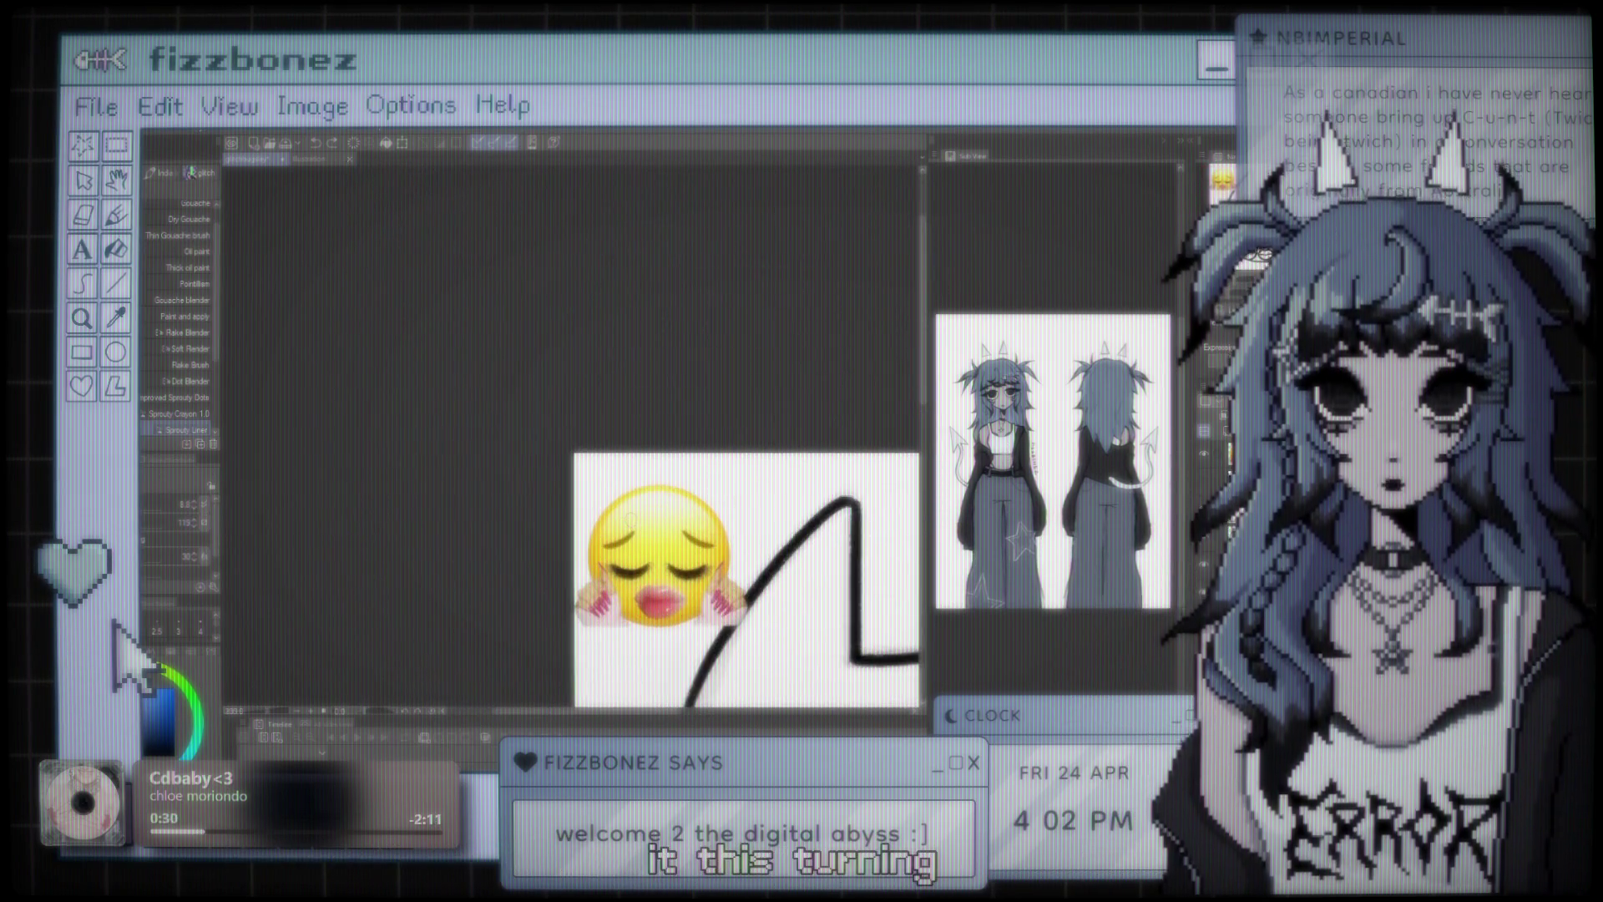
{"action": "scroll", "coordinate": [584, 435], "scroll_direction": "down", "scroll_amount": 5}
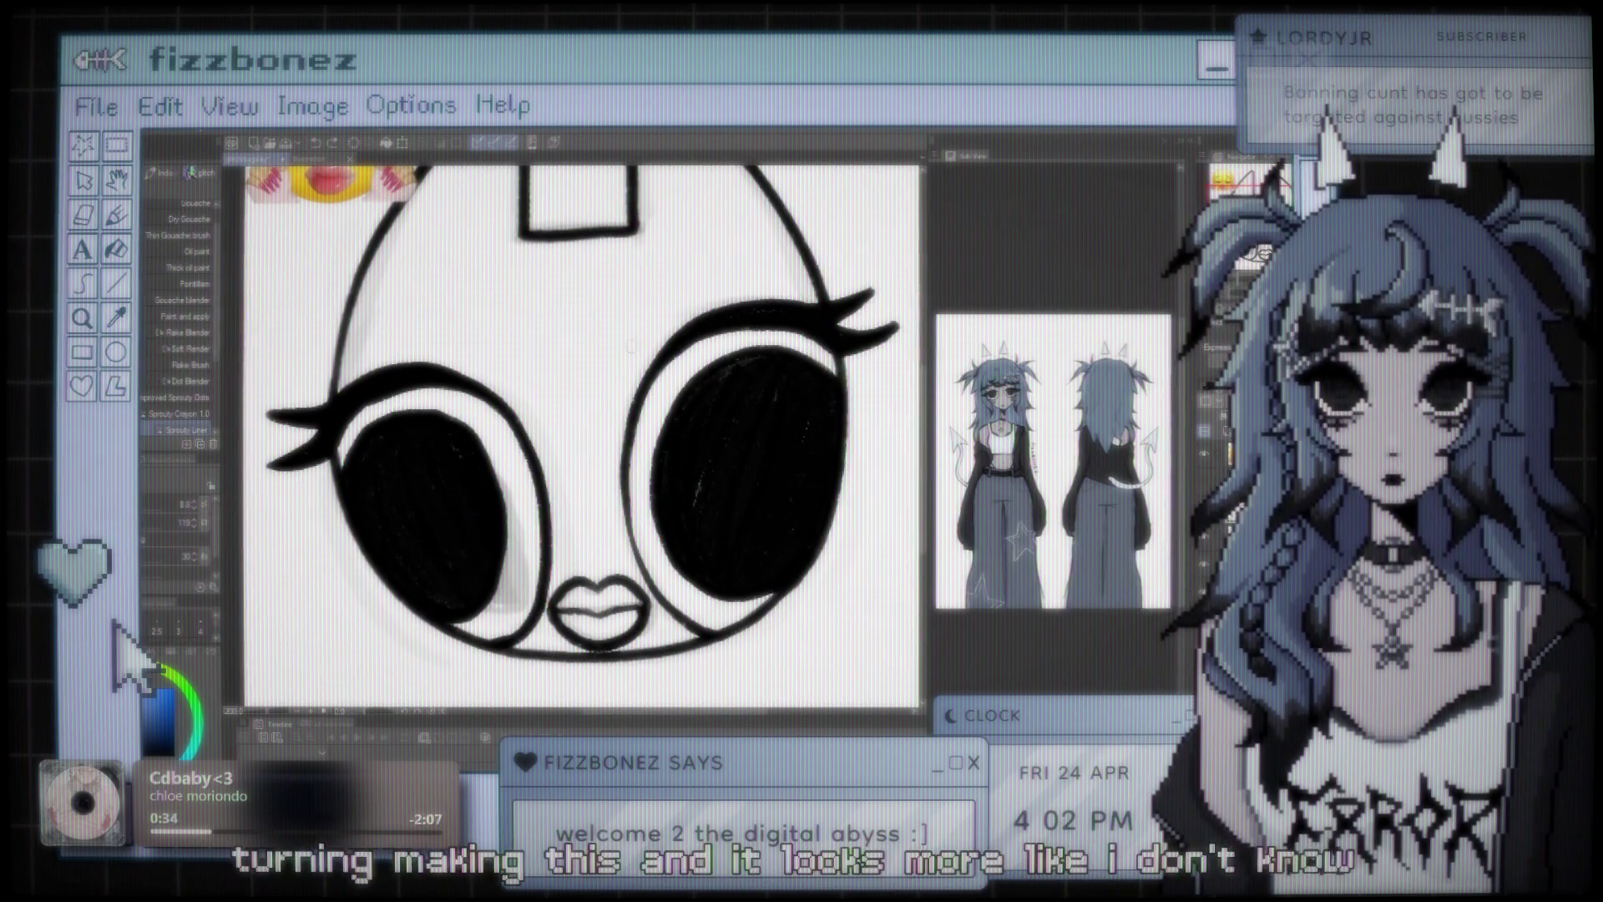
{"action": "scroll", "coordinate": [632, 338], "scroll_direction": "down", "scroll_amount": 1}
{"action": "scroll", "coordinate": [632, 344], "scroll_direction": "down", "scroll_amount": 1}
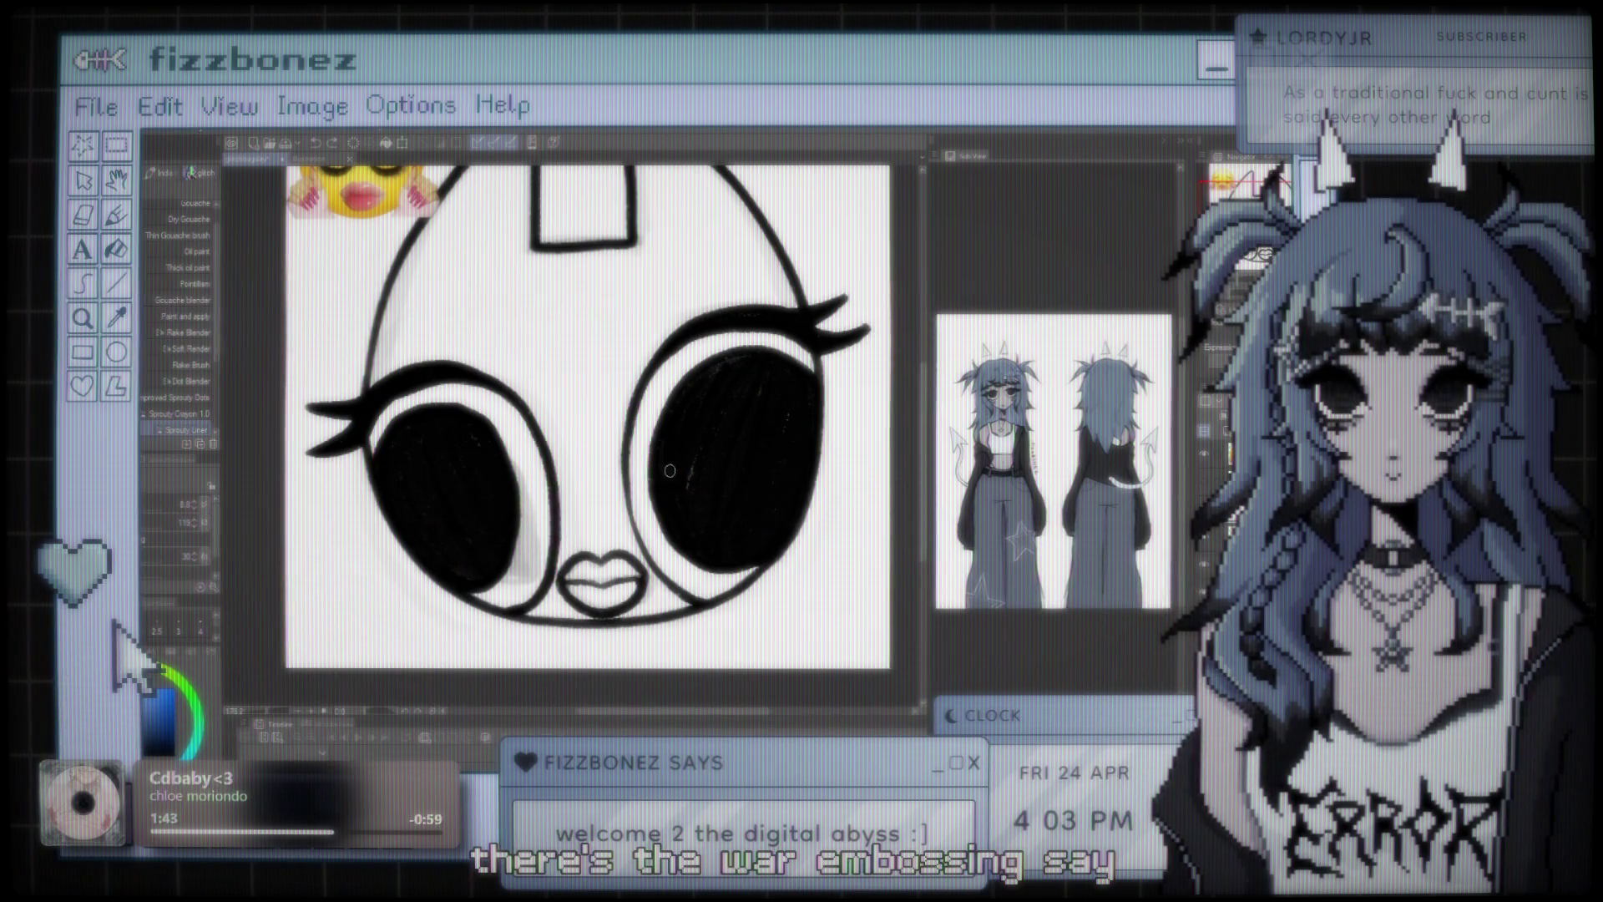
{"action": "scroll", "coordinate": [570, 445], "scroll_direction": "down", "scroll_amount": 3}
{"action": "scroll", "coordinate": [570, 444], "scroll_direction": "up", "scroll_amount": 2}
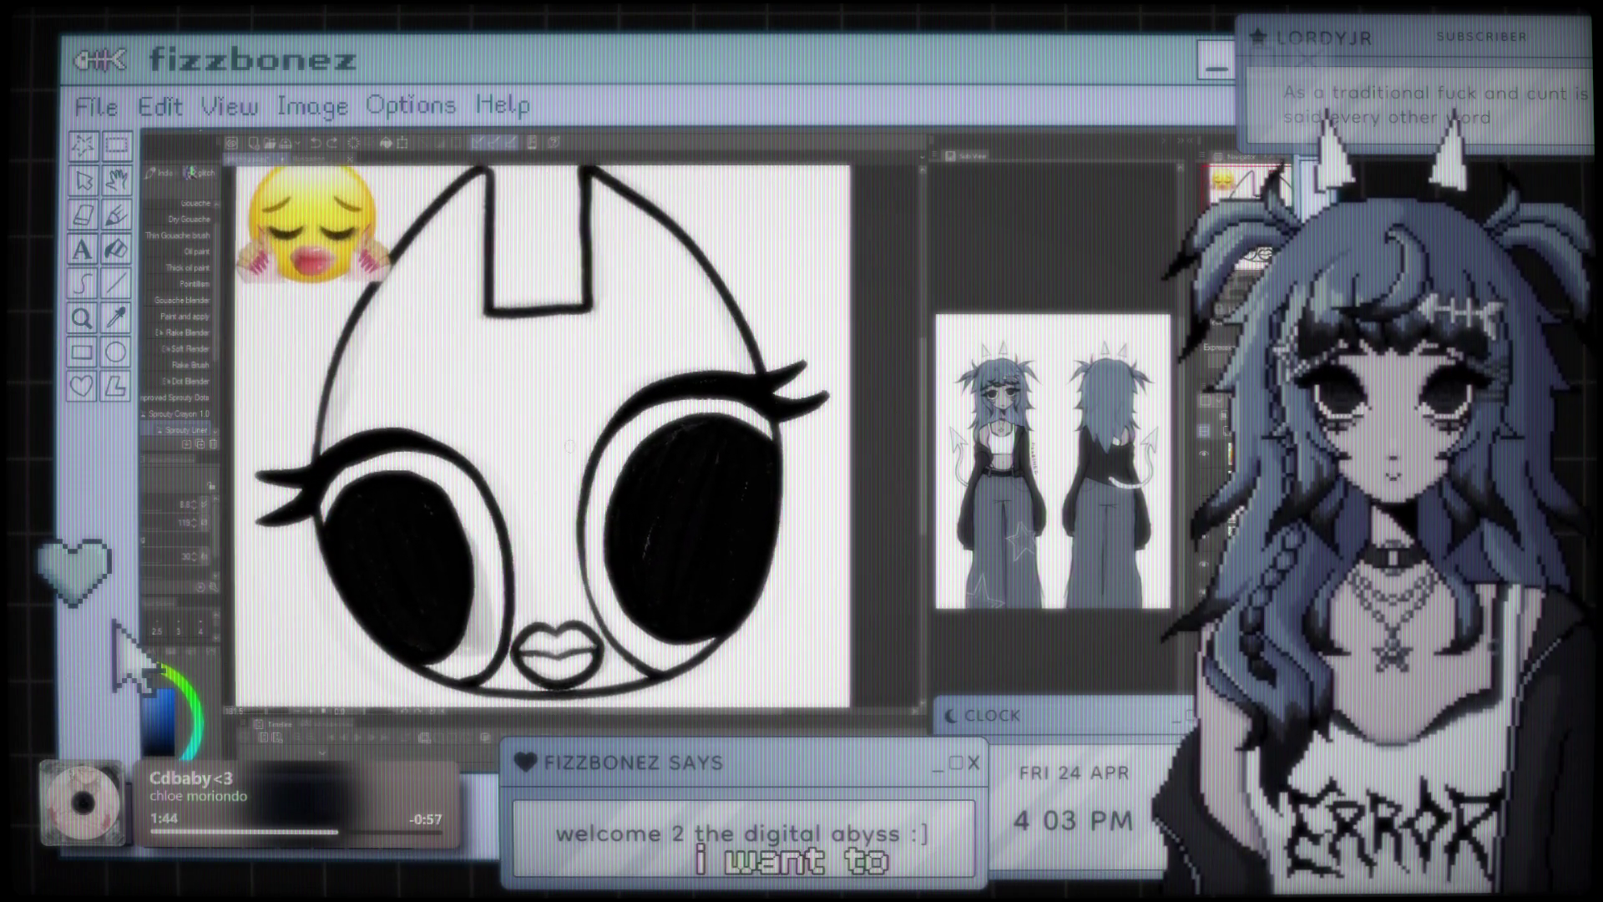
{"action": "scroll", "coordinate": [570, 445], "scroll_direction": "down", "scroll_amount": 3}
{"action": "scroll", "coordinate": [674, 451], "scroll_direction": "up", "scroll_amount": 1}
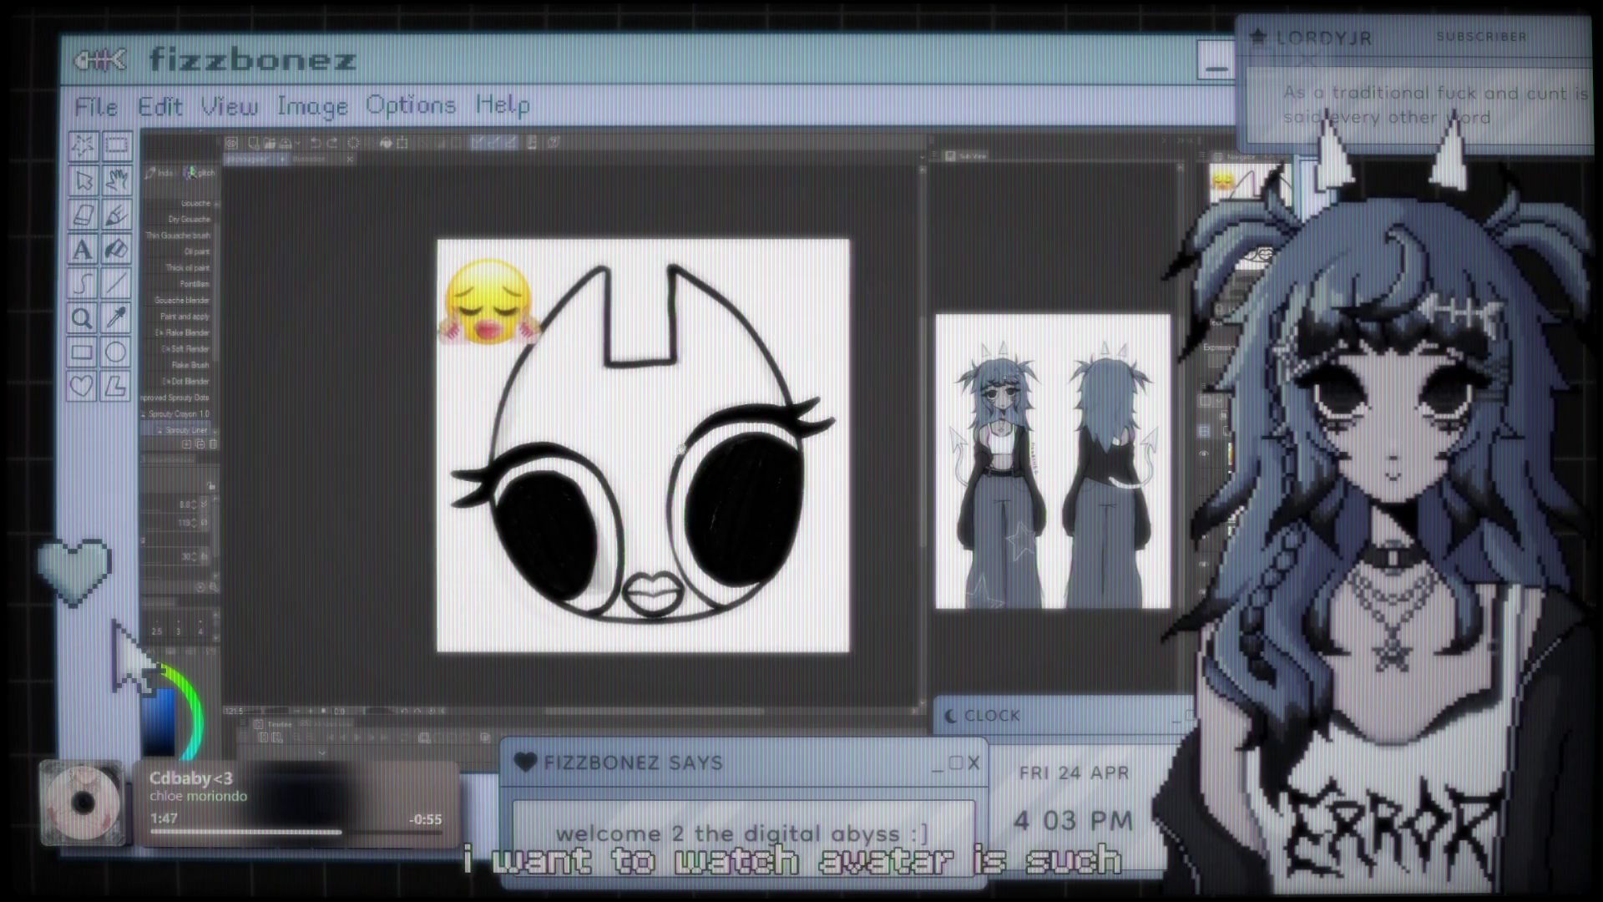
{"action": "scroll", "coordinate": [674, 451], "scroll_direction": "up", "scroll_amount": 2}
{"action": "left_click_drag", "start_coordinate": [636, 400], "coordinate": [619, 380]}
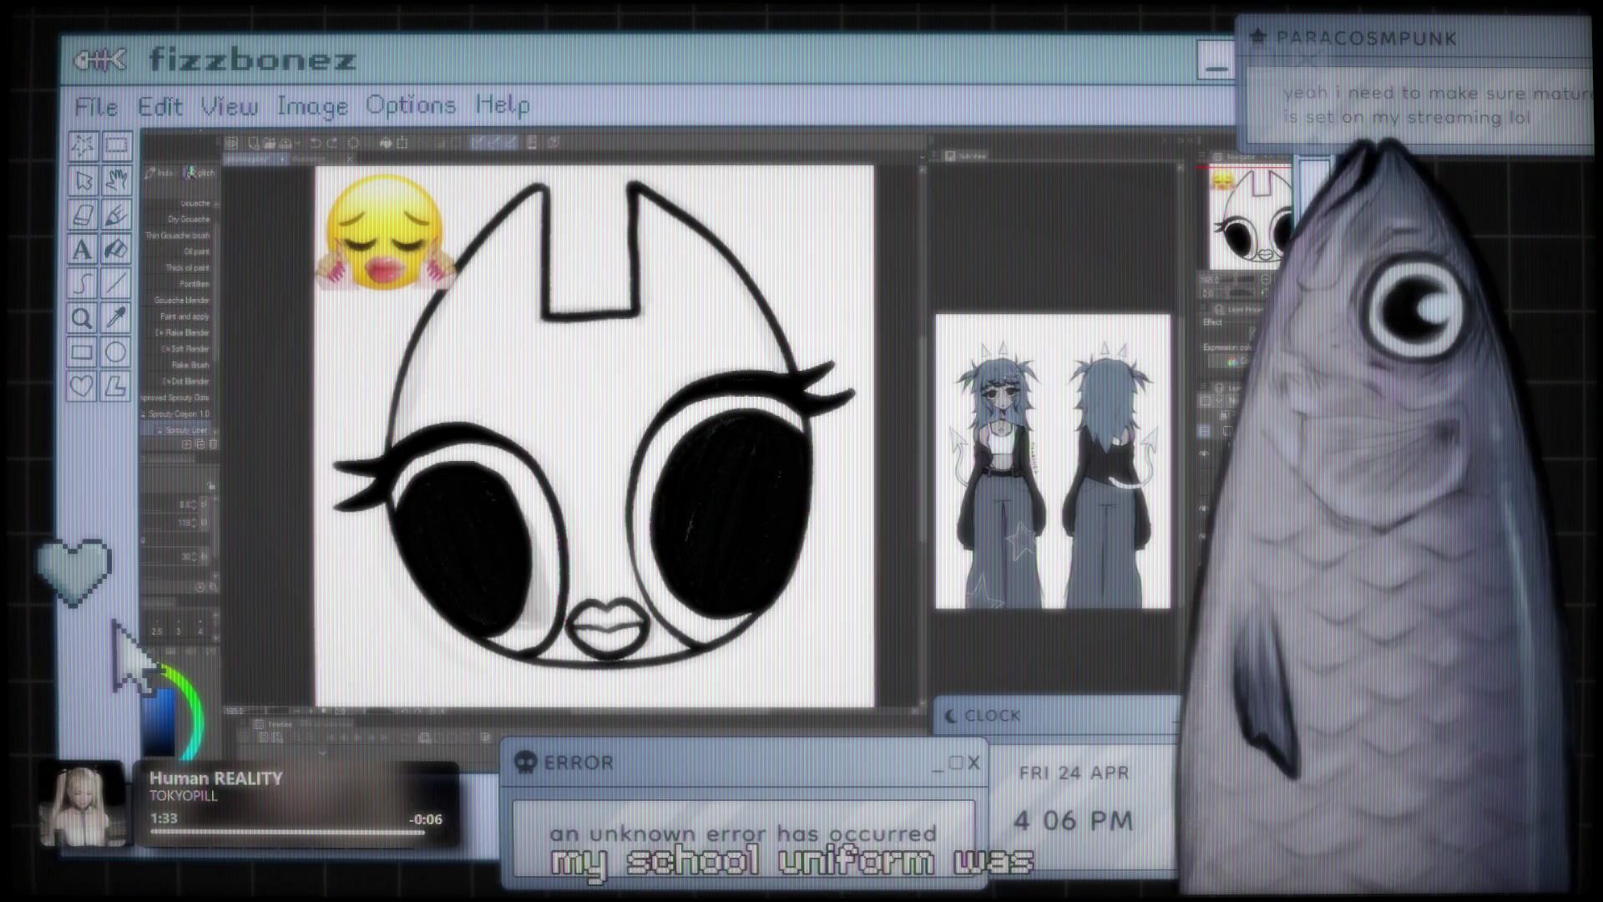
{"action": "scroll", "coordinate": [589, 450], "scroll_direction": "down", "scroll_amount": 3}
{"action": "scroll", "coordinate": [622, 413], "scroll_direction": "up", "scroll_amount": 3}
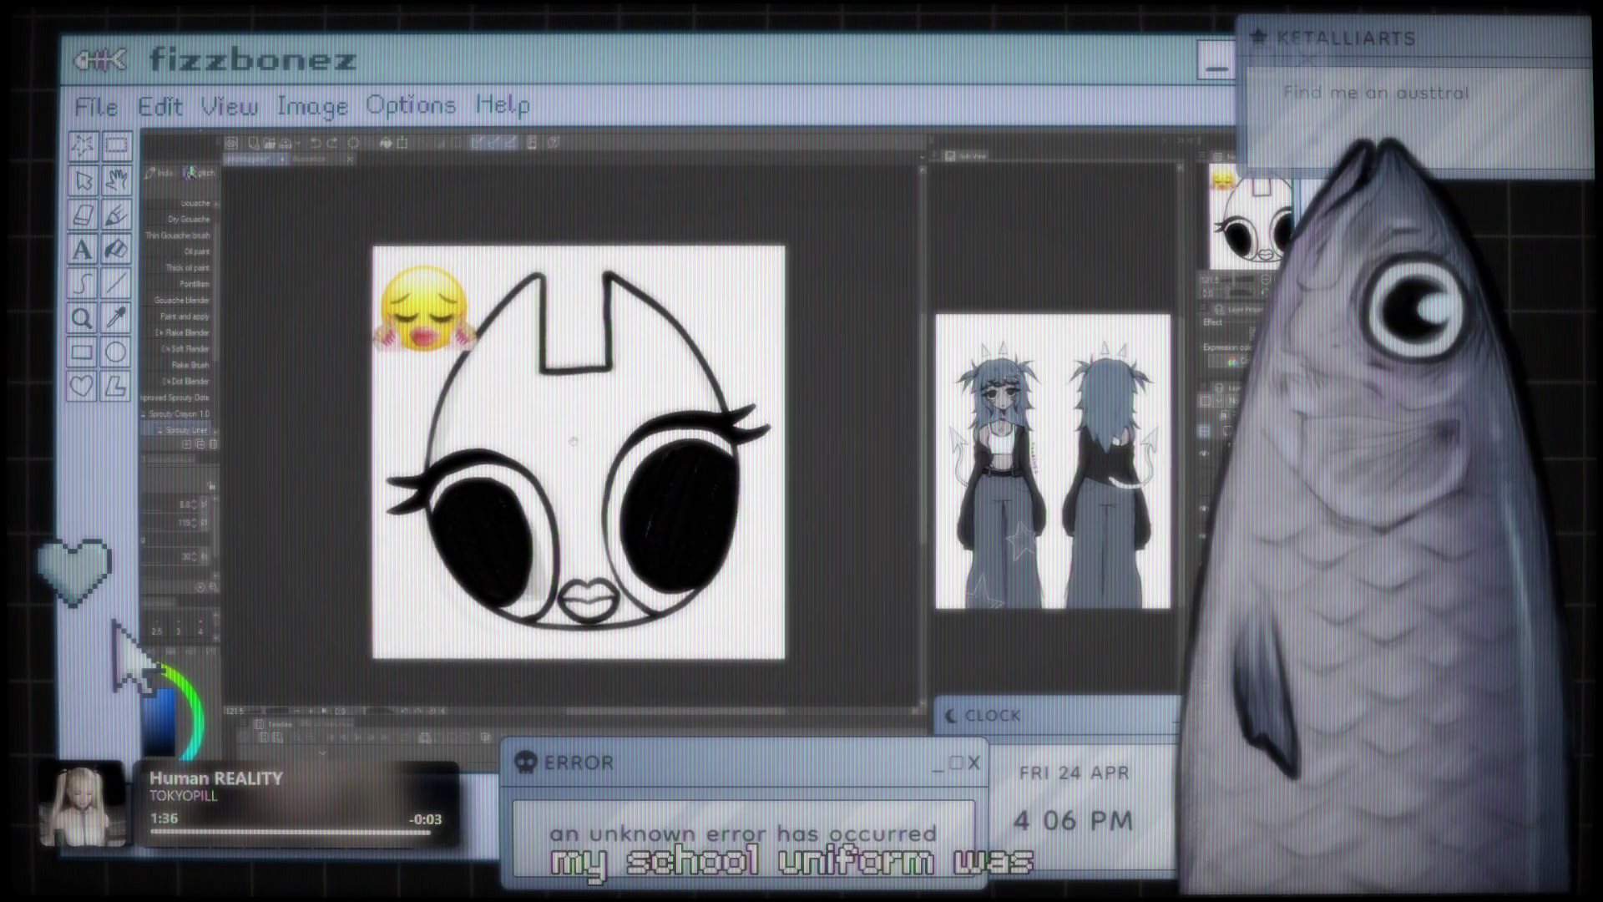
{"action": "scroll", "coordinate": [654, 412], "scroll_direction": "up", "scroll_amount": 2}
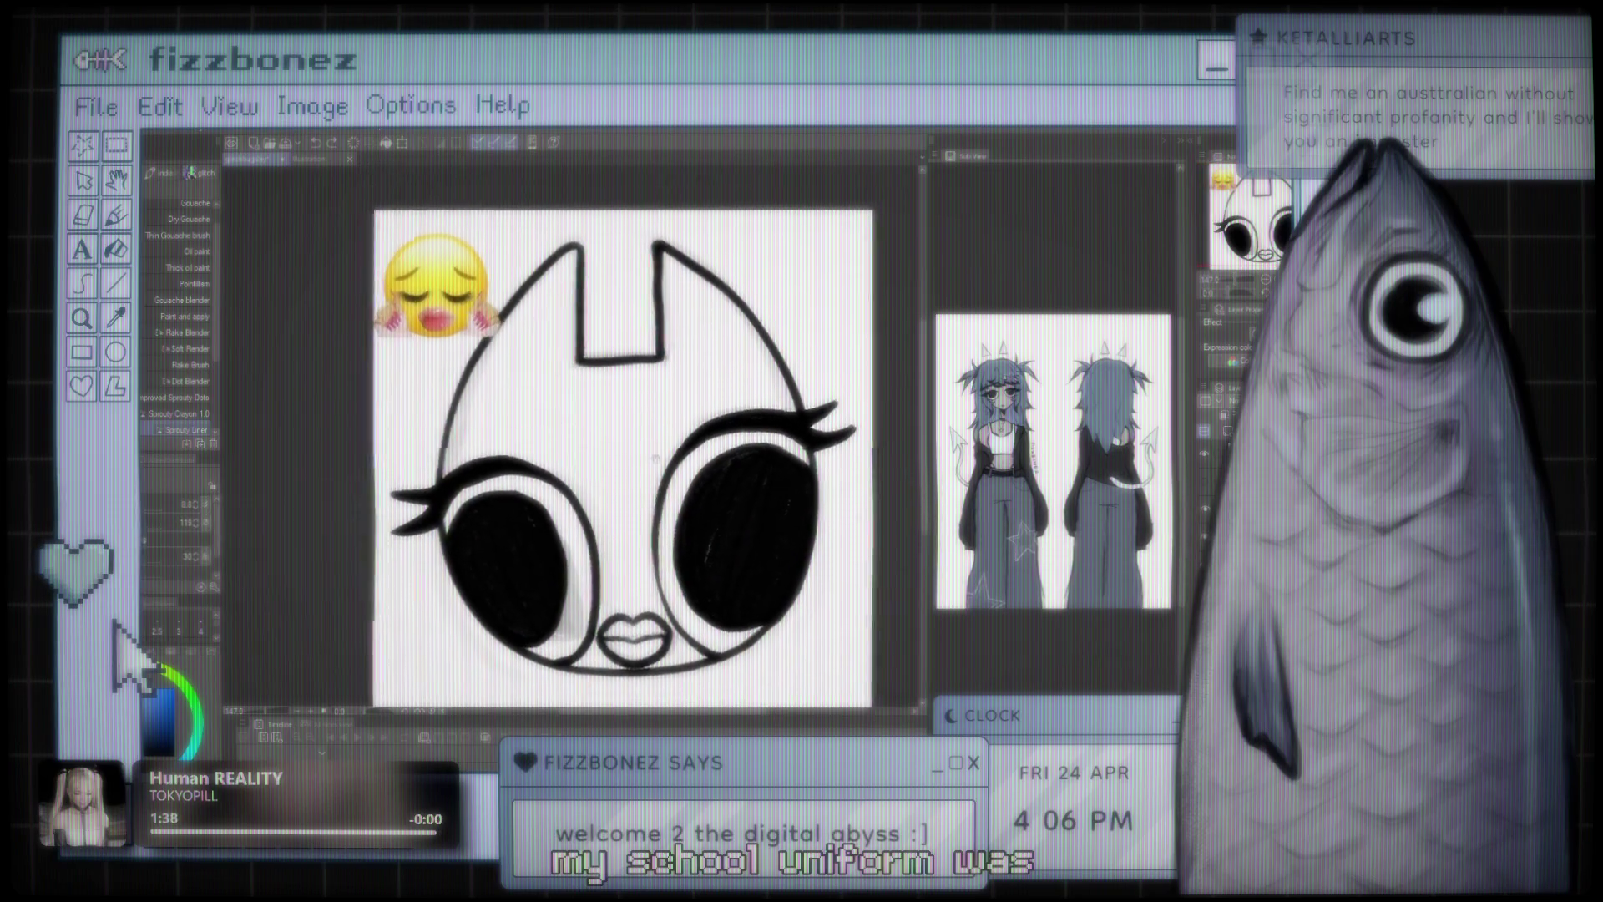
{"action": "scroll", "coordinate": [588, 438], "scroll_direction": "down", "scroll_amount": 2}
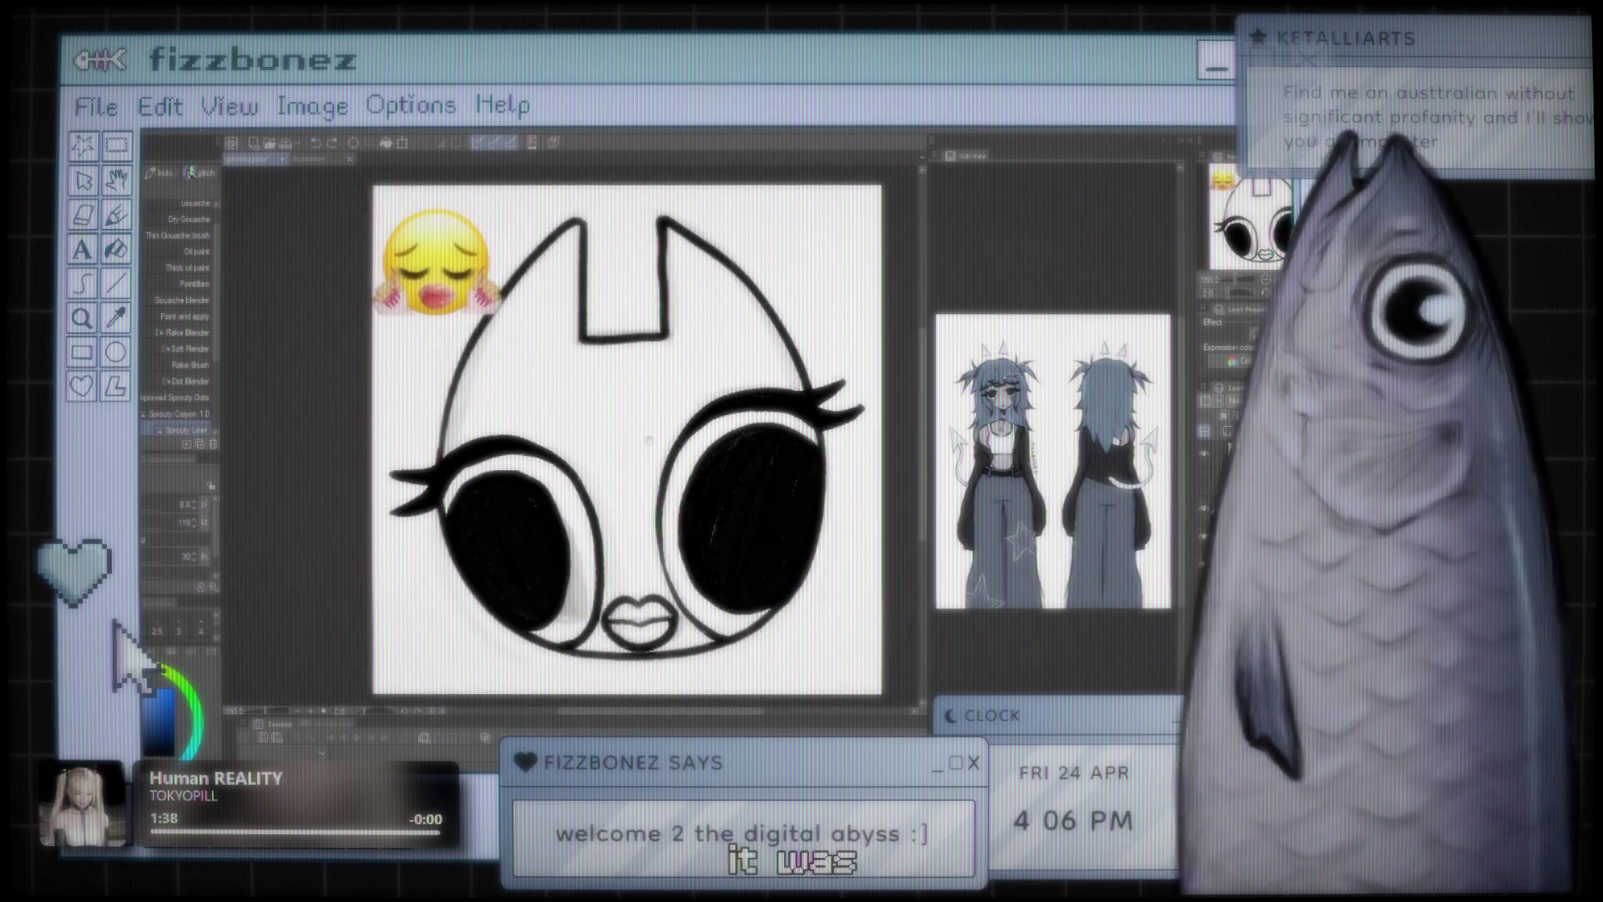
{"action": "scroll", "coordinate": [596, 437], "scroll_direction": "up", "scroll_amount": 1}
{"action": "scroll", "coordinate": [601, 436], "scroll_direction": "up", "scroll_amount": 2}
{"action": "scroll", "coordinate": [607, 435], "scroll_direction": "down", "scroll_amount": 3}
{"action": "left_click_drag", "start_coordinate": [606, 436], "coordinate": [639, 428]}
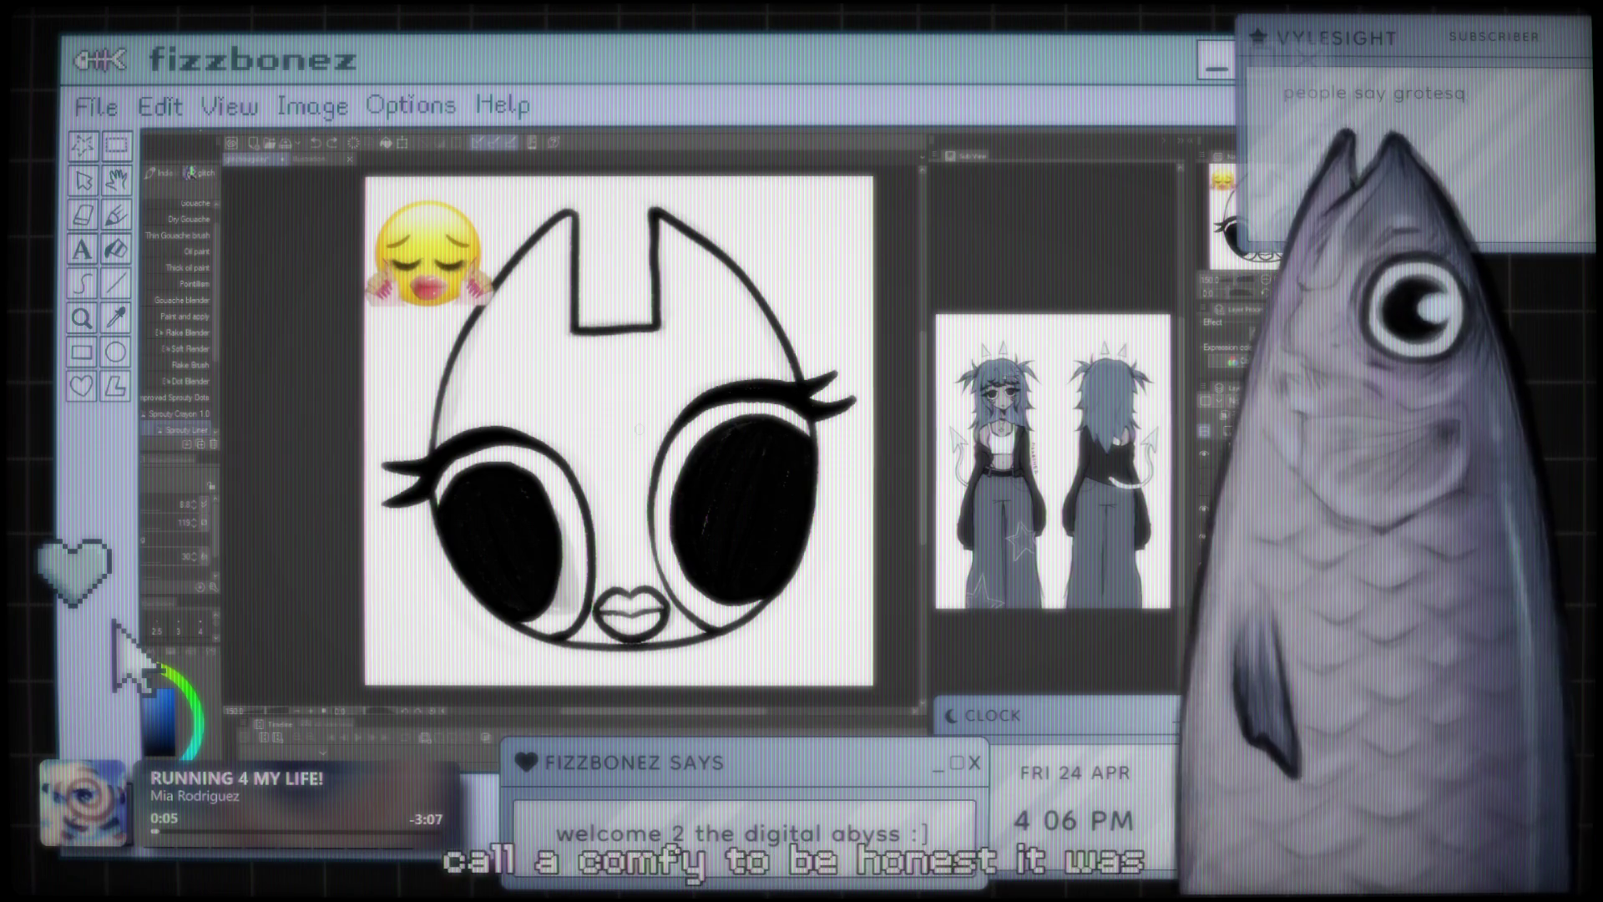
{"action": "scroll", "coordinate": [636, 430], "scroll_direction": "down", "scroll_amount": 1}
{"action": "scroll", "coordinate": [622, 432], "scroll_direction": "up", "scroll_amount": 1}
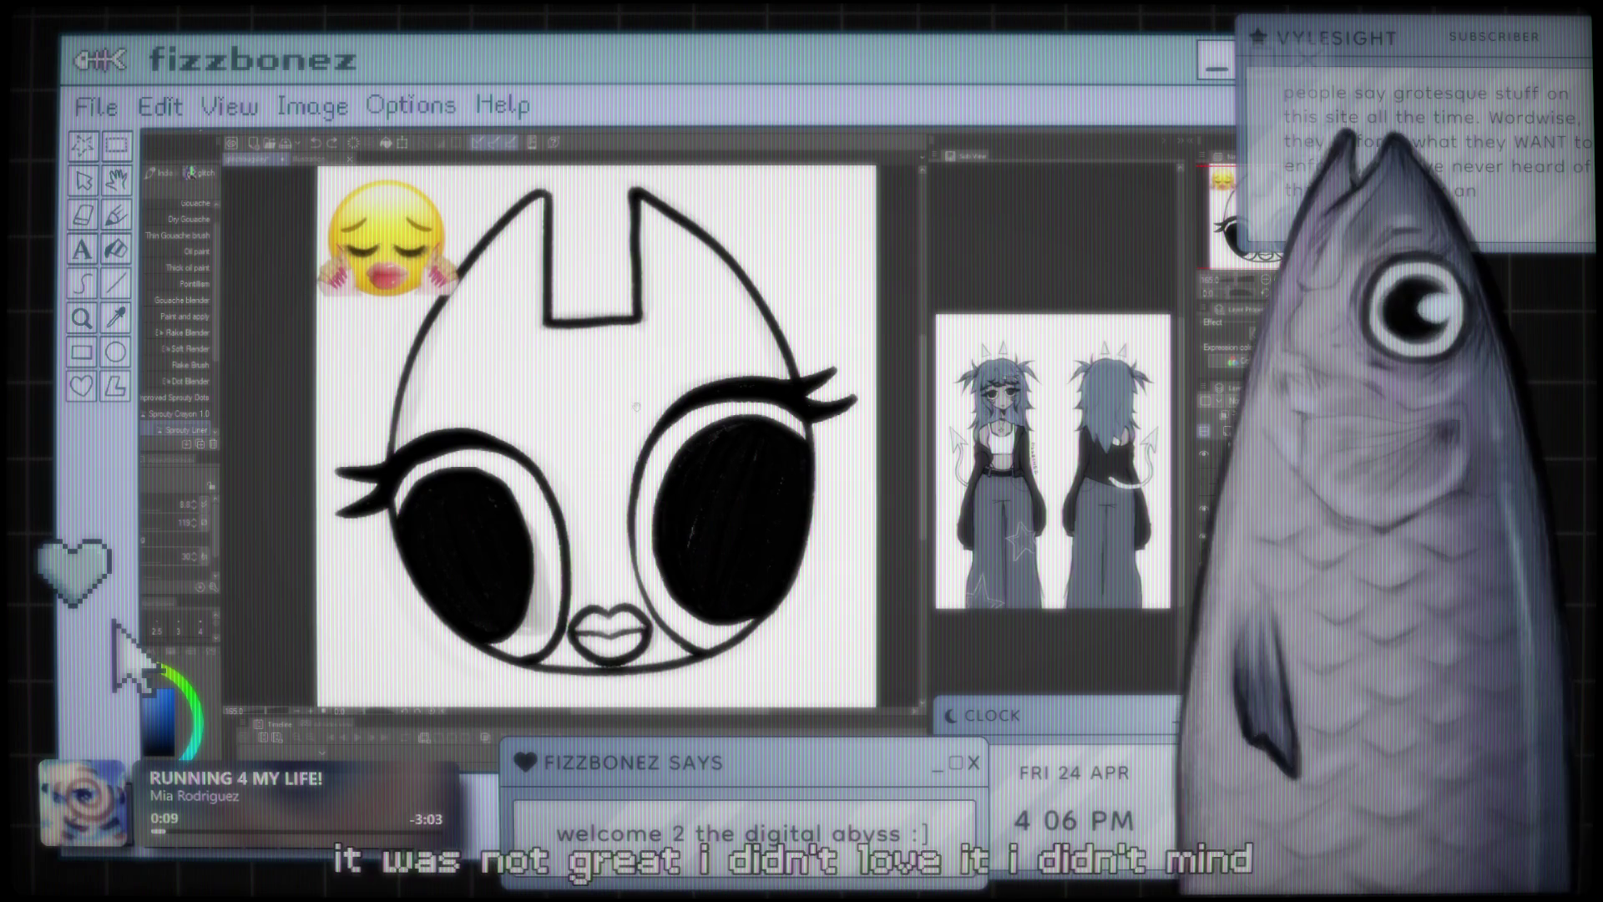
{"action": "scroll", "coordinate": [618, 432], "scroll_direction": "up", "scroll_amount": 1}
{"action": "scroll", "coordinate": [626, 401], "scroll_direction": "down", "scroll_amount": 1}
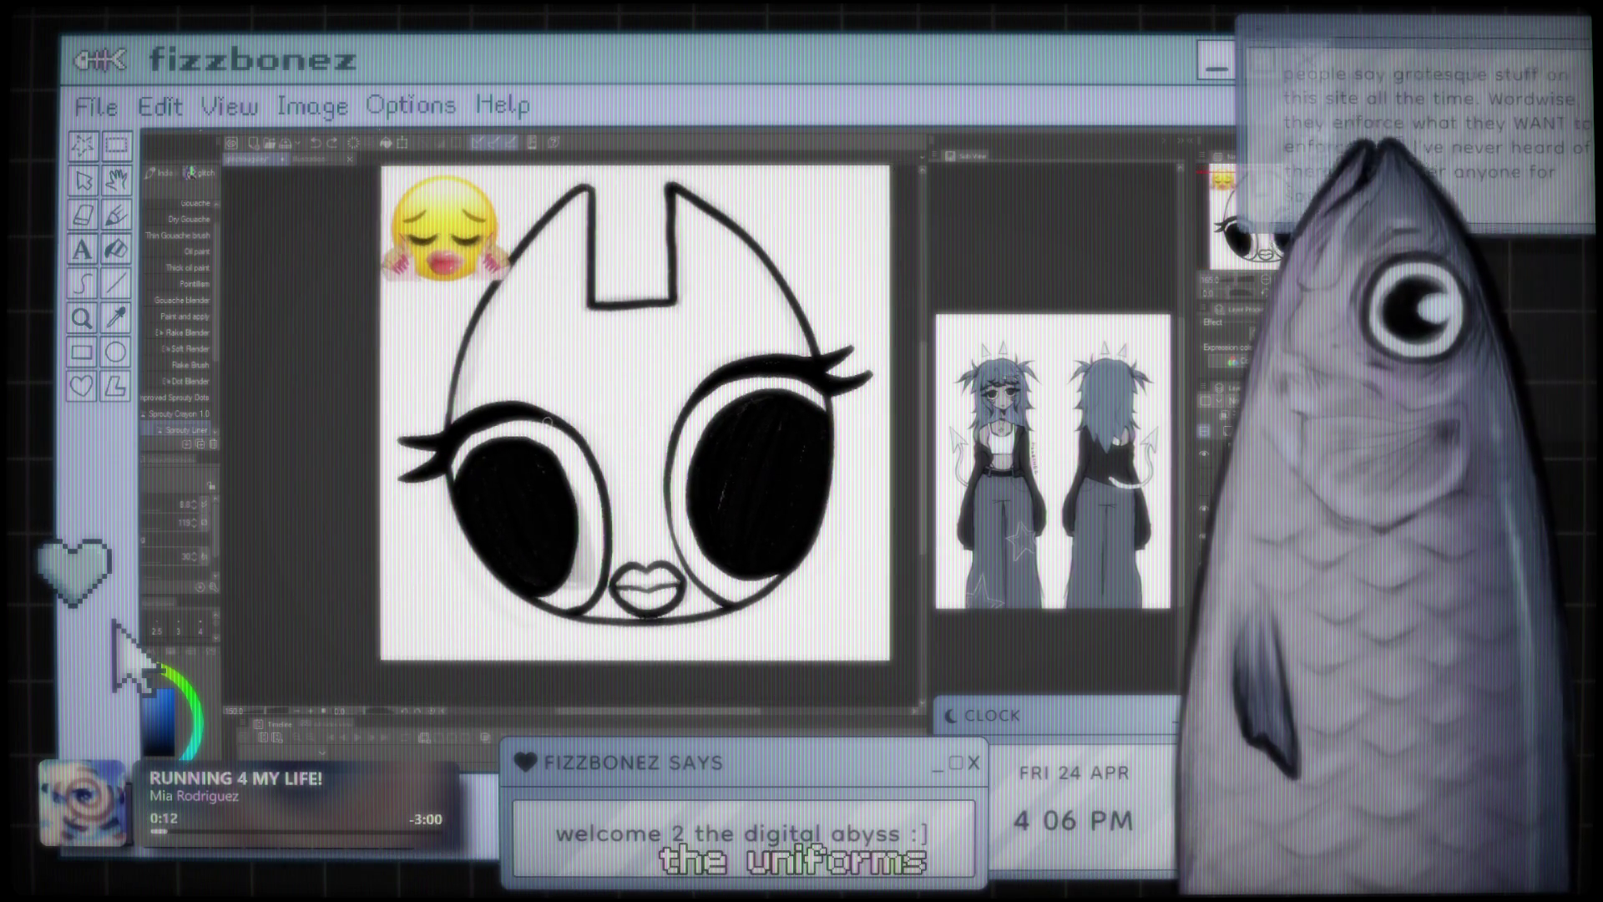
{"action": "scroll", "coordinate": [601, 409], "scroll_direction": "up", "scroll_amount": 1}
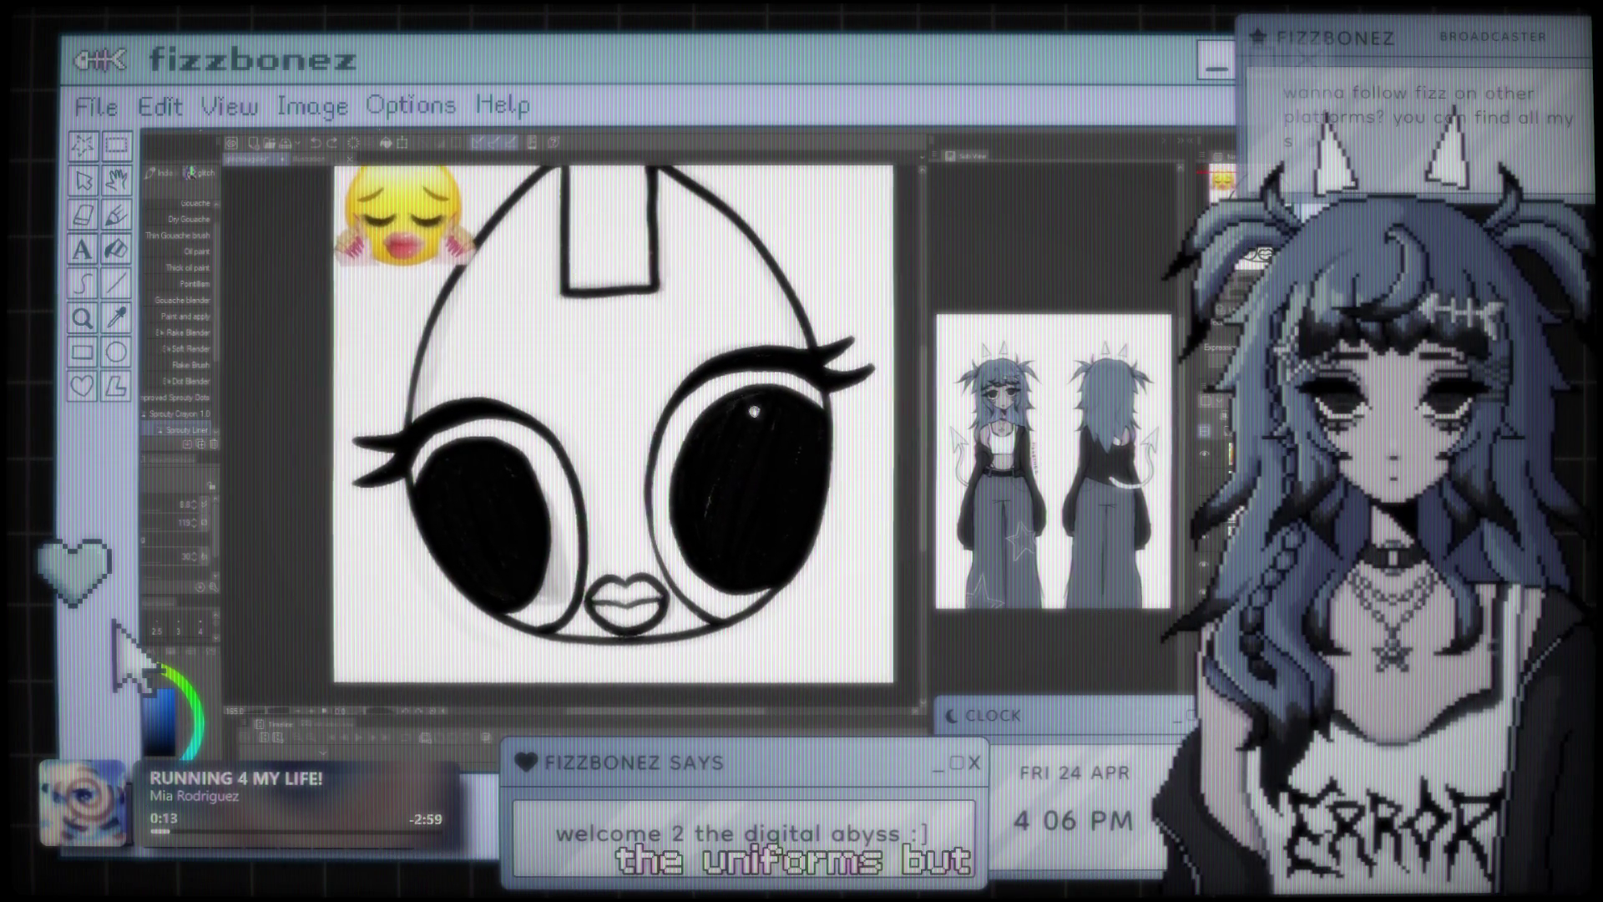
{"action": "scroll", "coordinate": [584, 415], "scroll_direction": "up", "scroll_amount": 1}
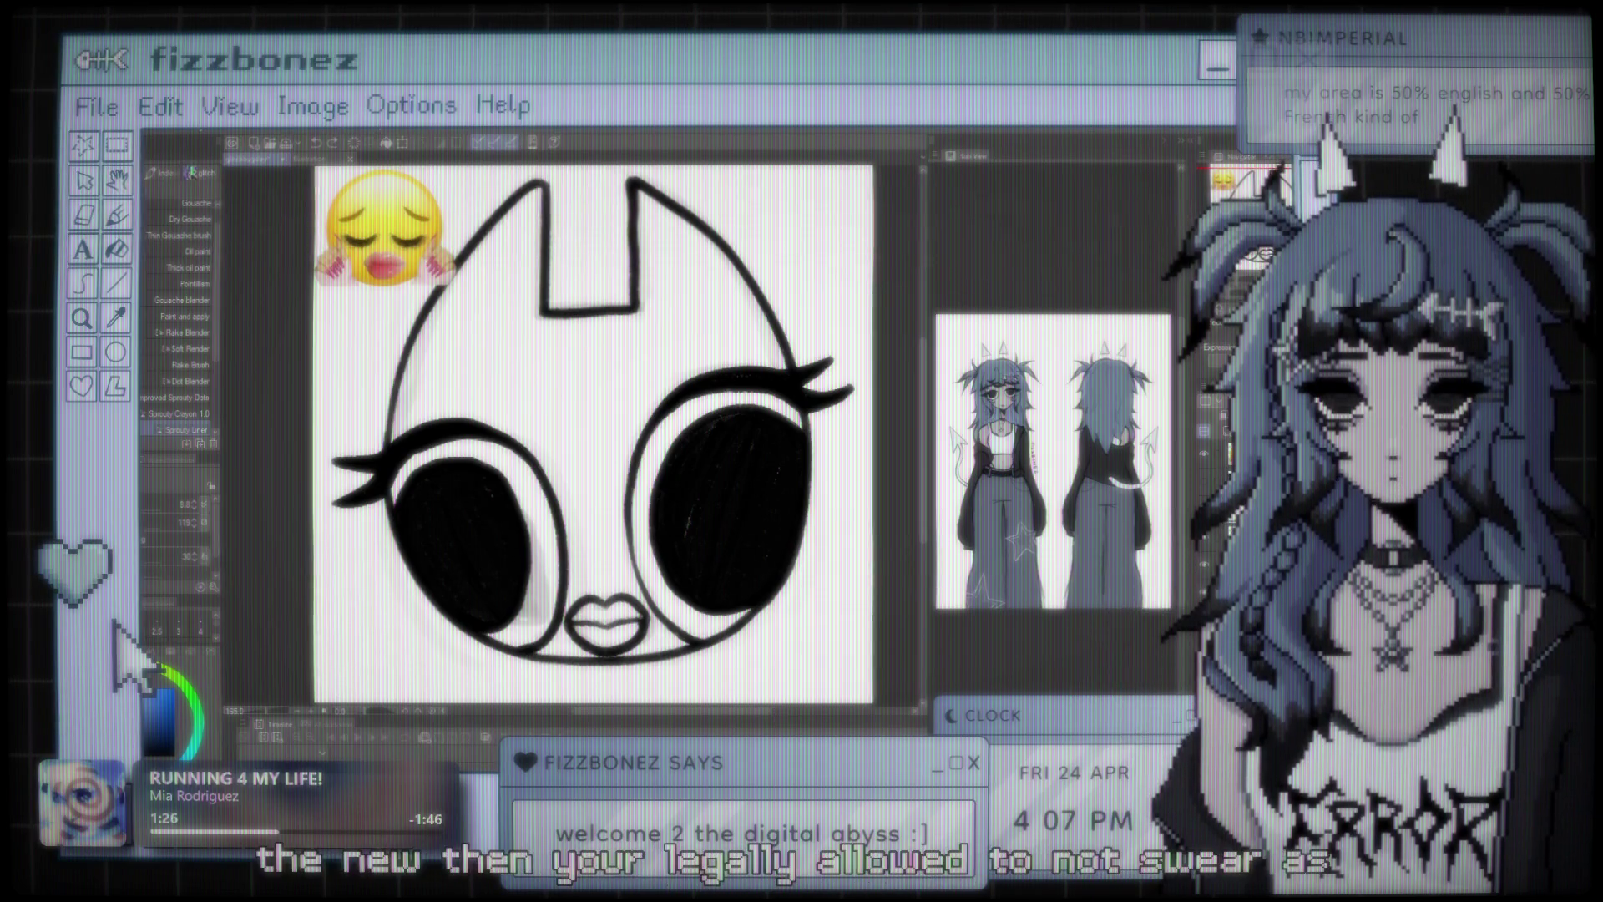
{"action": "scroll", "coordinate": [608, 426], "scroll_direction": "down", "scroll_amount": 2}
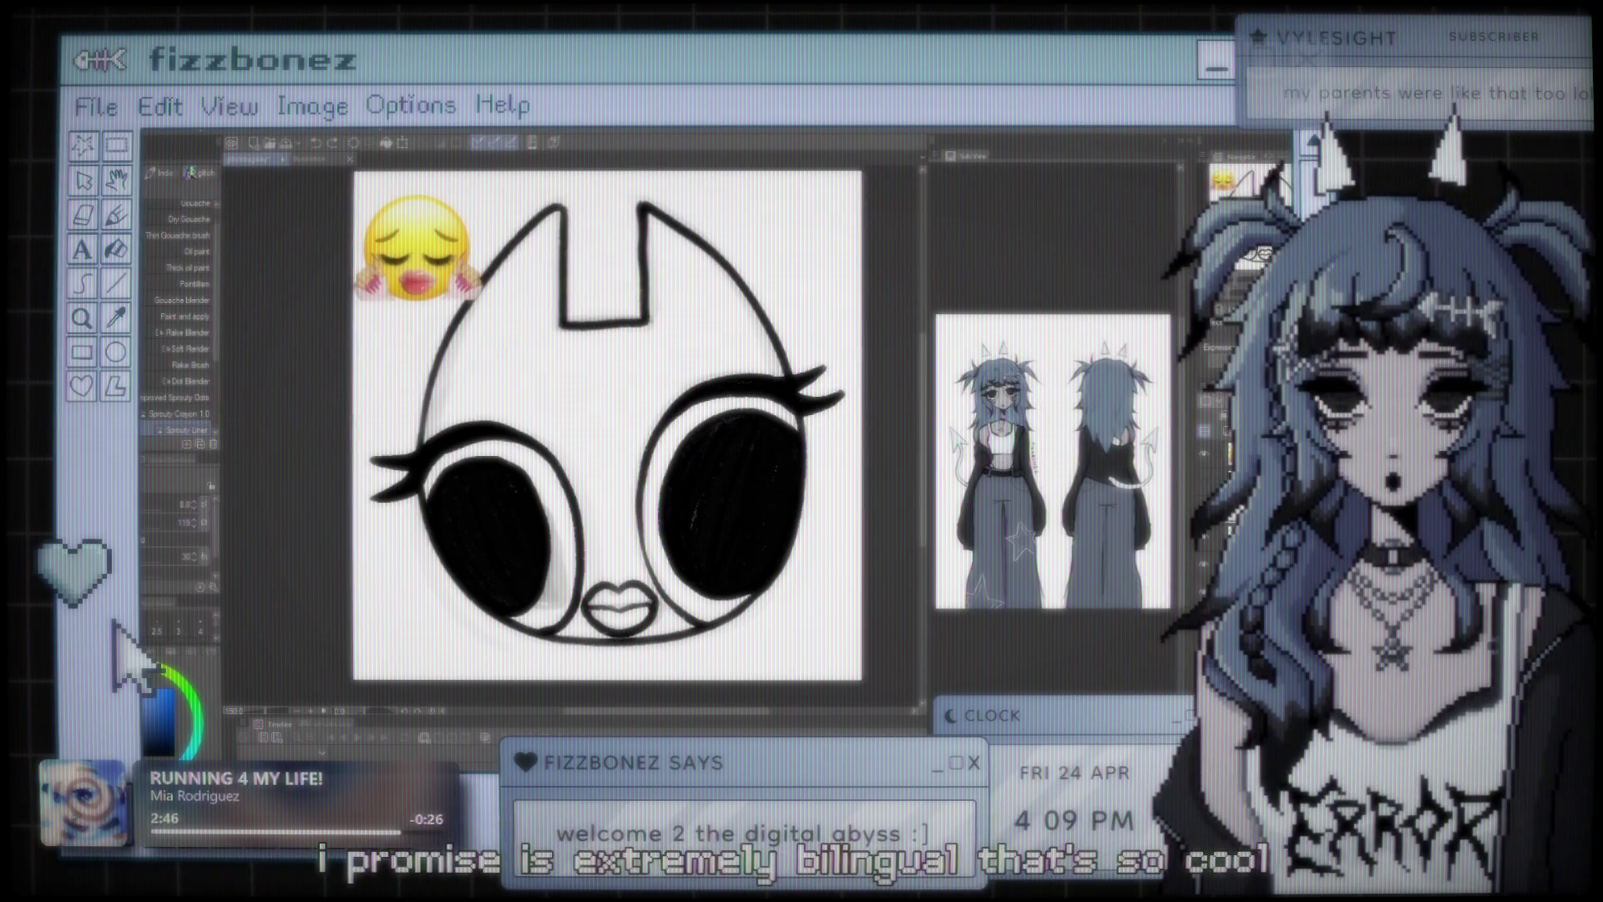
{"action": "scroll", "coordinate": [663, 487], "scroll_direction": "down", "scroll_amount": 2}
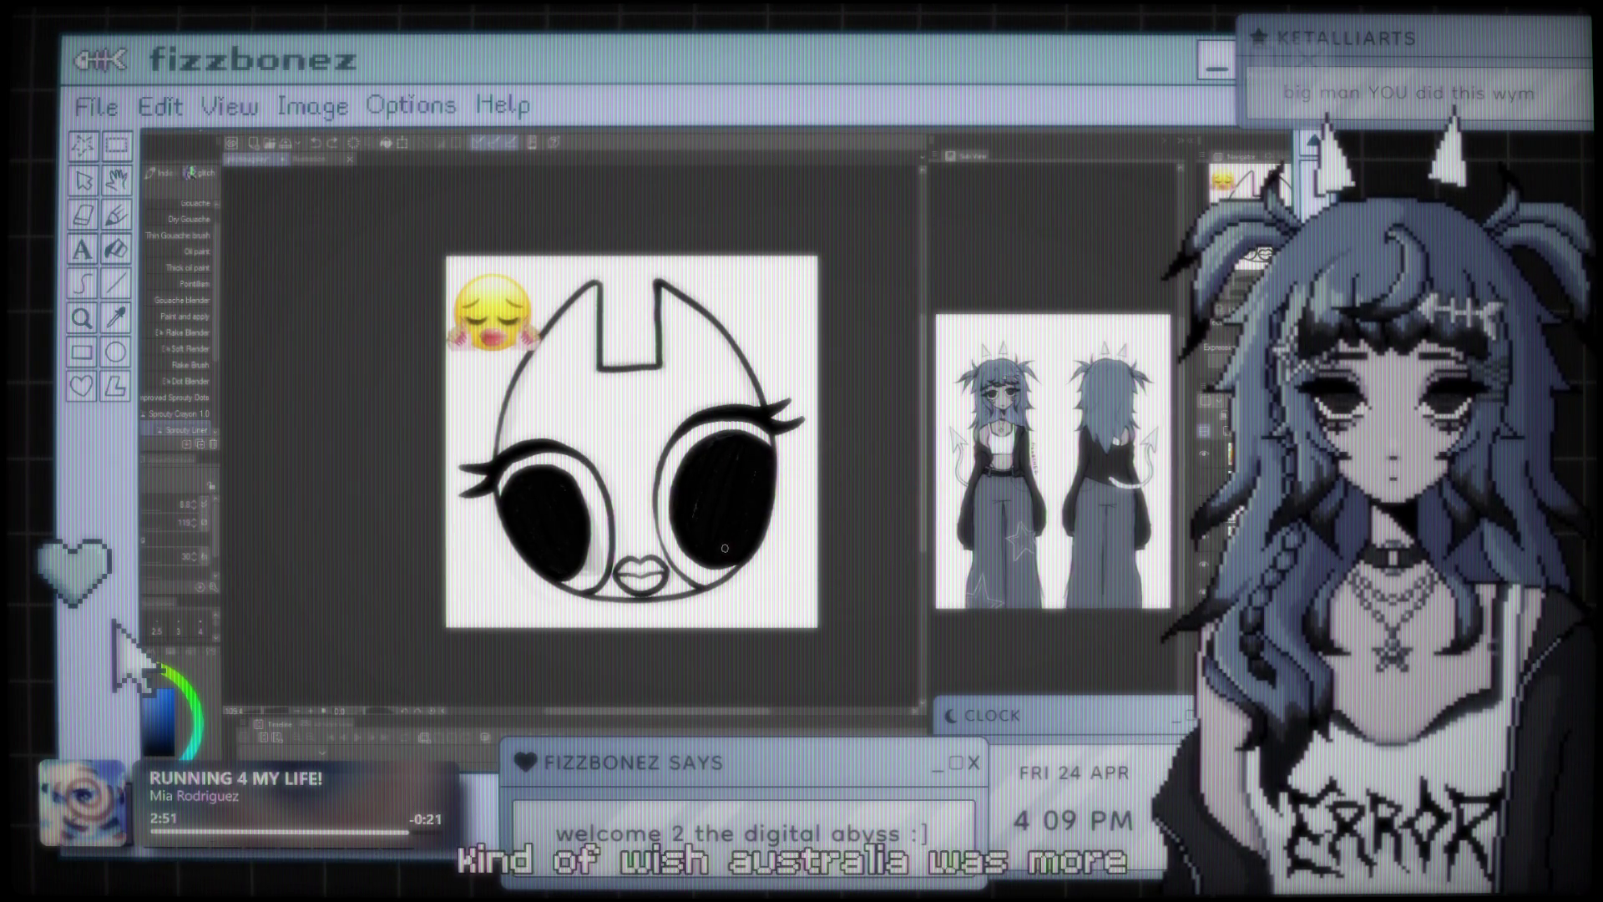
{"action": "scroll", "coordinate": [612, 511], "scroll_direction": "up", "scroll_amount": 3}
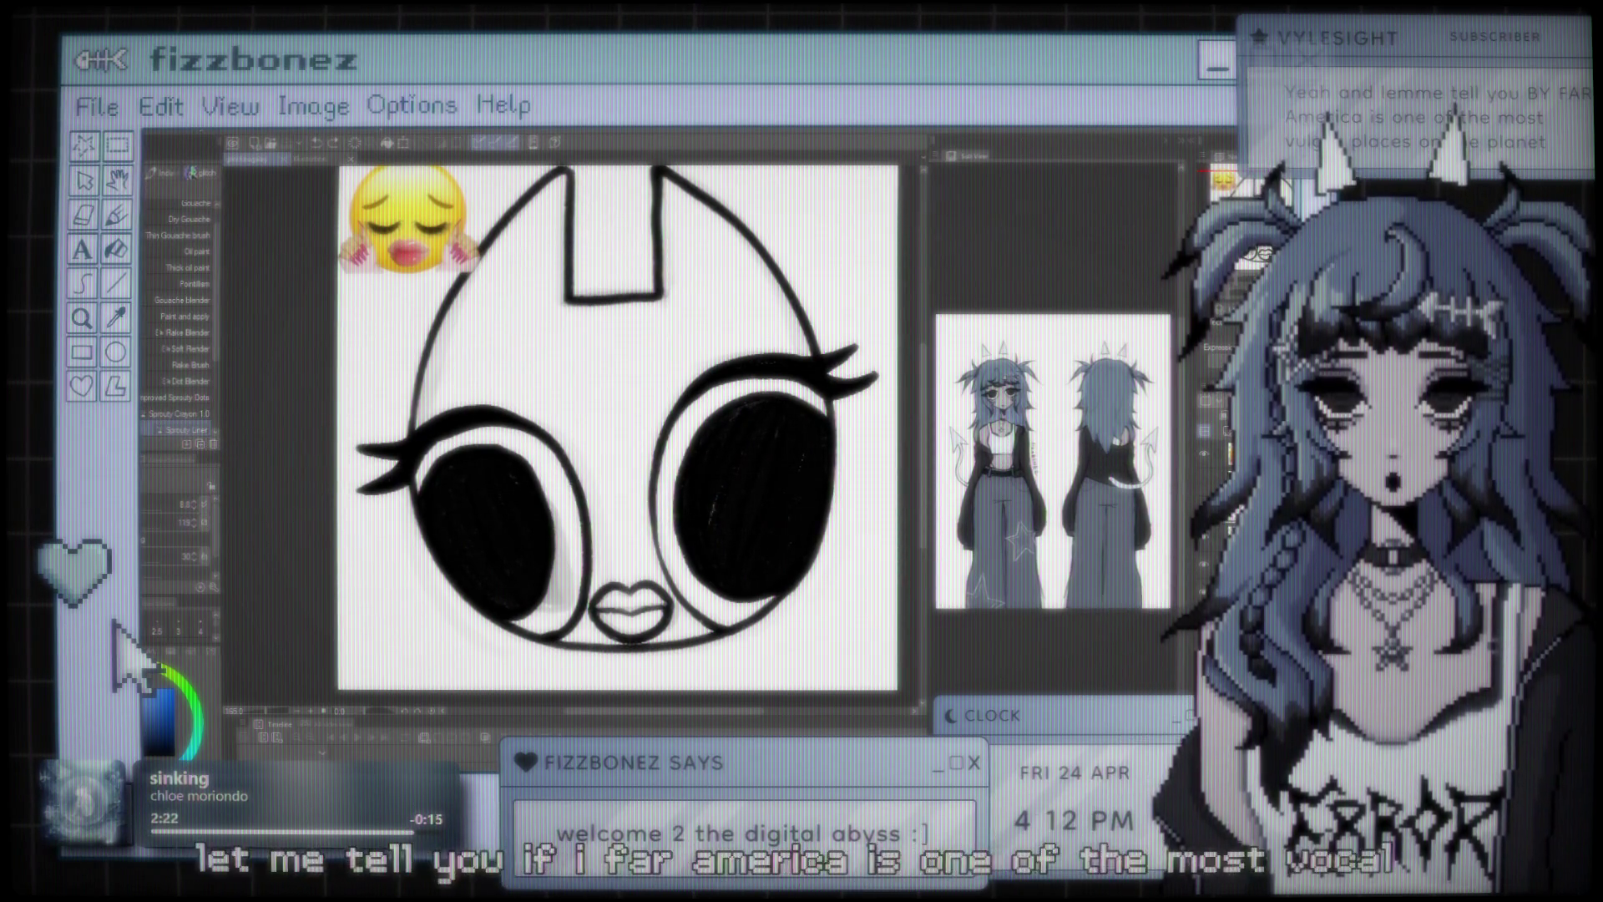
{"action": "key", "text": "ctrl+minus"}
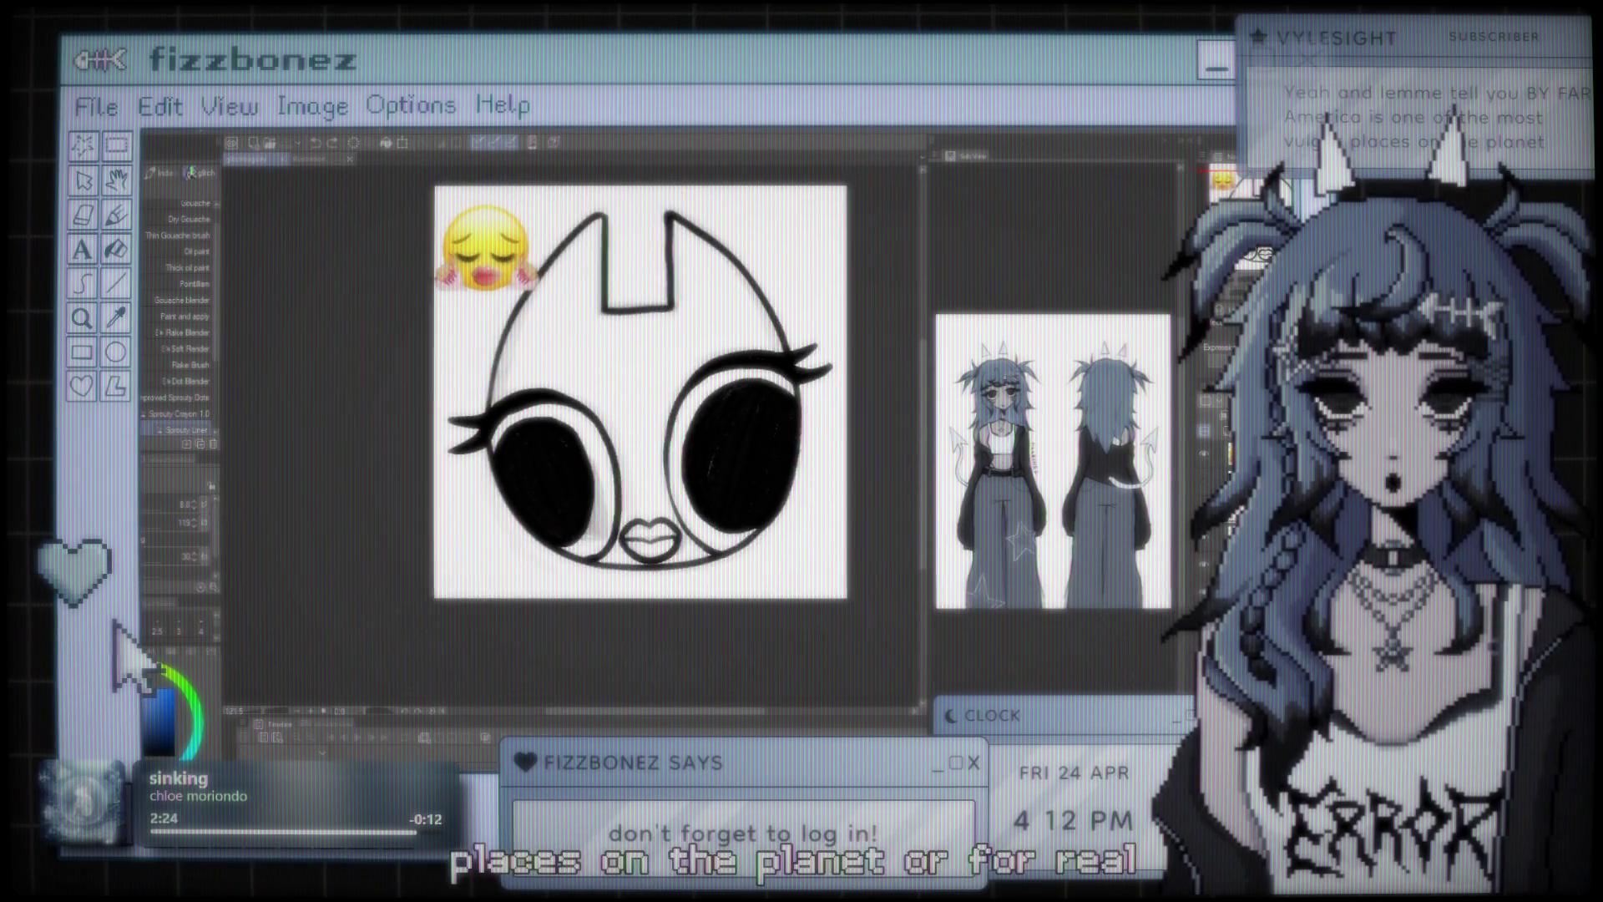
{"action": "key", "text": "ctrl+plus"}
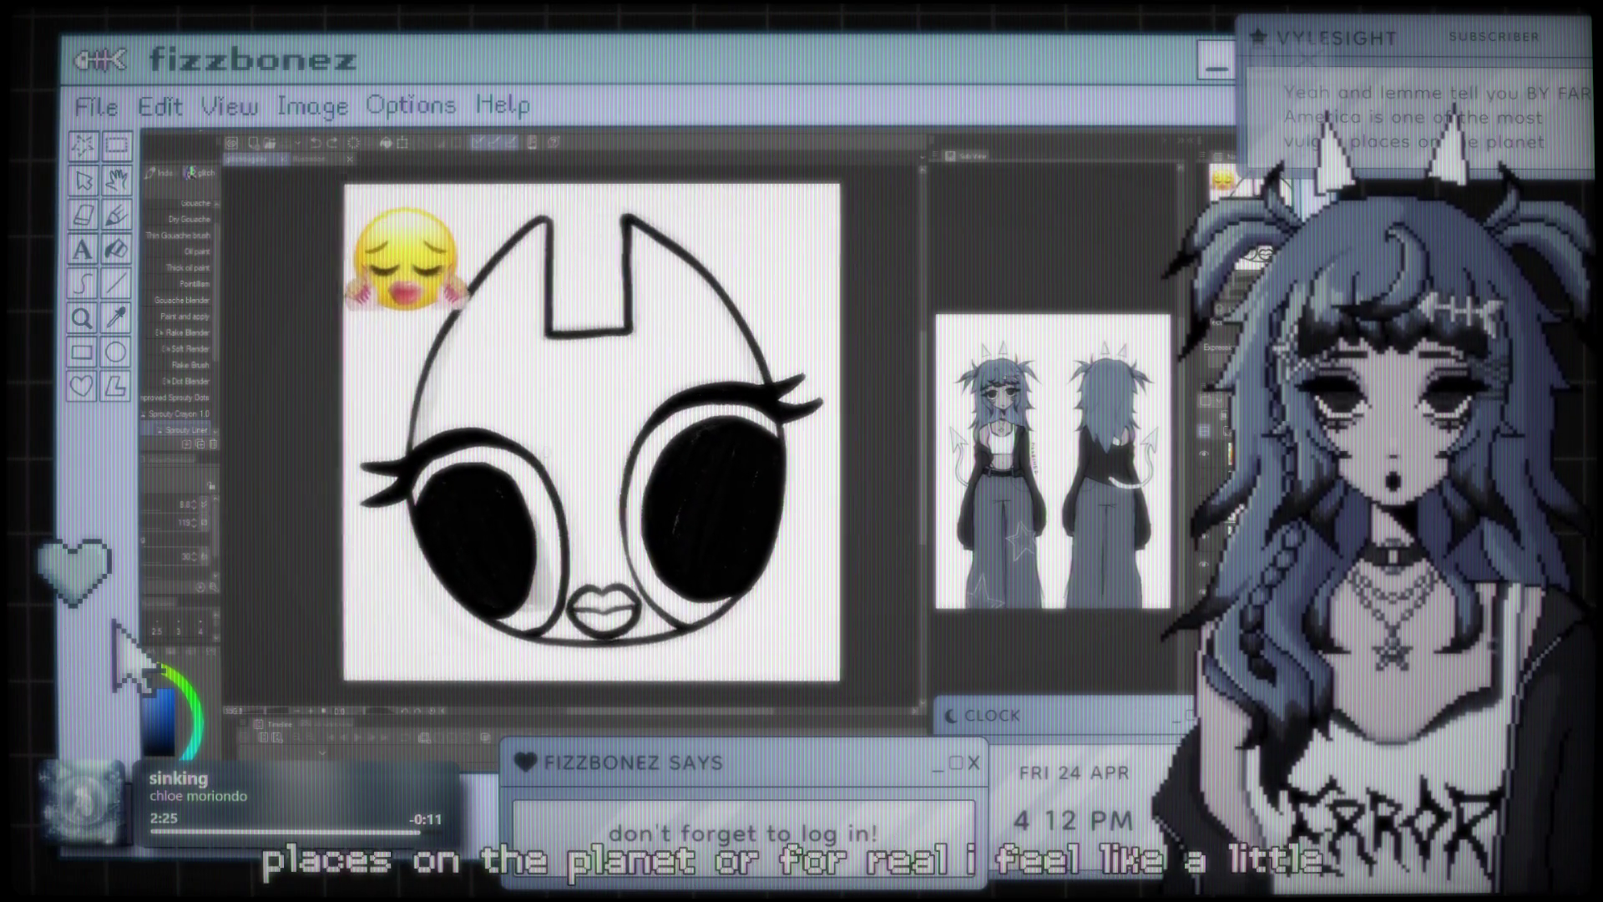
{"action": "key", "text": "ctrl+plus"}
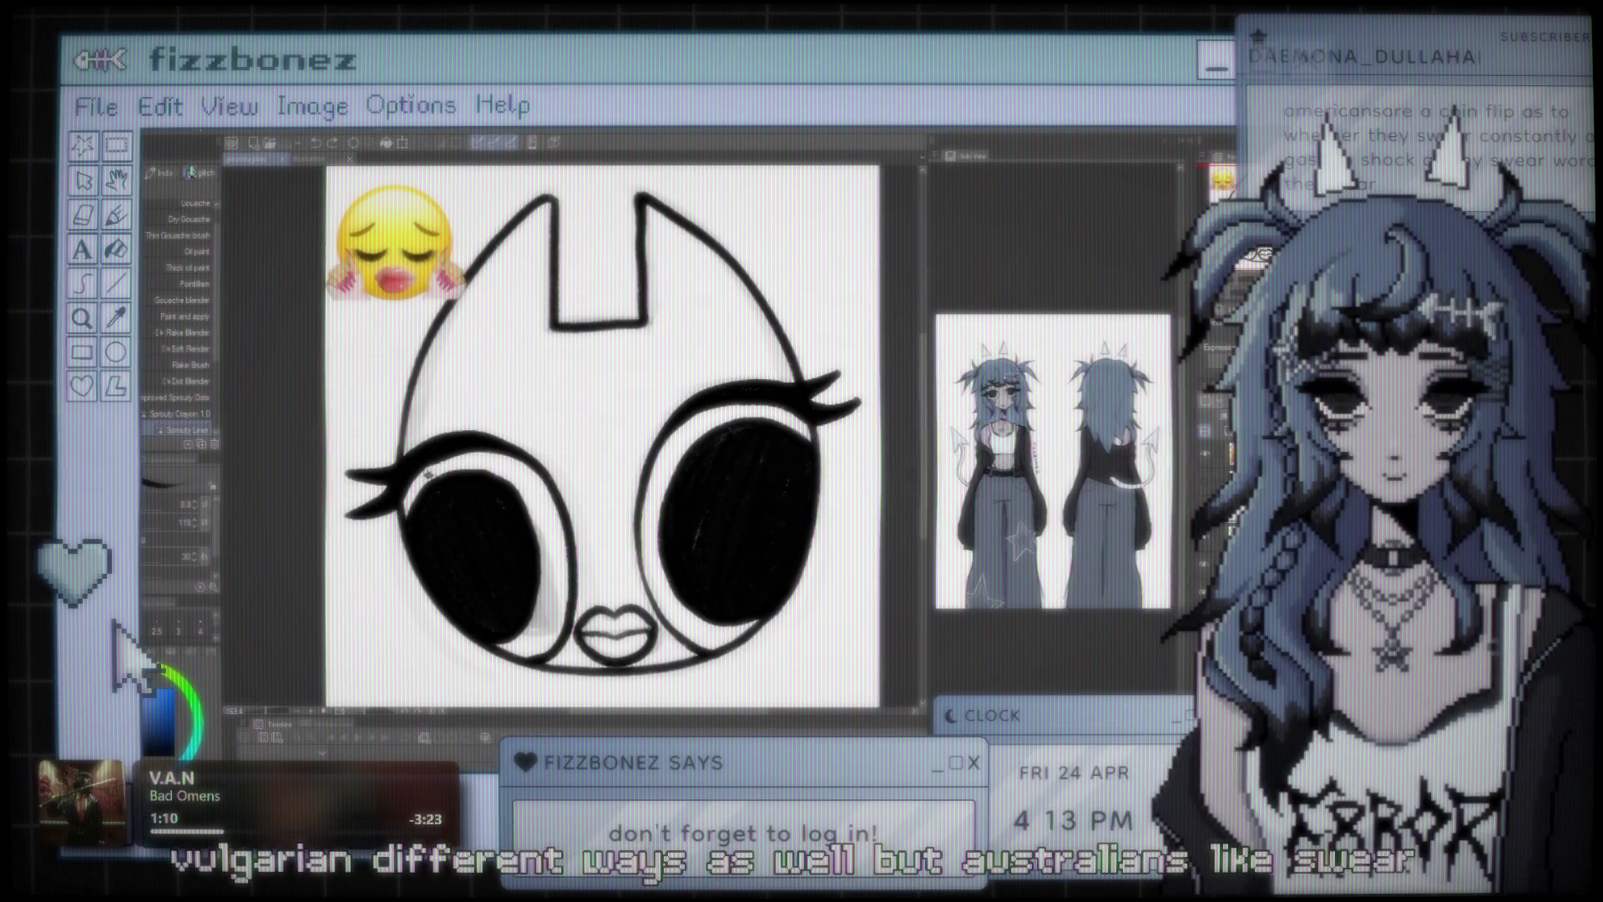
- Re-ink the top edge of the left eye outline, then zoom out and back in to check it
{"action": "left_click_drag", "start_coordinate": [428, 465], "coordinate": [451, 469]}
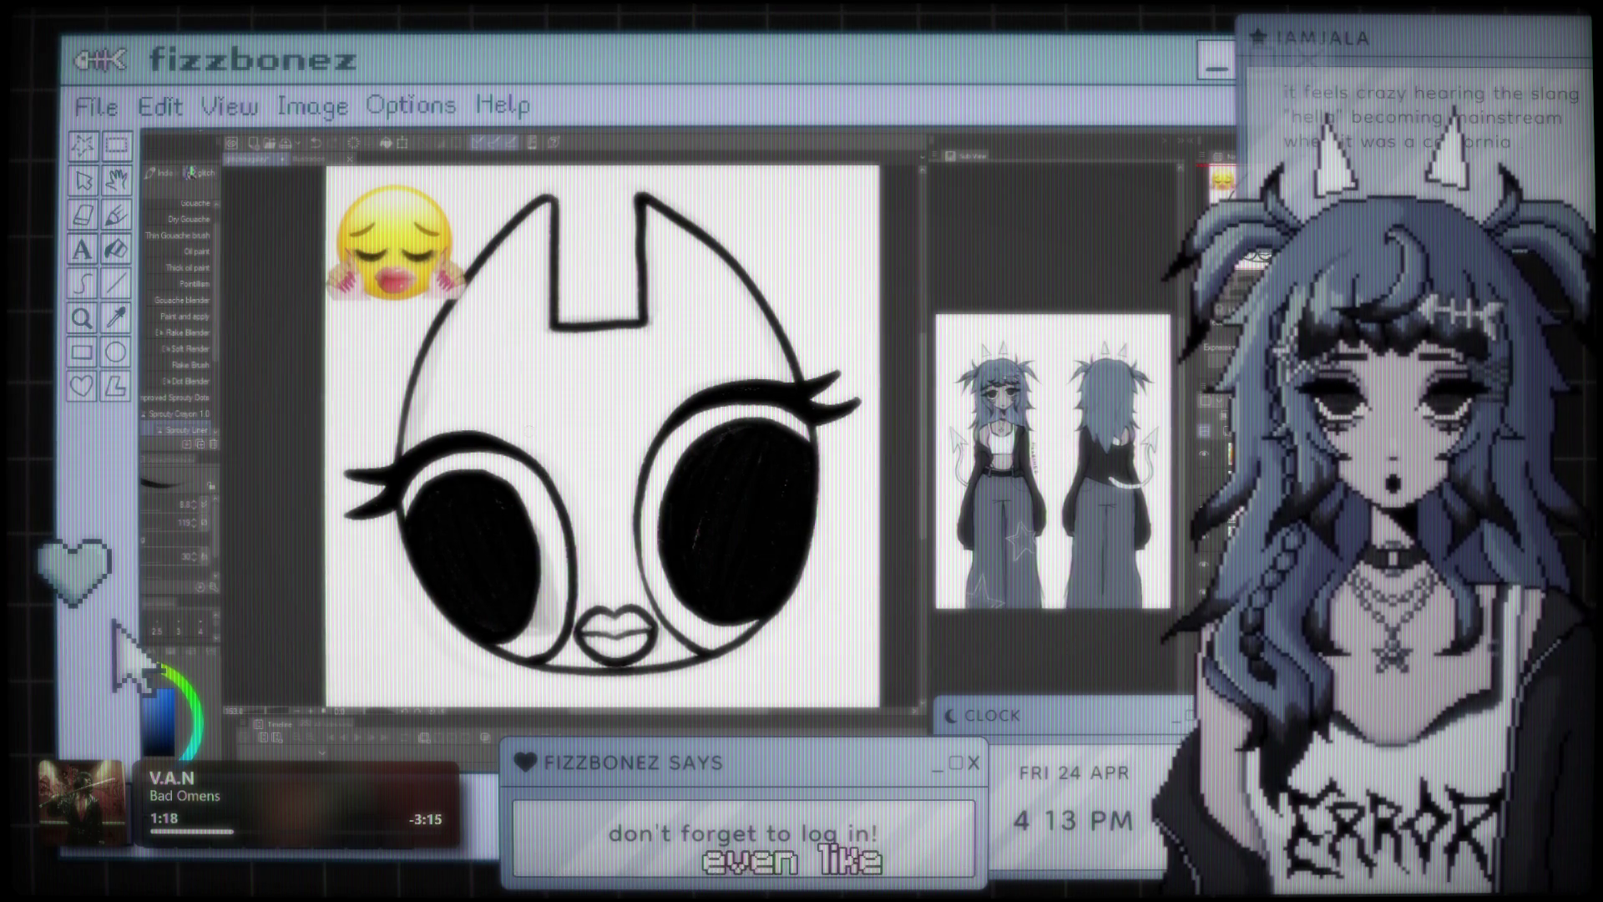
{"action": "key", "text": "ctrl+minus"}
{"action": "key", "text": "ctrl+minus"}
{"action": "key", "text": "ctrl+plus"}
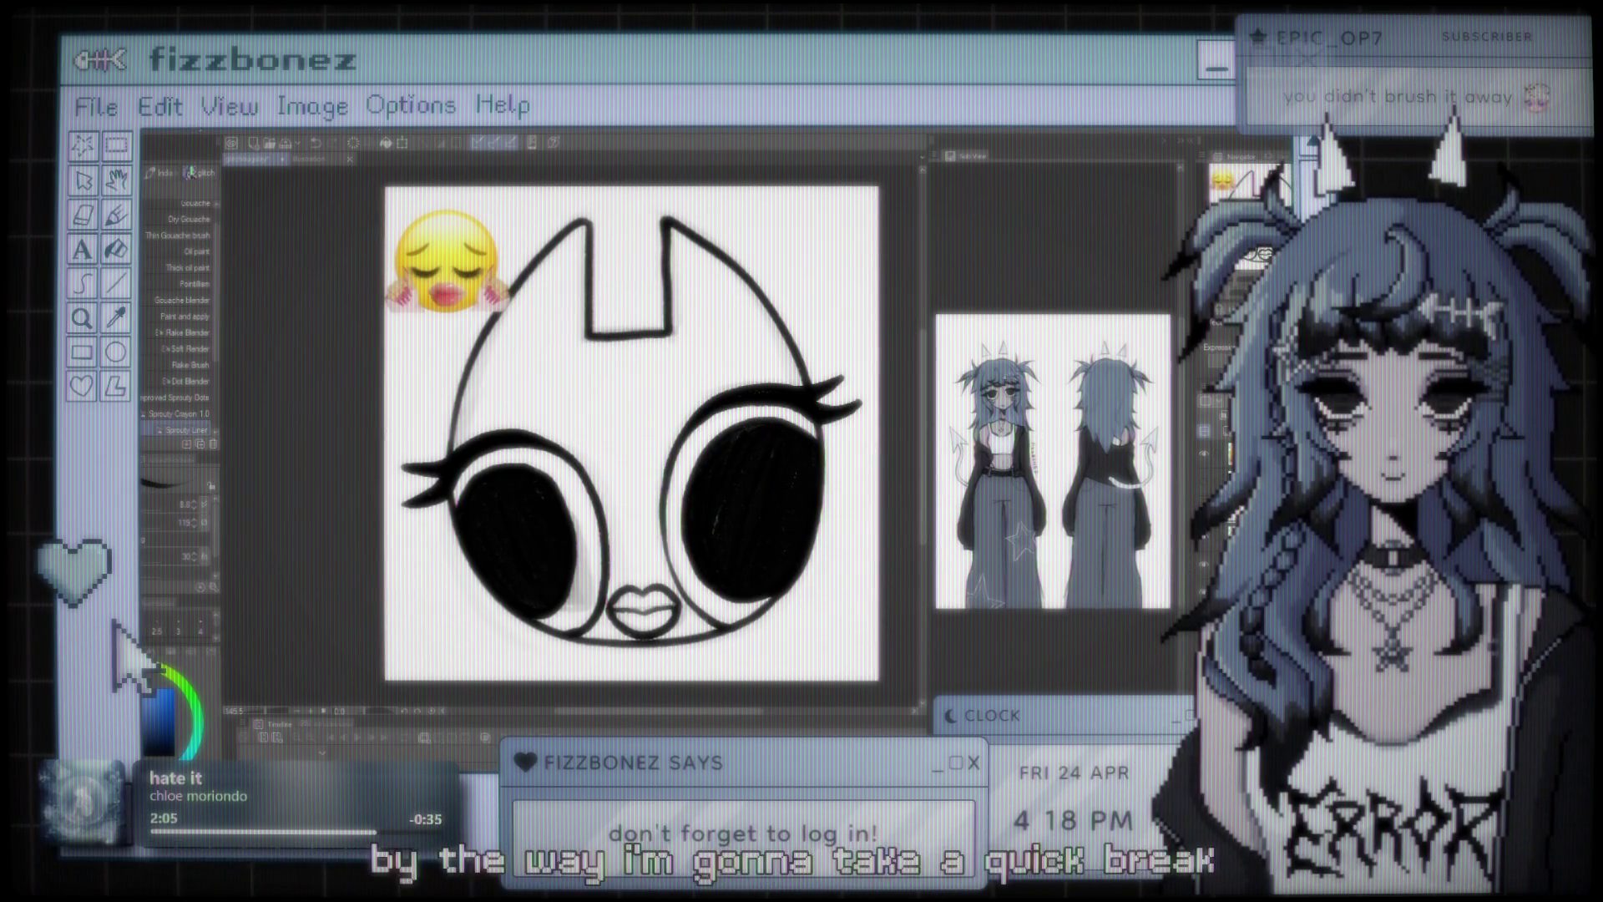
{"action": "scroll", "coordinate": [660, 481], "scroll_direction": "up", "scroll_amount": 1}
{"action": "left_click_drag", "start_coordinate": [660, 481], "coordinate": [664, 473]}
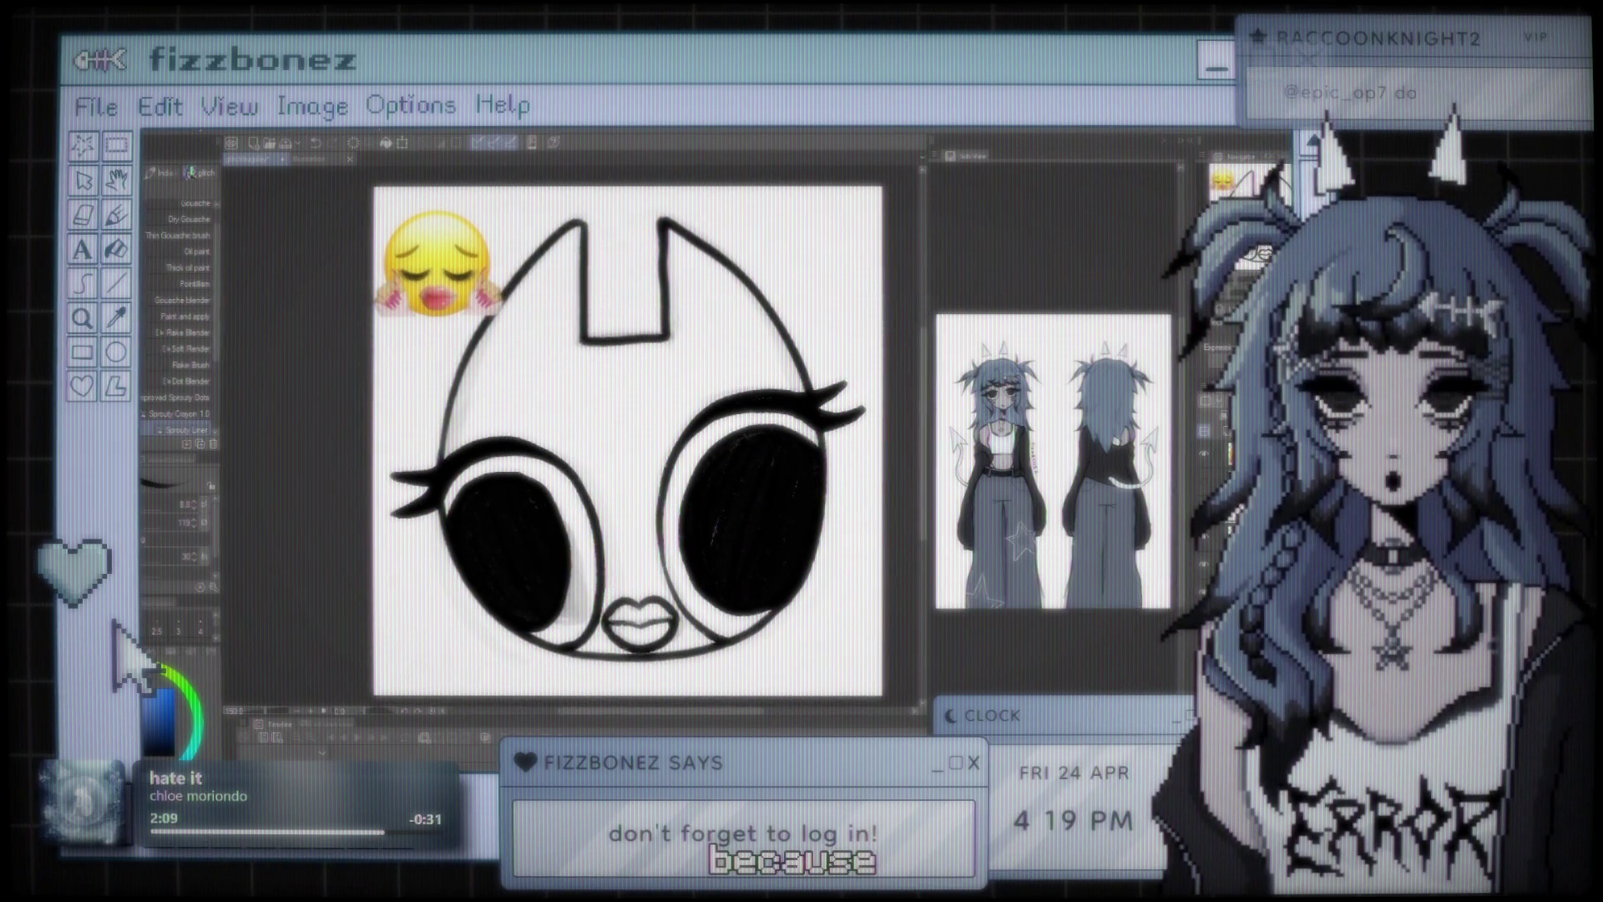